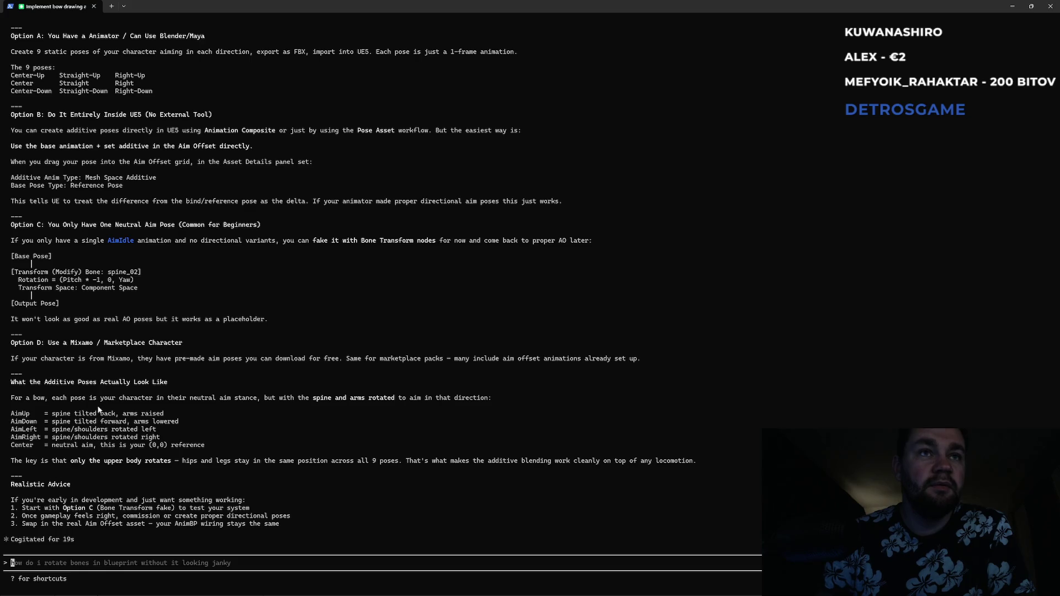
- Scroll back through Claude Code's answer on additive poses, then return to the Aim Offset editor
scroll(94, 334, up, 3)
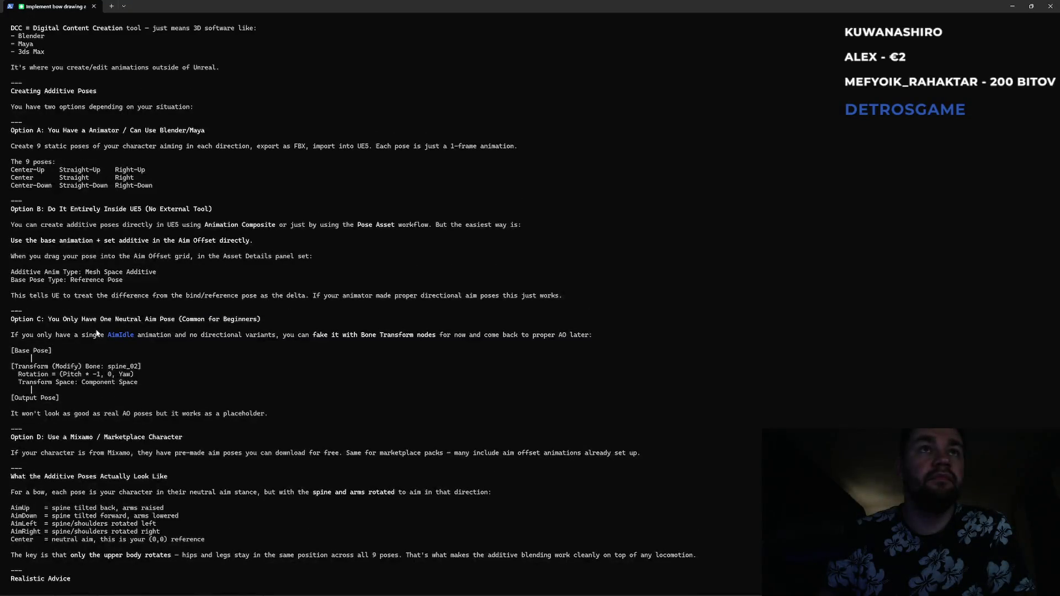
scroll(93, 332, up, 3)
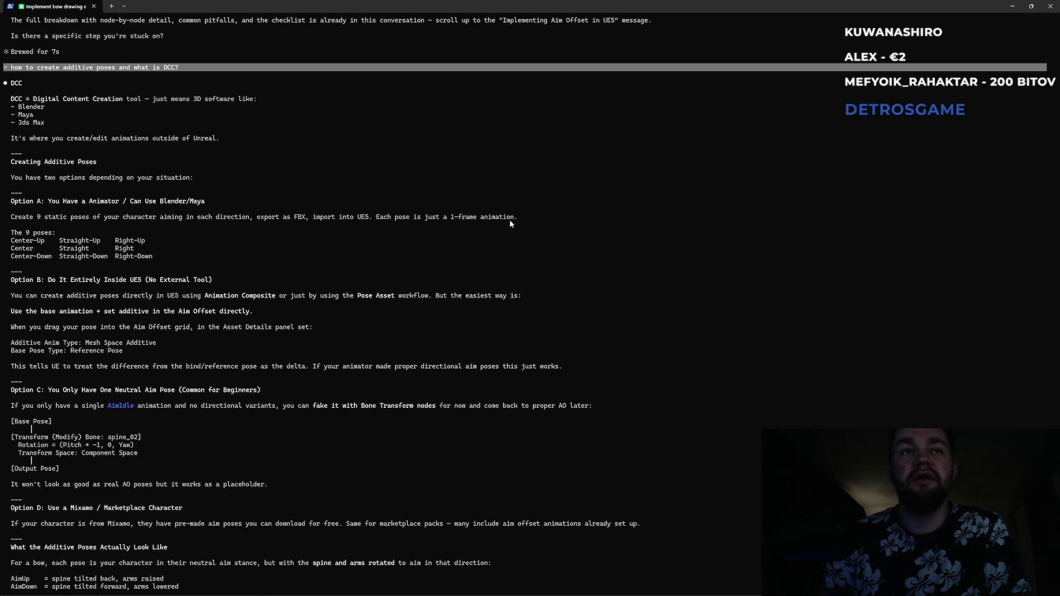
key(alt+Tab)
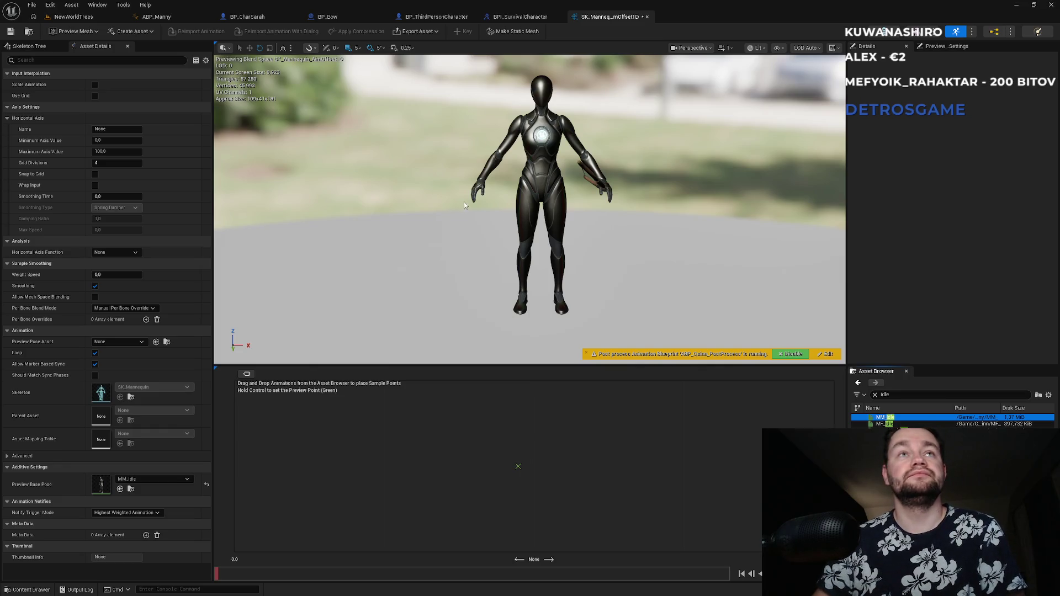
click(107, 20)
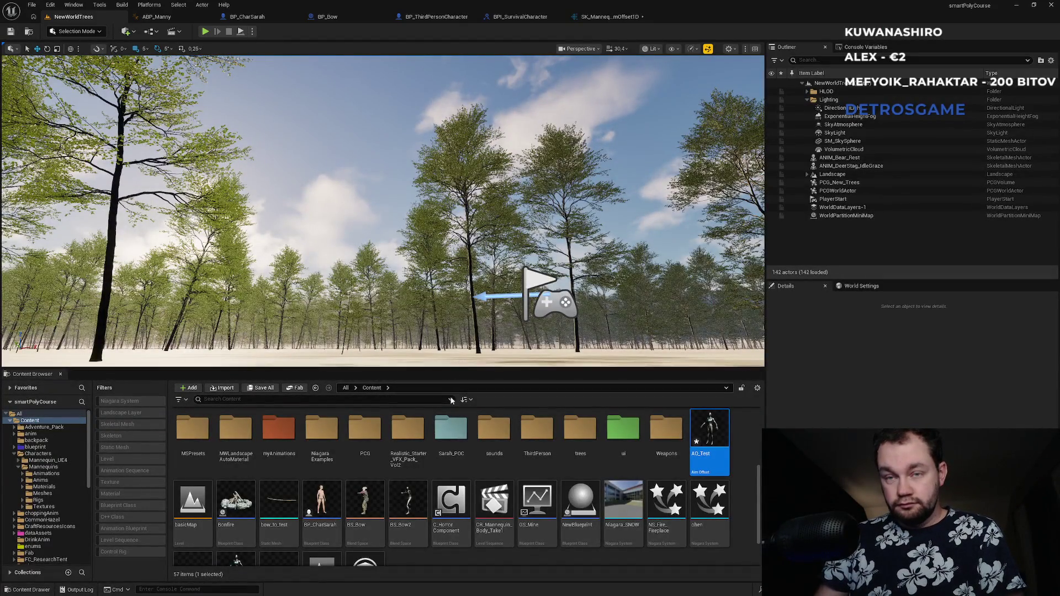
scroll(468, 525, down, 2)
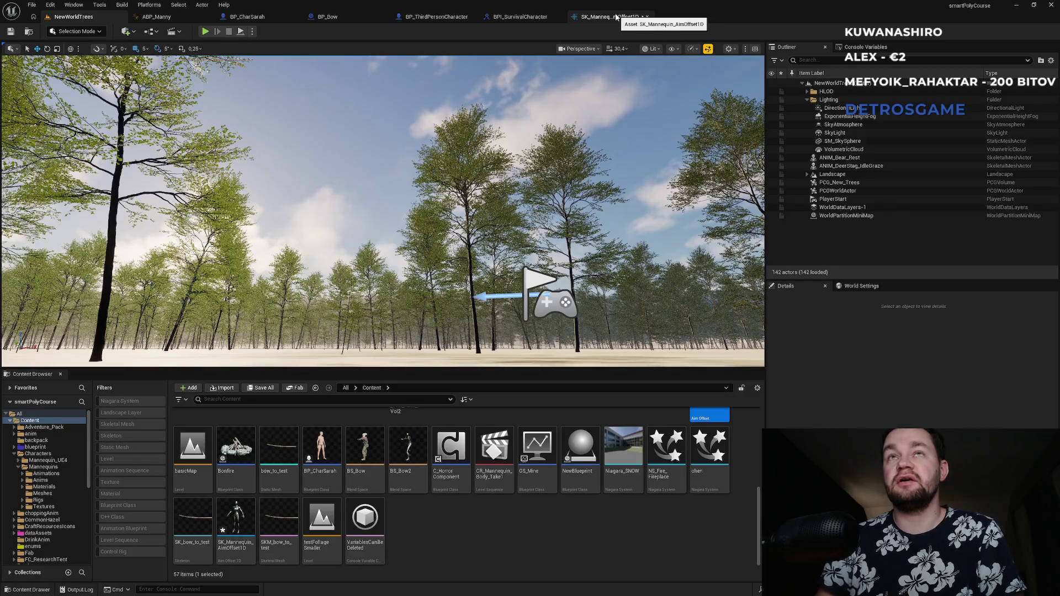
scroll(518, 559, up, 4)
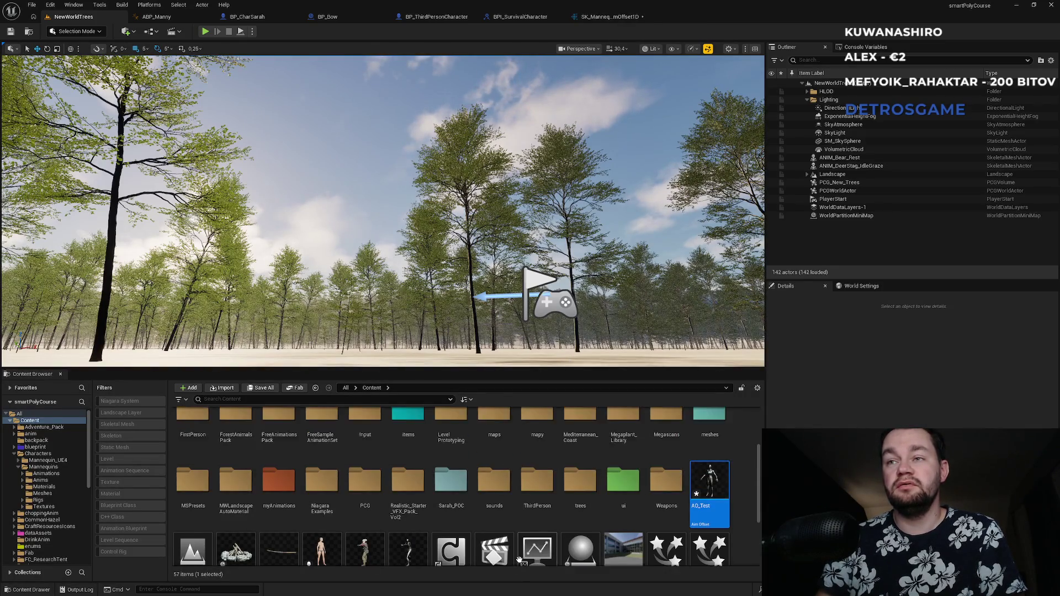
scroll(519, 560, down, 4)
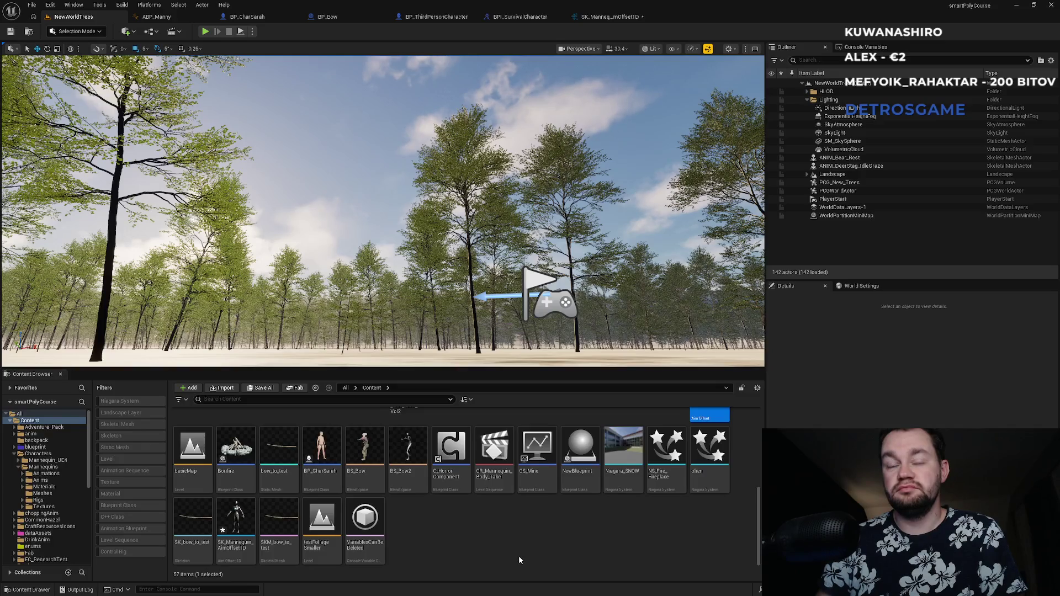
scroll(516, 556, up, 3)
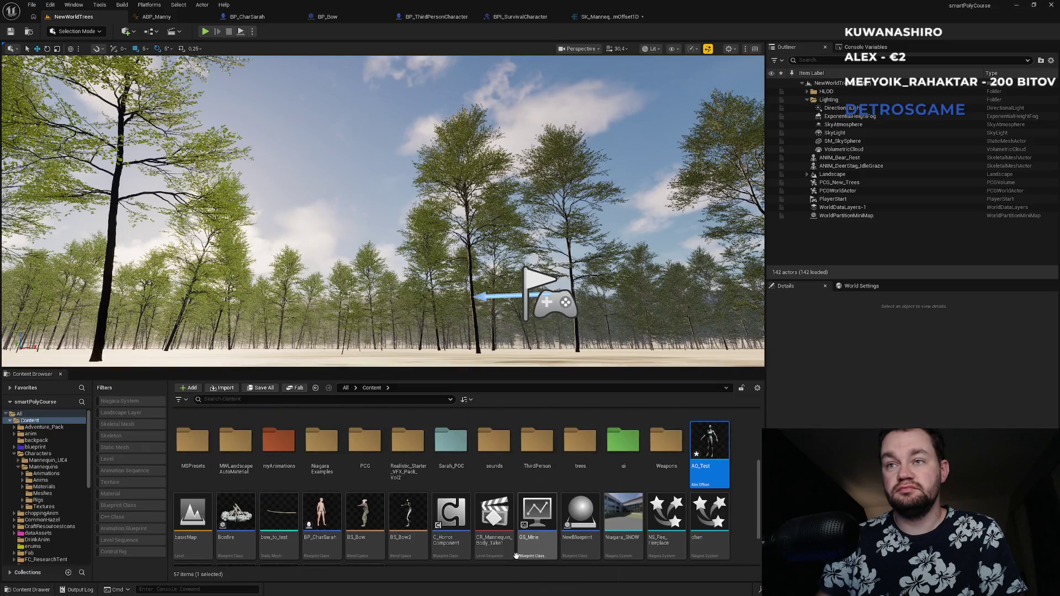
click(610, 18)
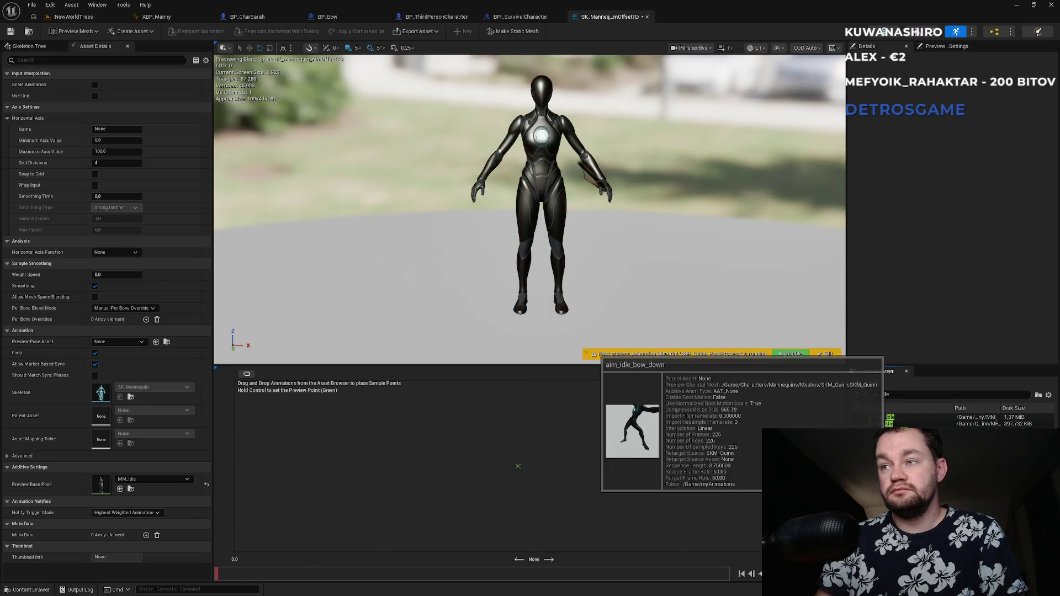
- Briefly open aim_idle_bow_down, then return to the level and inspect its asset actions
double_click(883, 430)
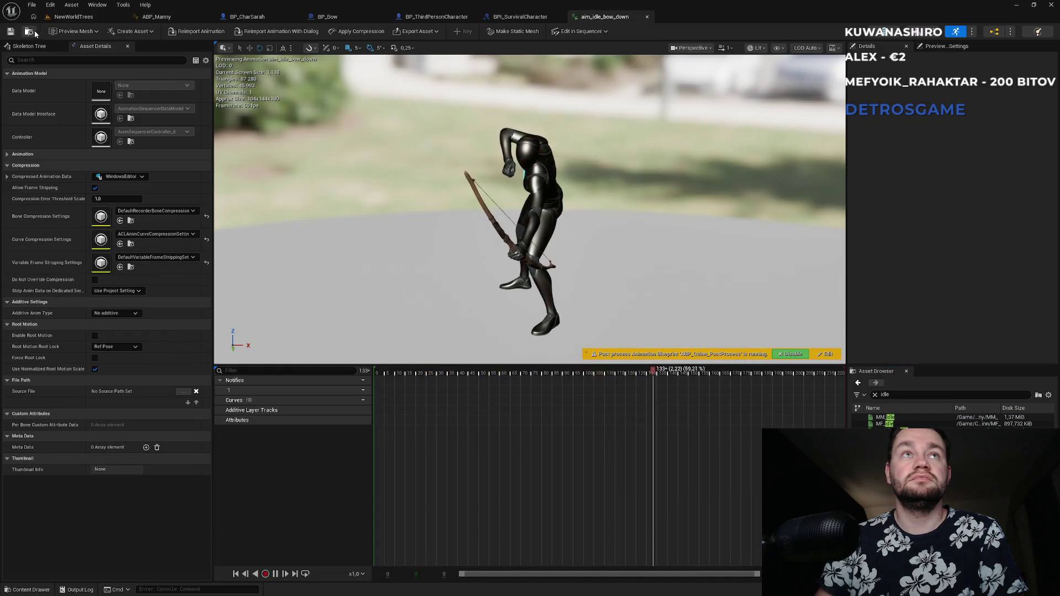
click(74, 16)
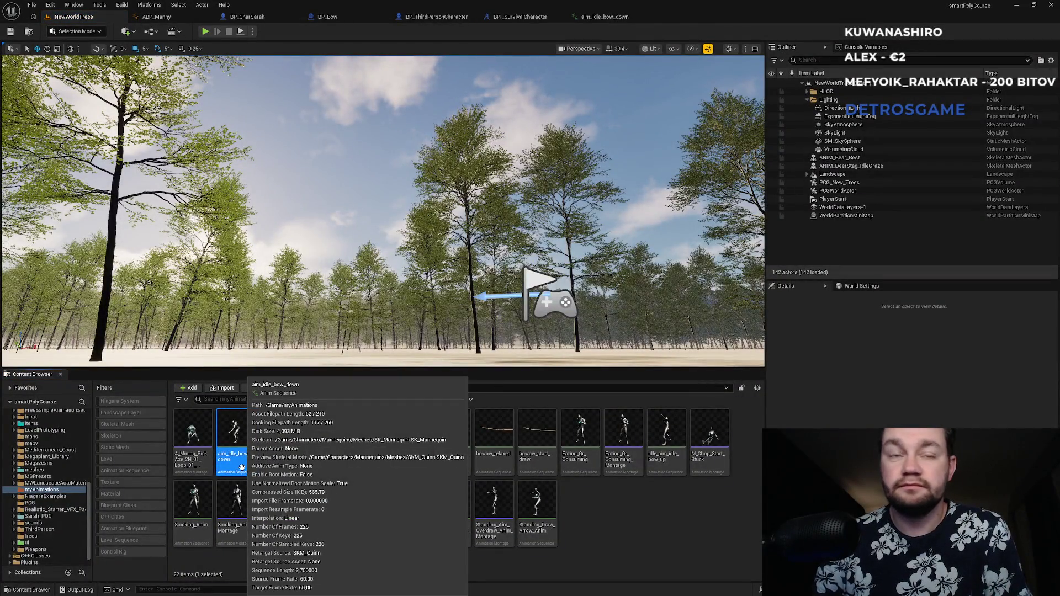
right_click(239, 468)
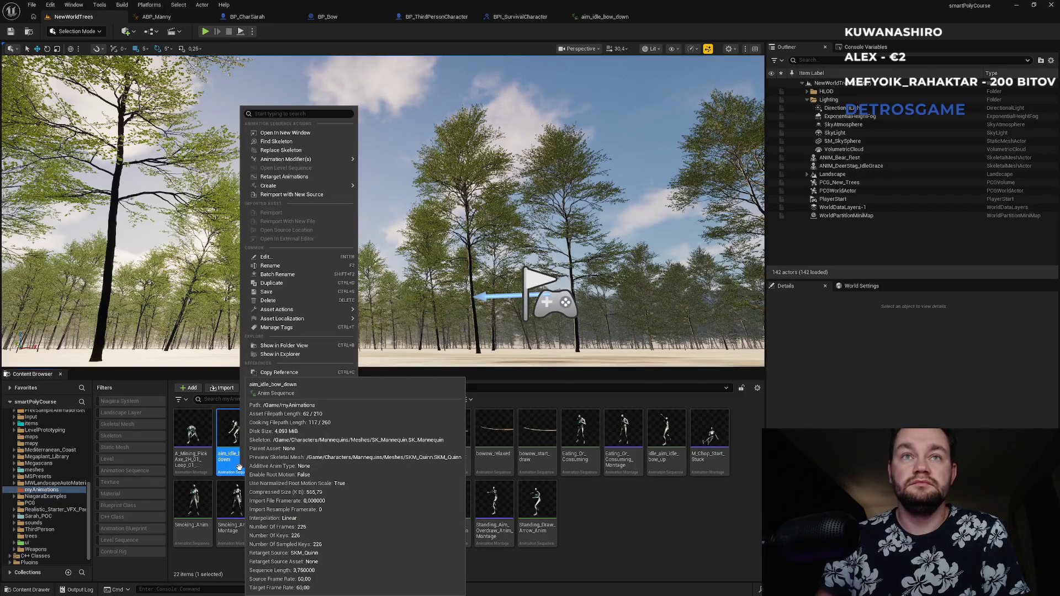
key(Escape)
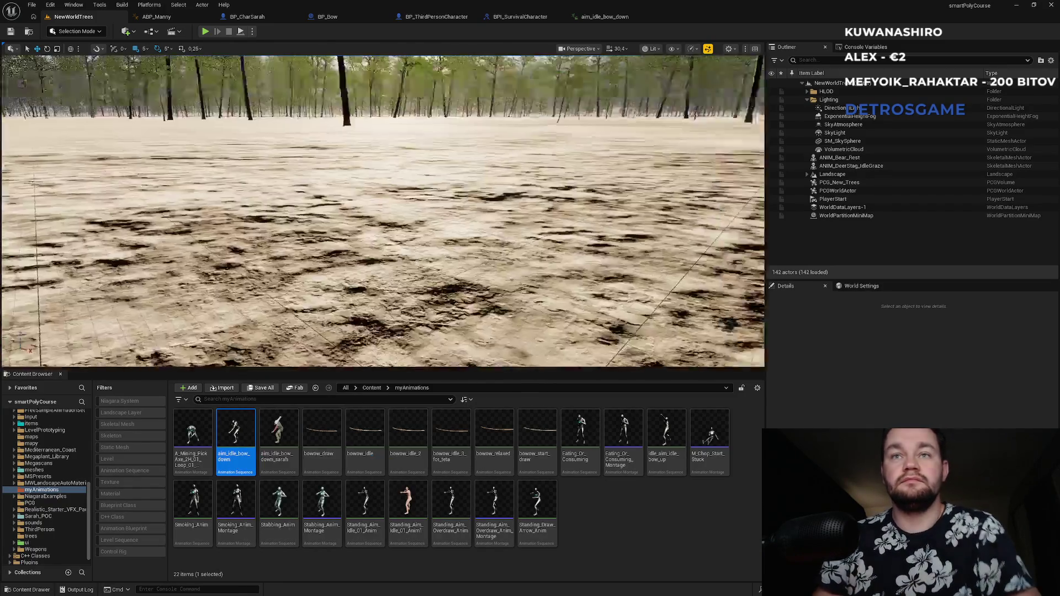
- Drop aim_idle_bow_down into the level, delete that test actor, and open the animation for editing
scroll(383, 210, down, 5)
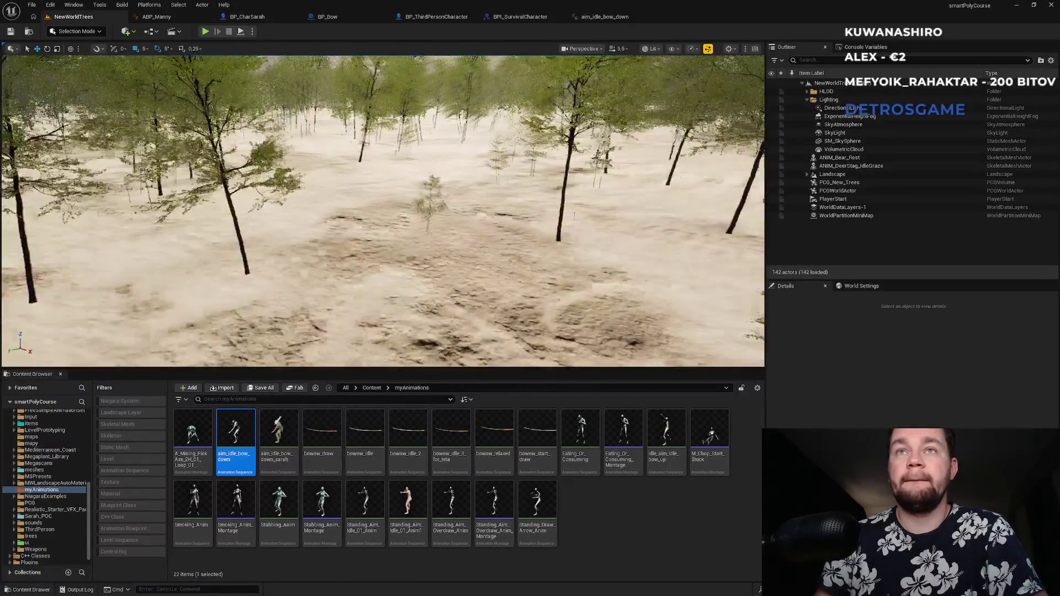
drag(332, 258, 333, 262)
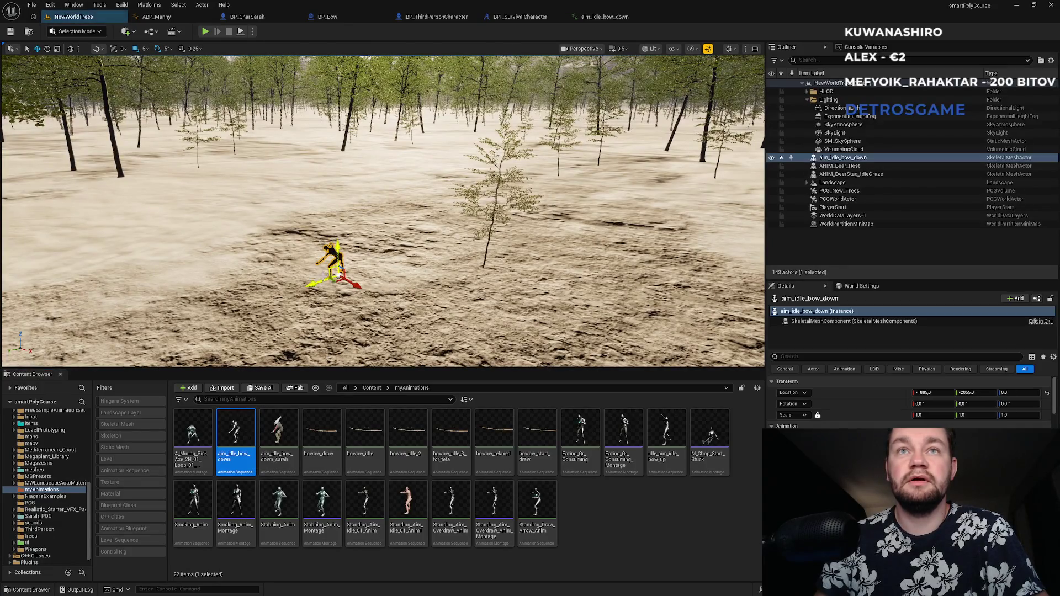
click(868, 159)
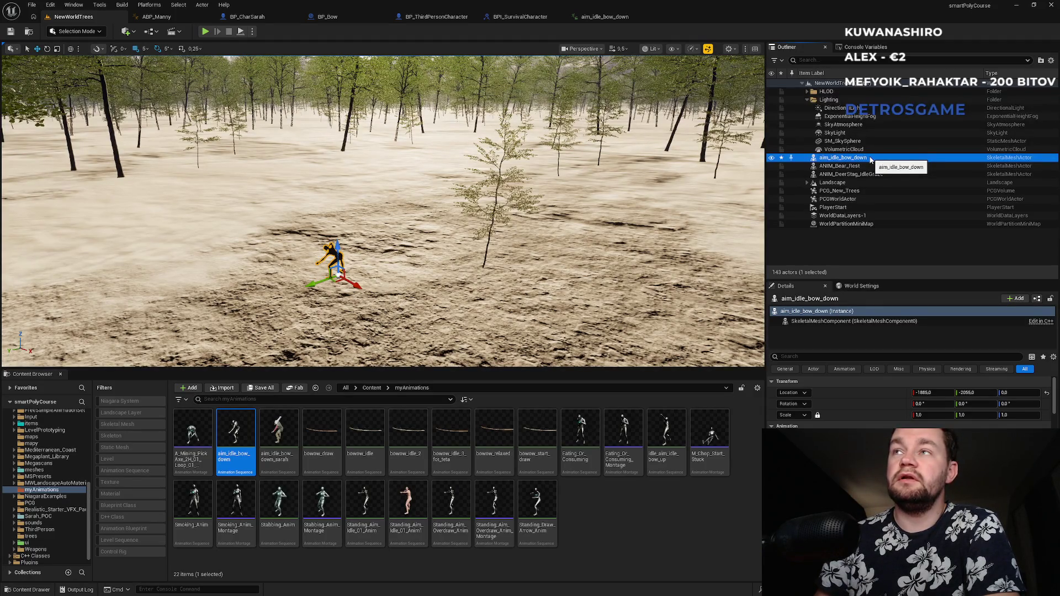
key(Delete)
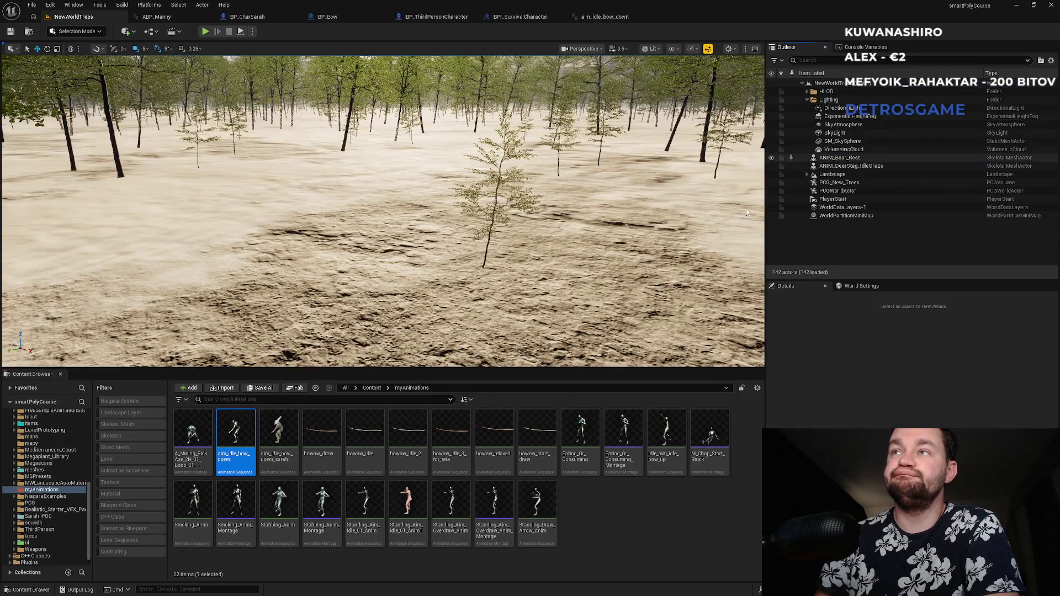
double_click(237, 450)
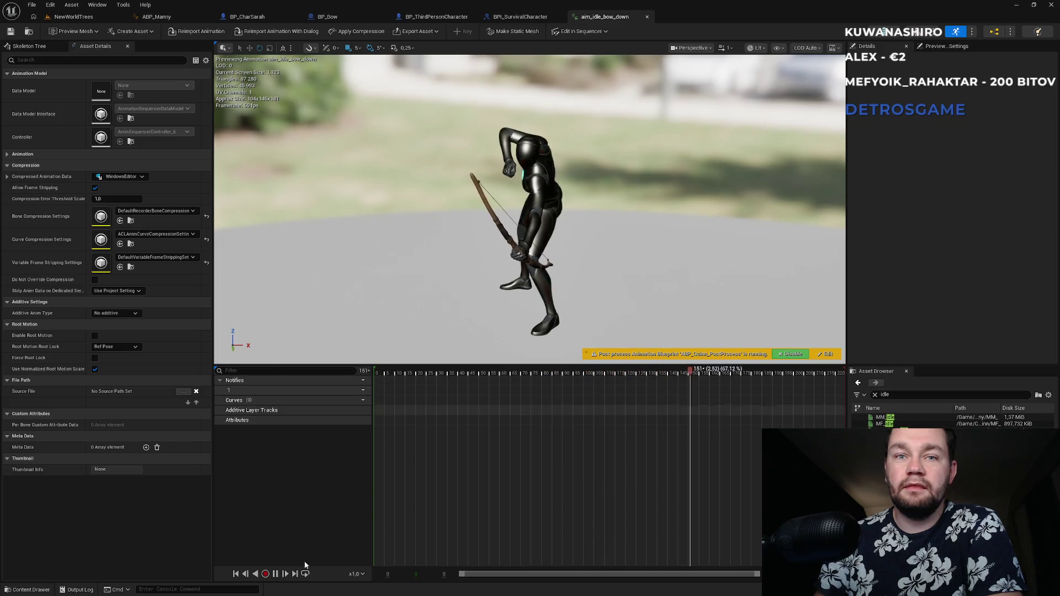
- Pause aim_idle_bow_down, inspect its timeline frame options without changes, and return to NewWorldTrees
key(space)
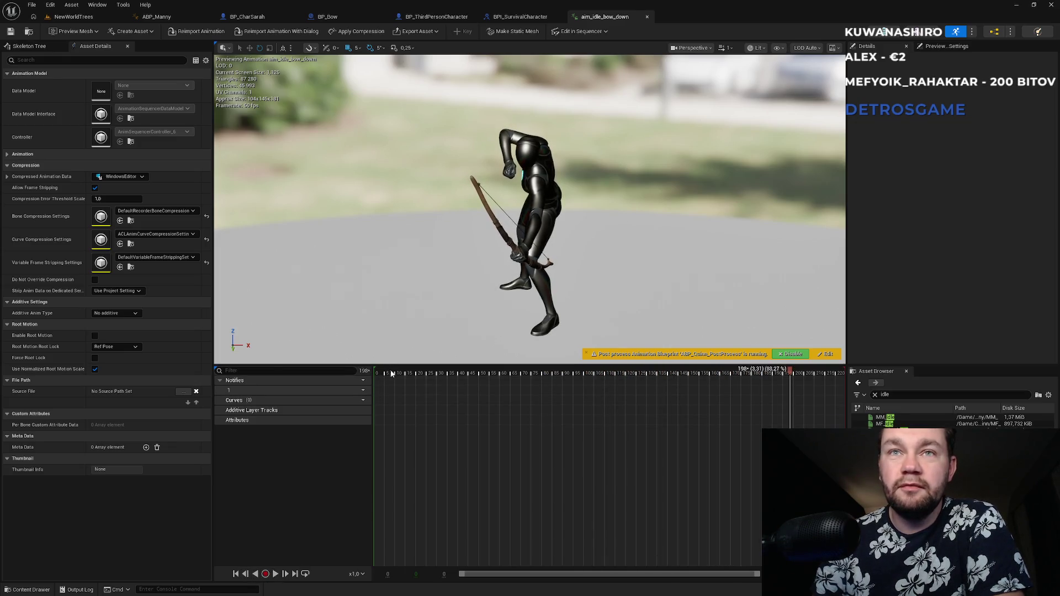
drag(378, 367, 379, 369)
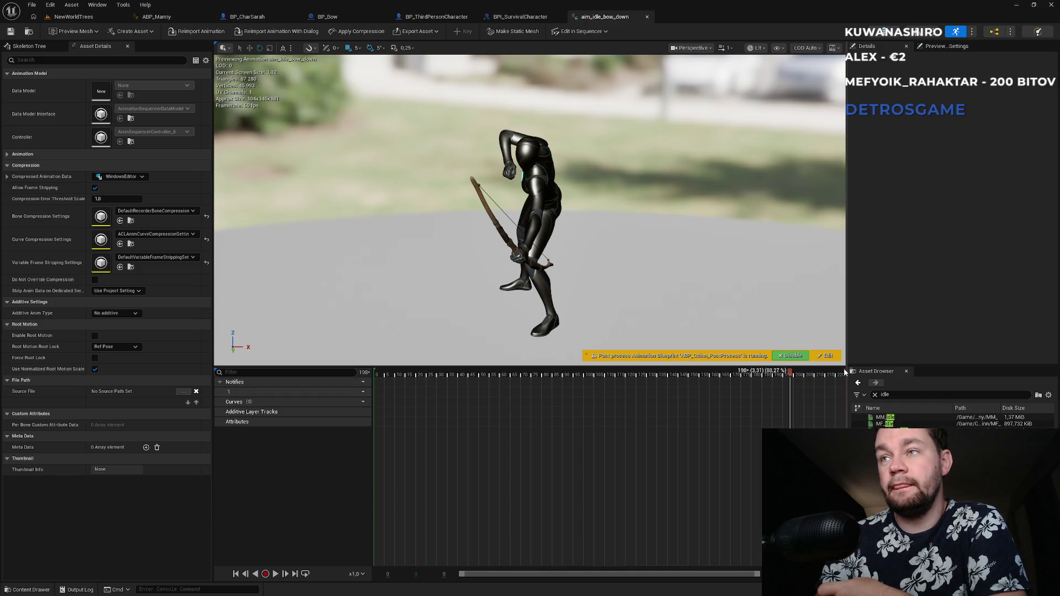
right_click(541, 439)
mouse_move(619, 329)
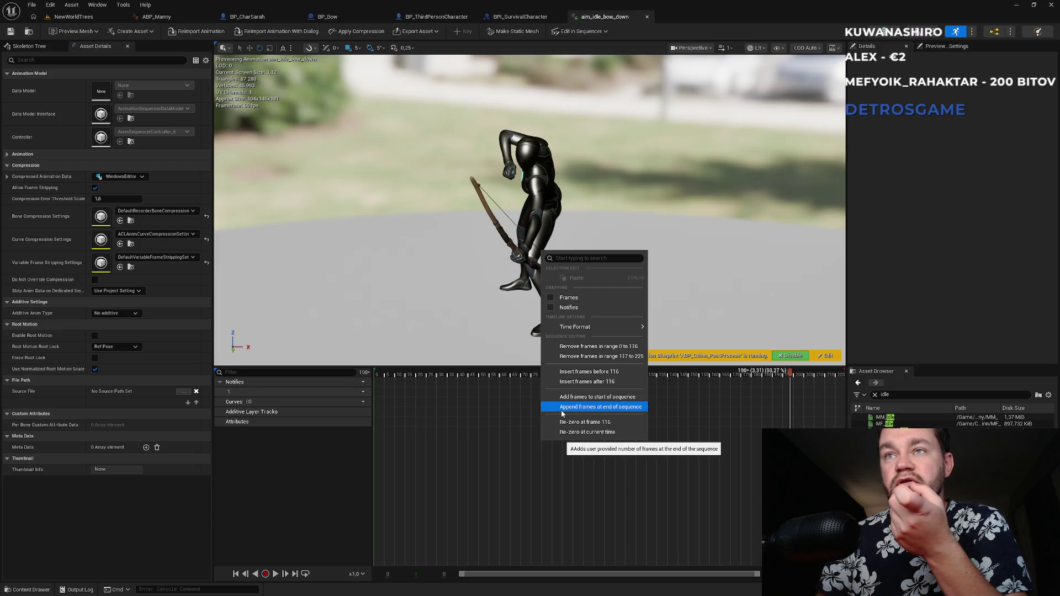
click(463, 425)
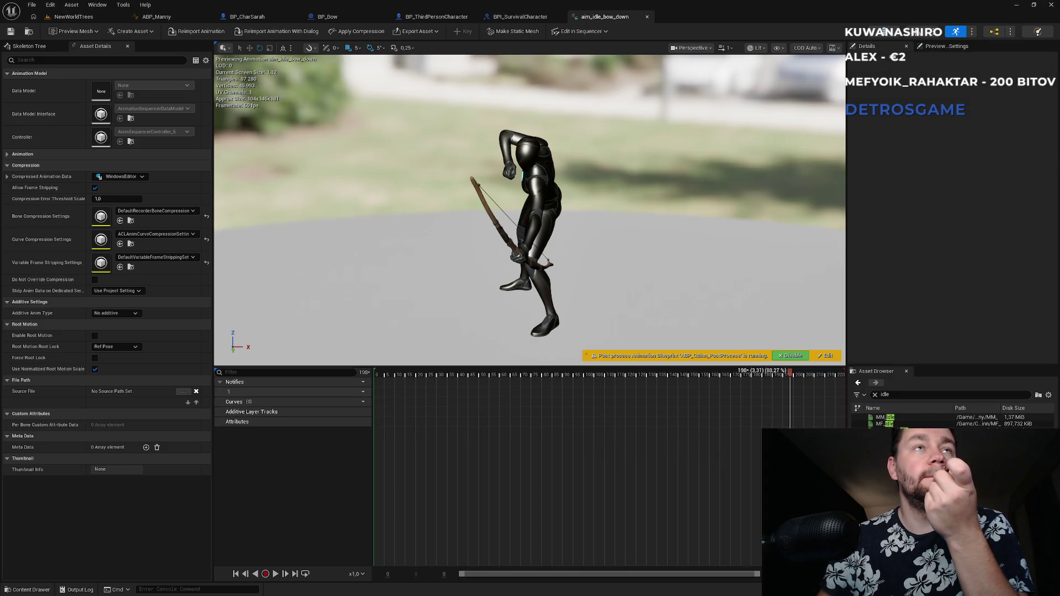
click(78, 17)
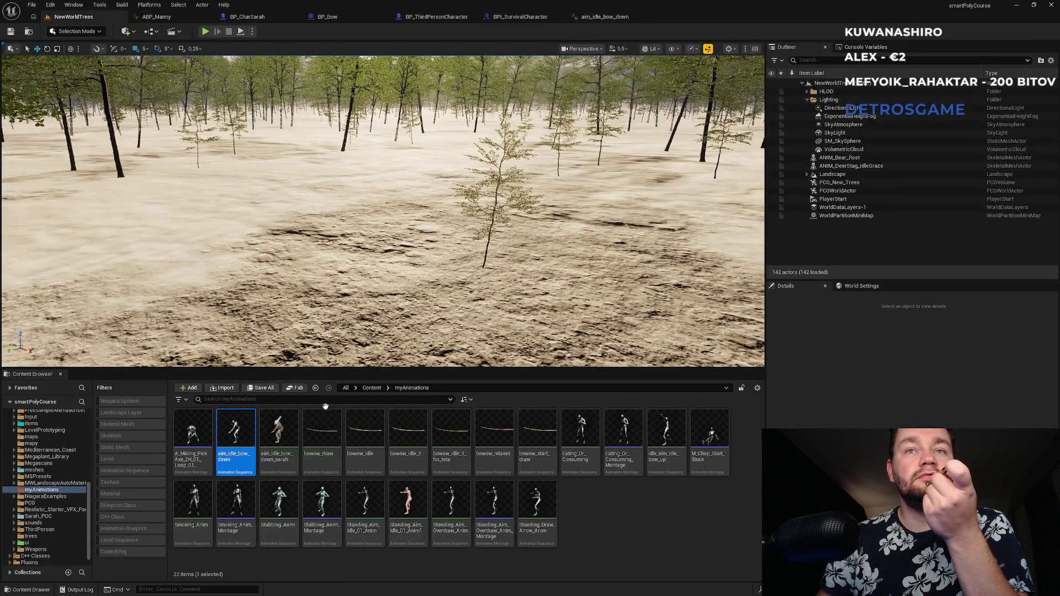
- Look through the Content and anim folders, then bring up ABP_Manny's EventGraph where Pitch is set
click(372, 387)
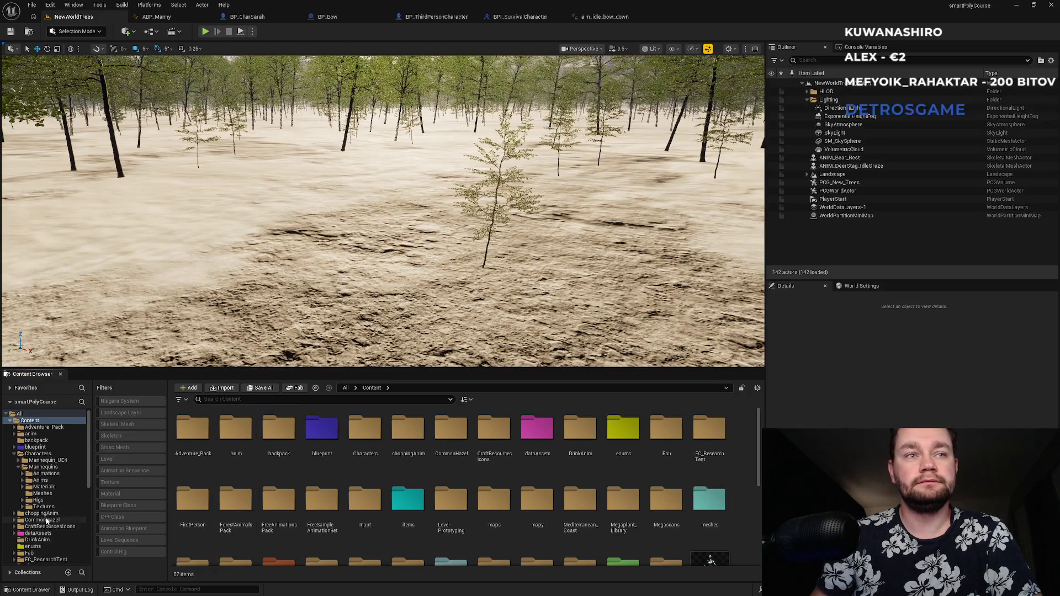
scroll(47, 505, down, 3)
scroll(47, 505, up, 3)
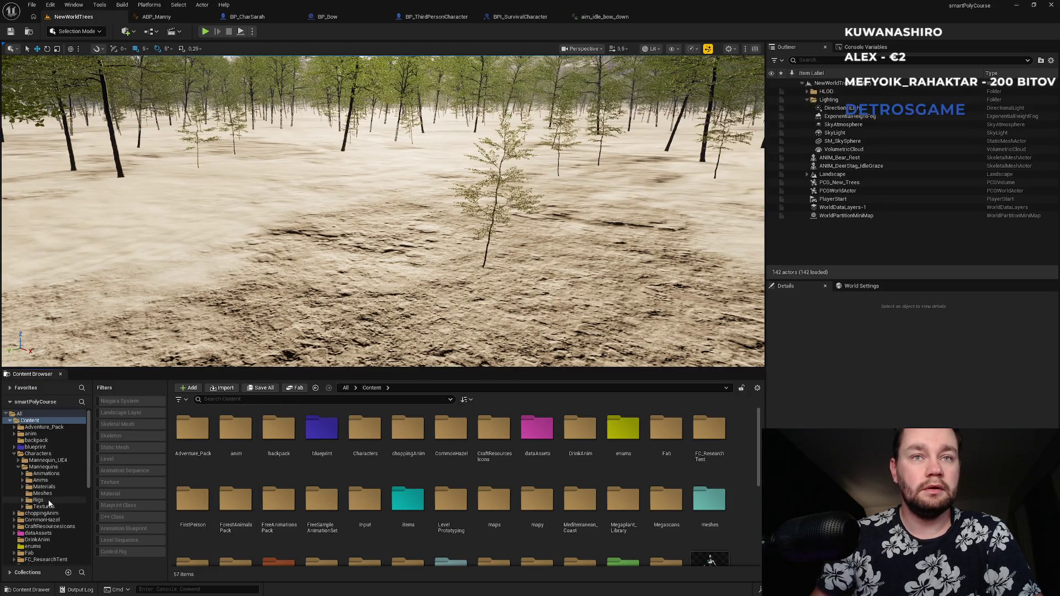
double_click(239, 452)
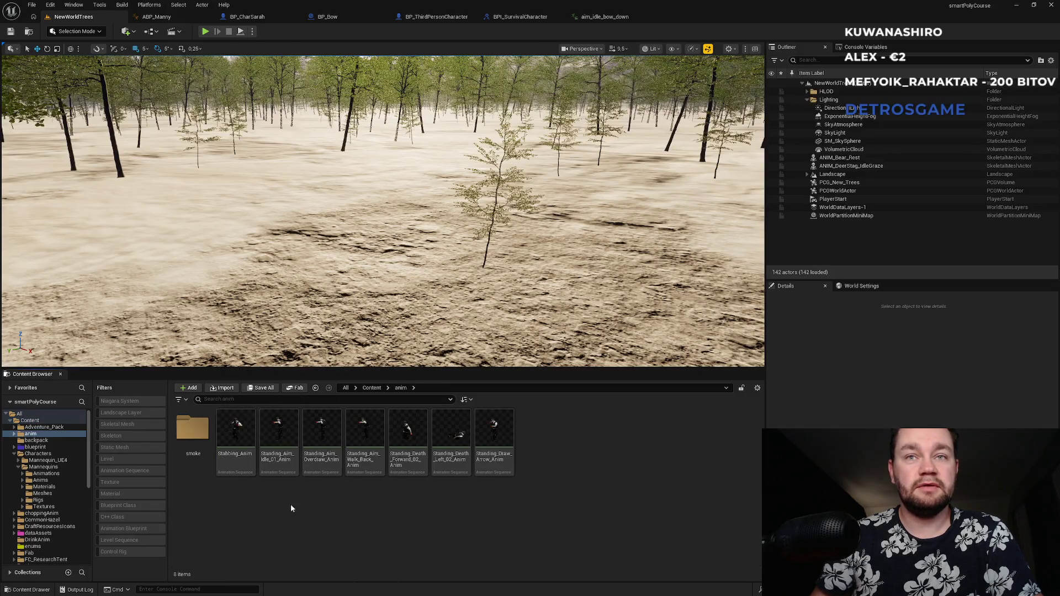
click(371, 388)
scroll(369, 430, down, 5)
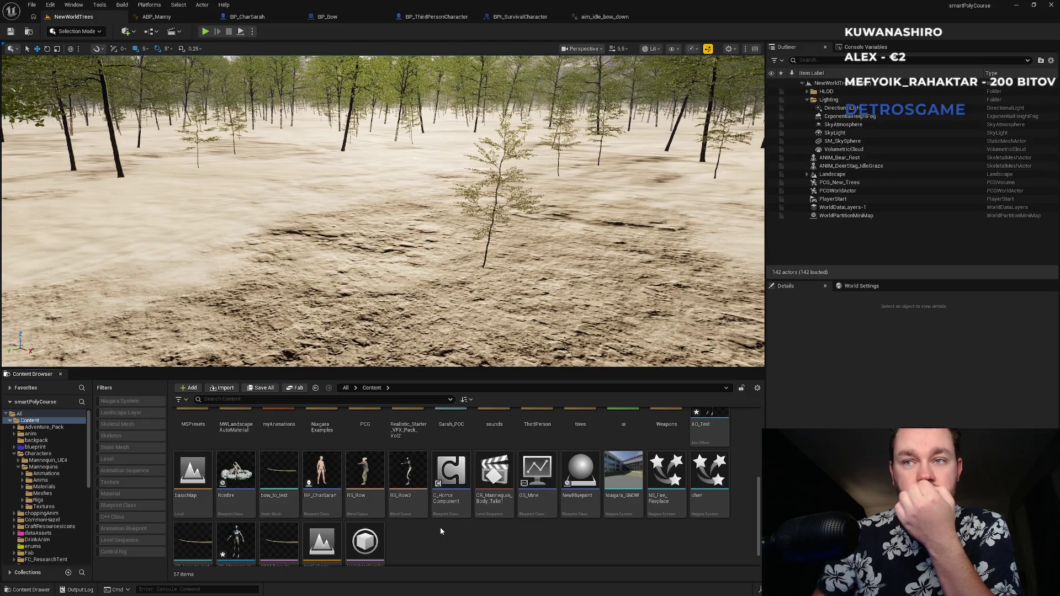
scroll(440, 531, up, 2)
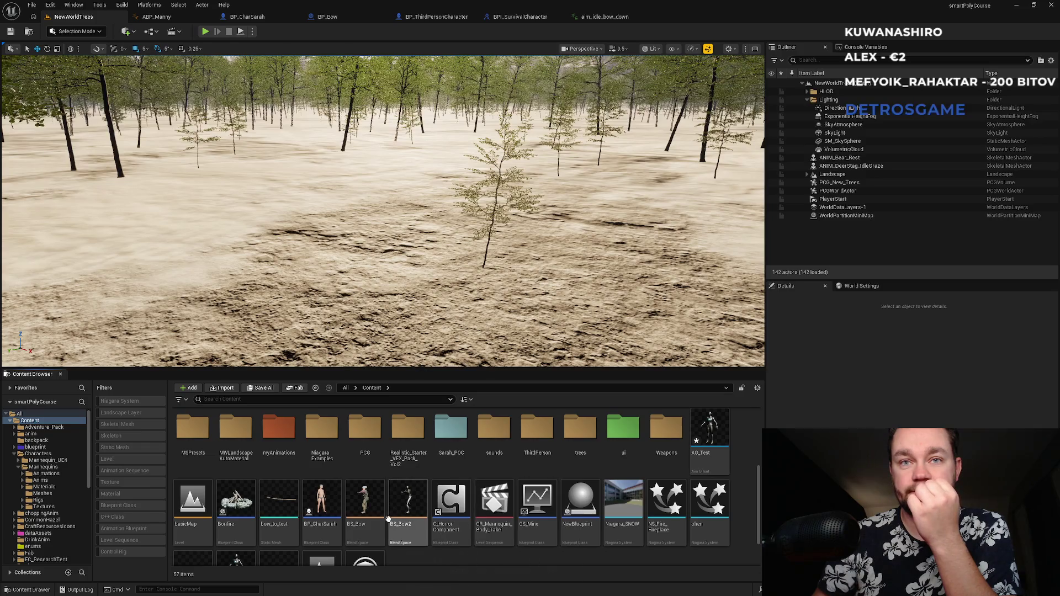
click(156, 17)
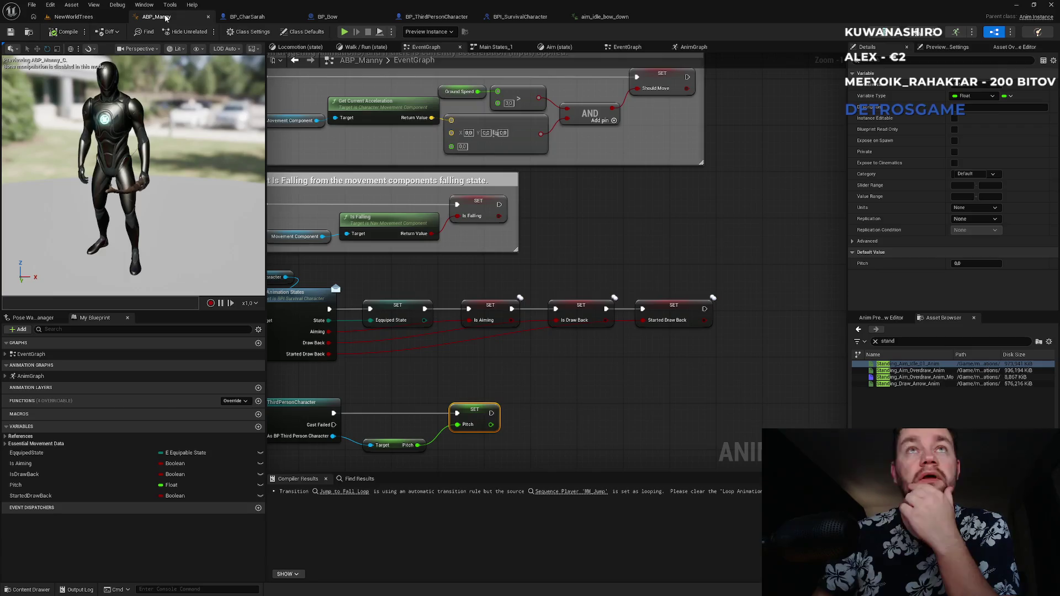
- Glance at the BP_Bow and ABP_Manny tabs, then return to the NewWorldTrees level
click(344, 20)
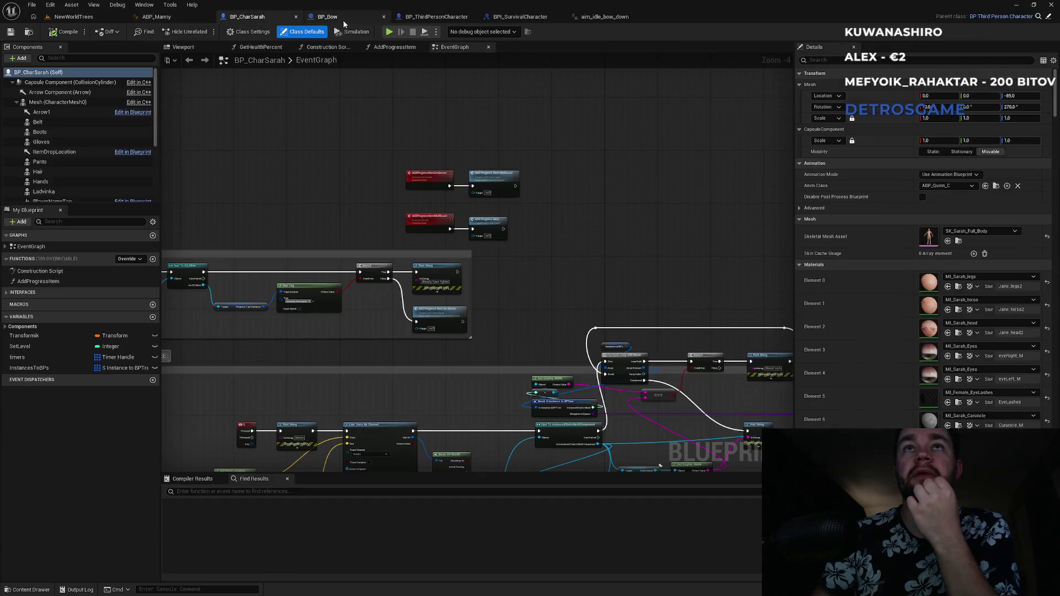
click(173, 21)
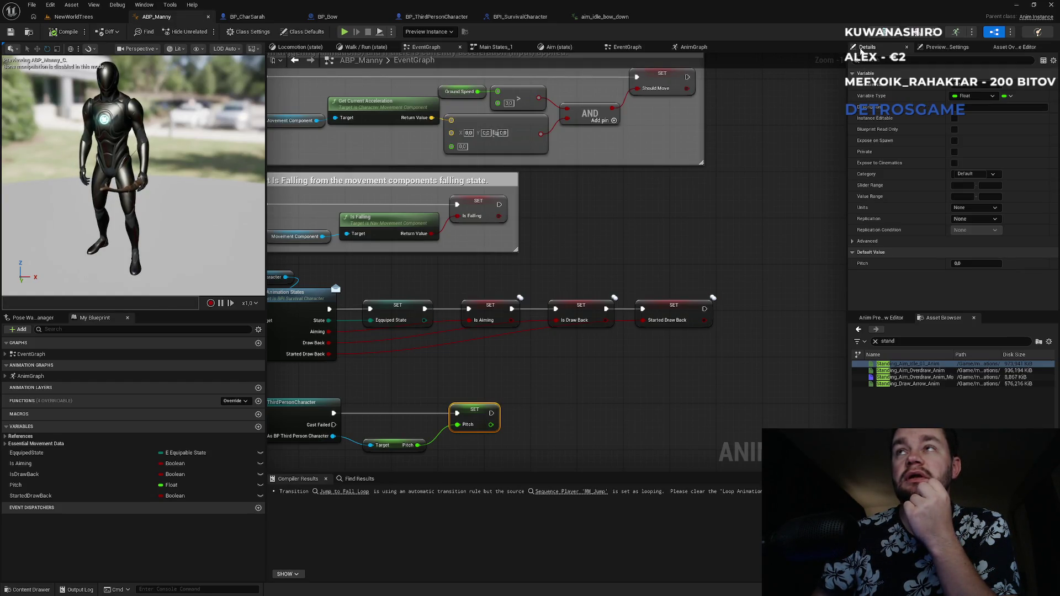
click(28, 32)
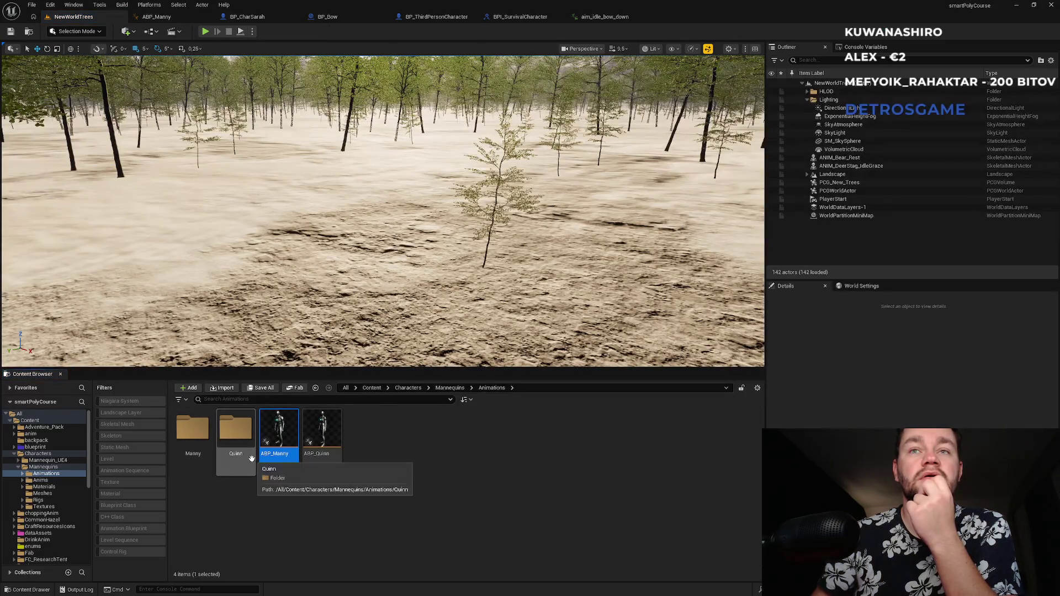
- Navigate to Characters > Mannequins > Rigs and drag CR_Mannequin_Body into the level
double_click(196, 436)
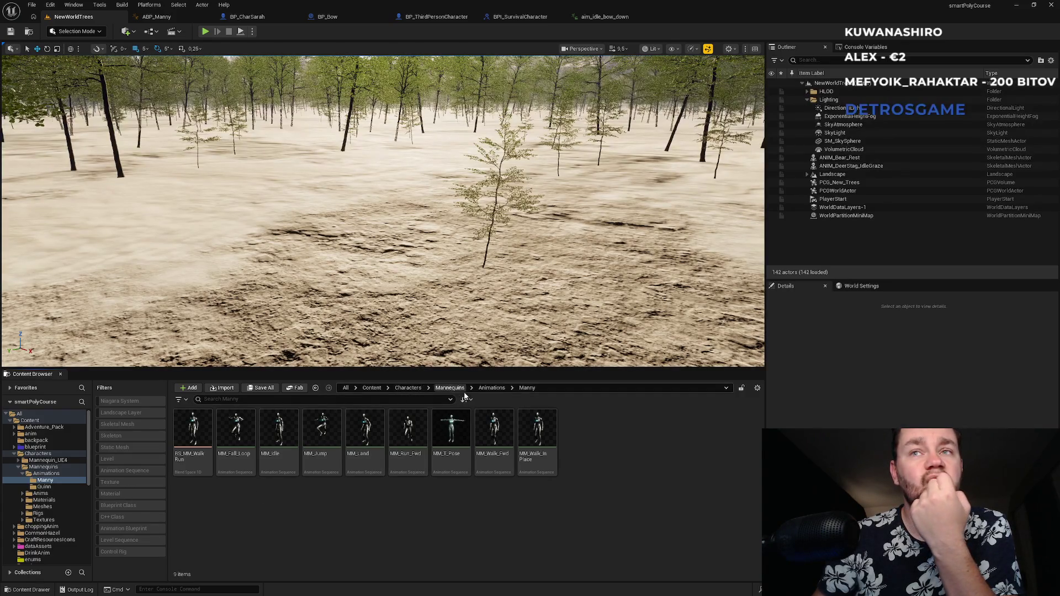
click(491, 389)
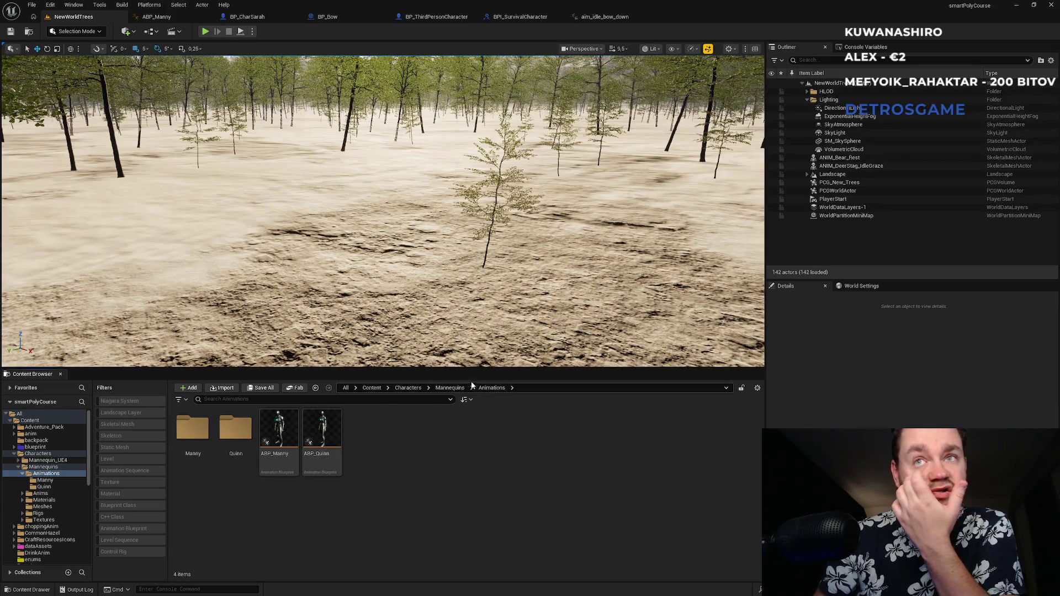
click(455, 389)
double_click(365, 433)
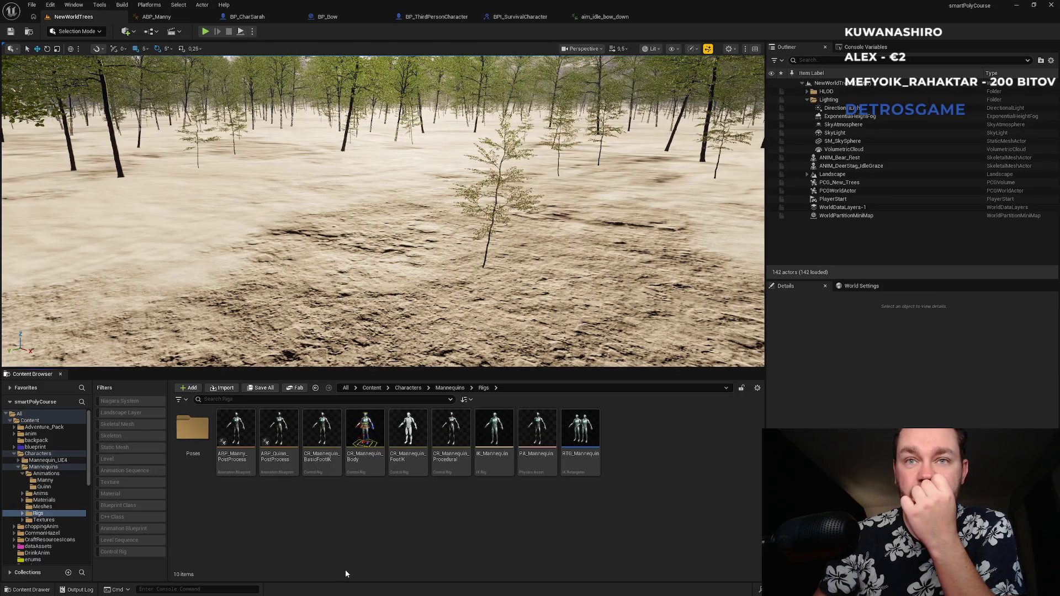
click(376, 468)
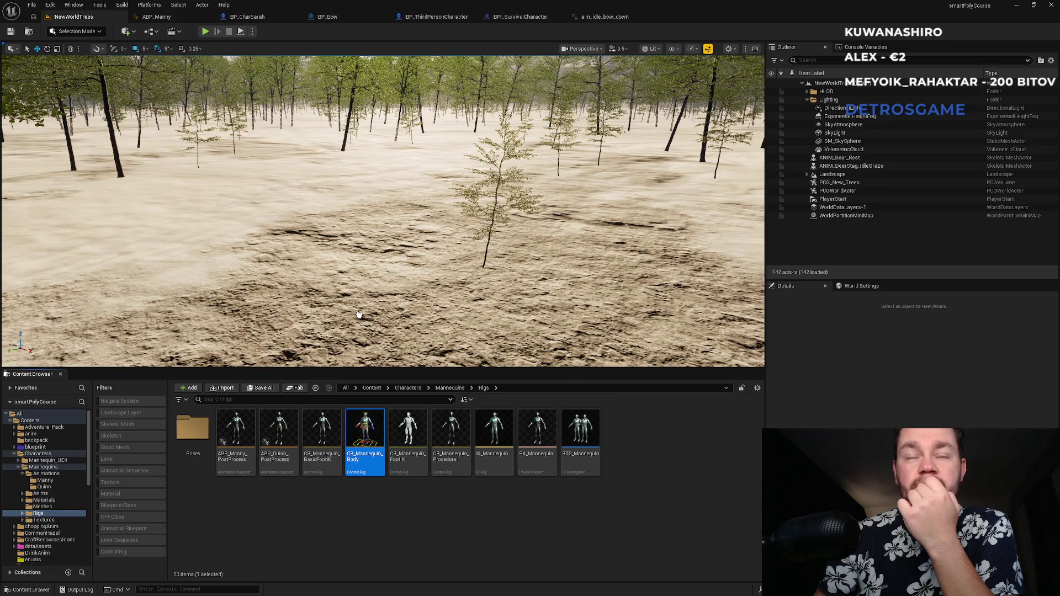
drag(359, 315, 359, 315)
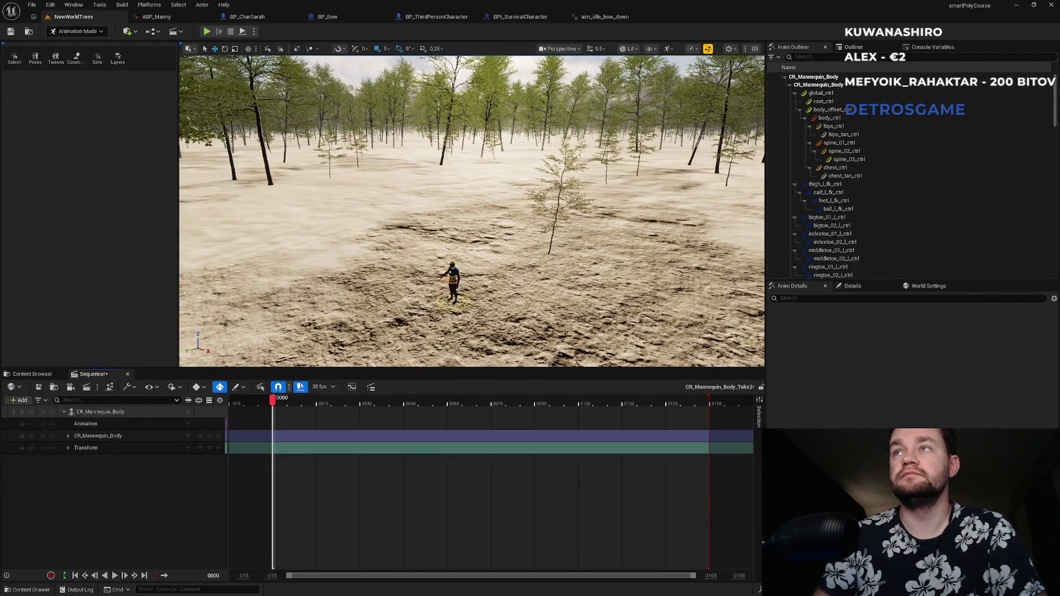
- Frame and center the placed CR_Mannequin_Body in the viewport
key(f)
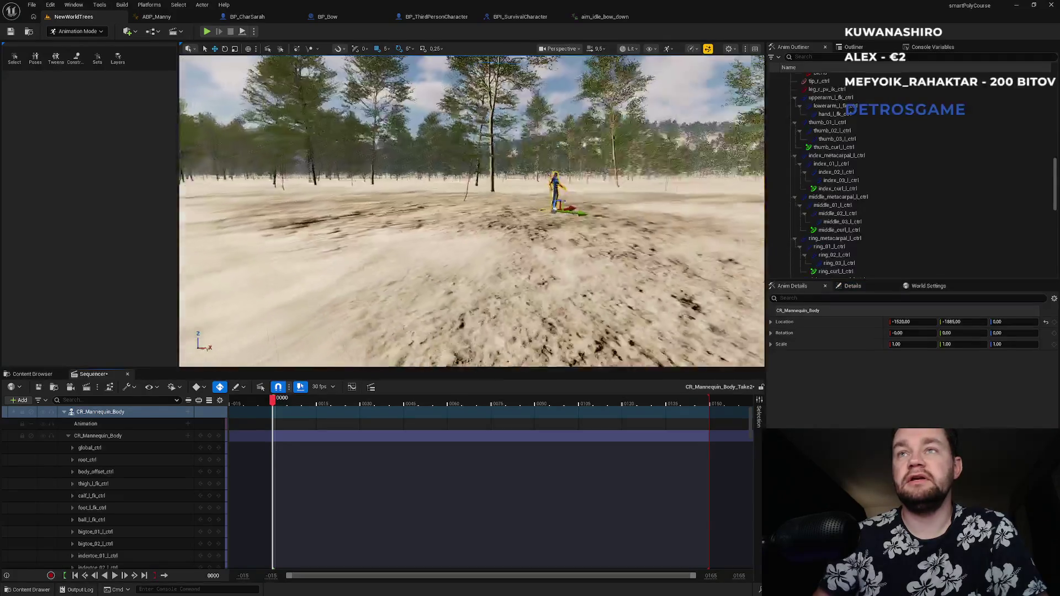
scroll(471, 211, down, 5)
scroll(471, 211, down, 5)
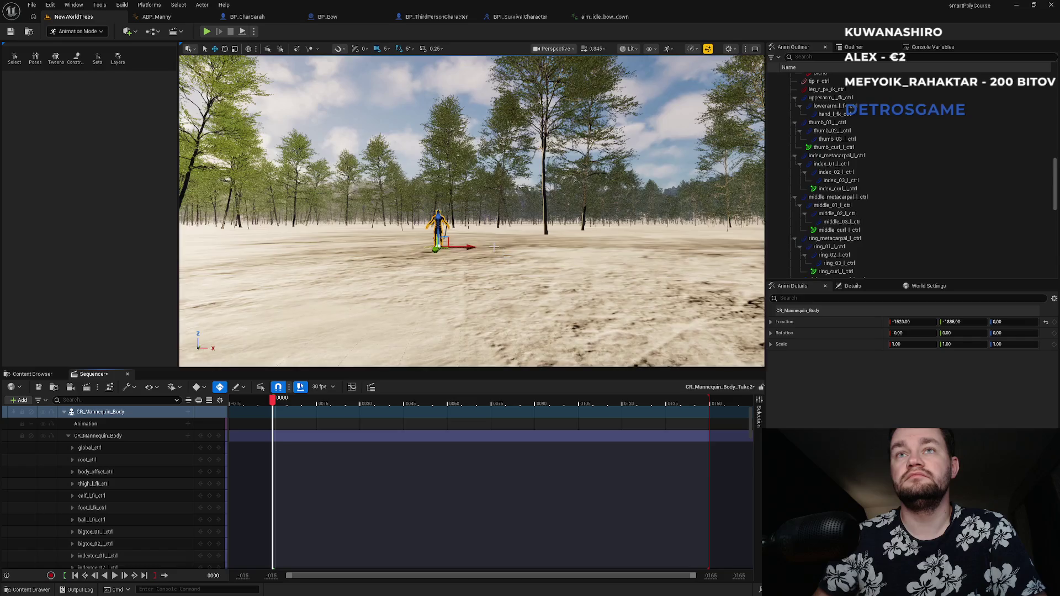
scroll(472, 211, up, 5)
drag(471, 211, 436, 210)
- Collapse the control rig track in Sequencer and toggle its Active switch off and back on
click(68, 436)
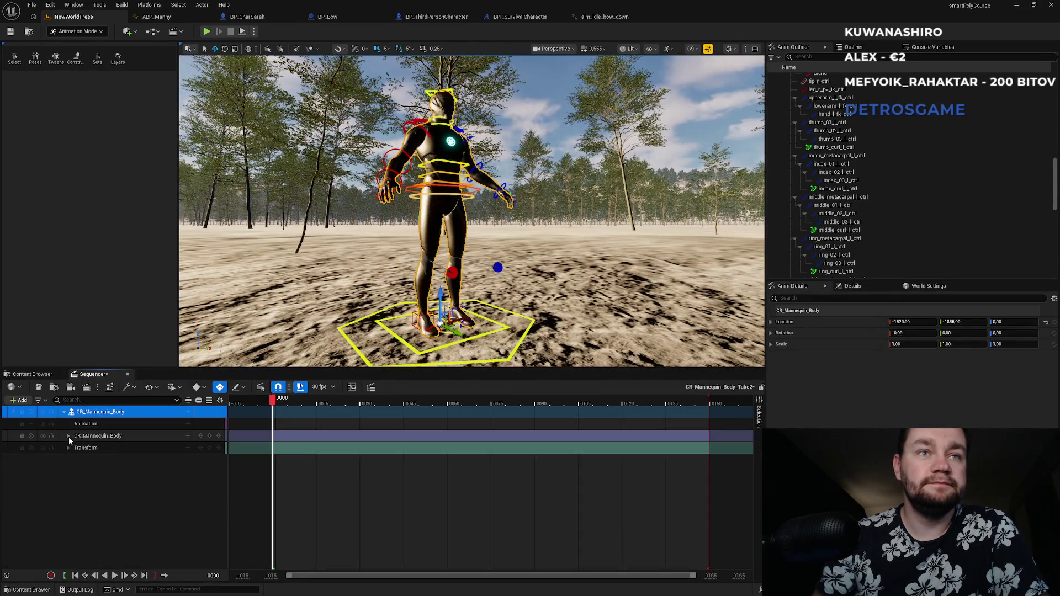
click(126, 437)
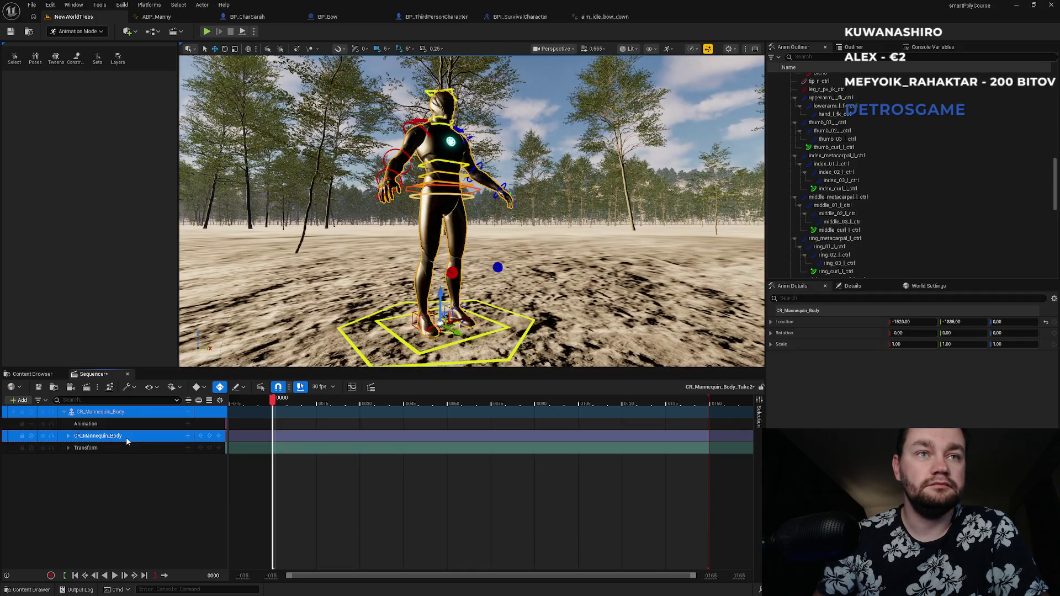
click(31, 438)
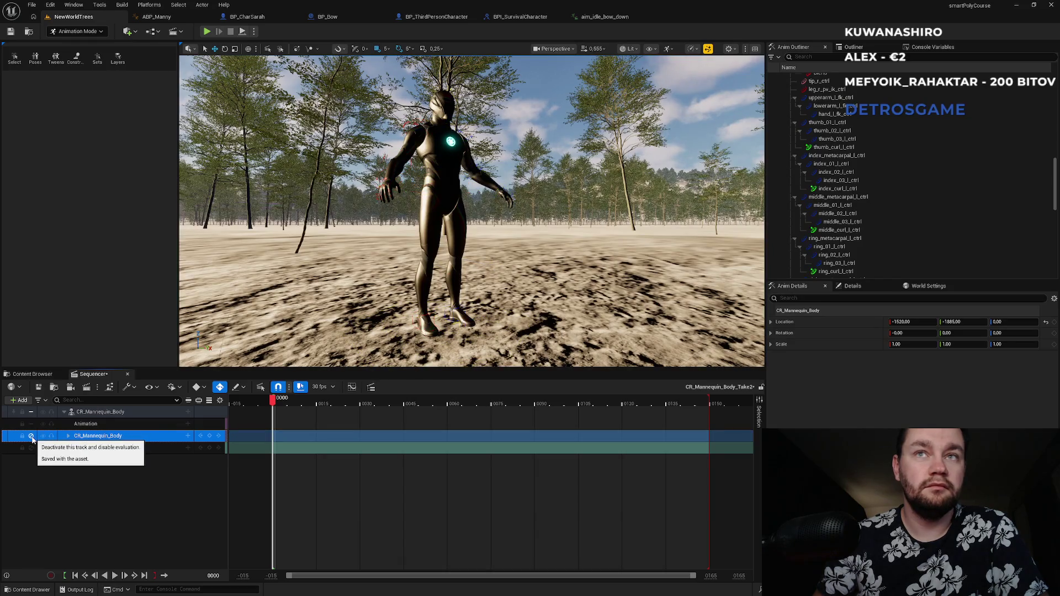
click(32, 438)
click(32, 437)
click(32, 437)
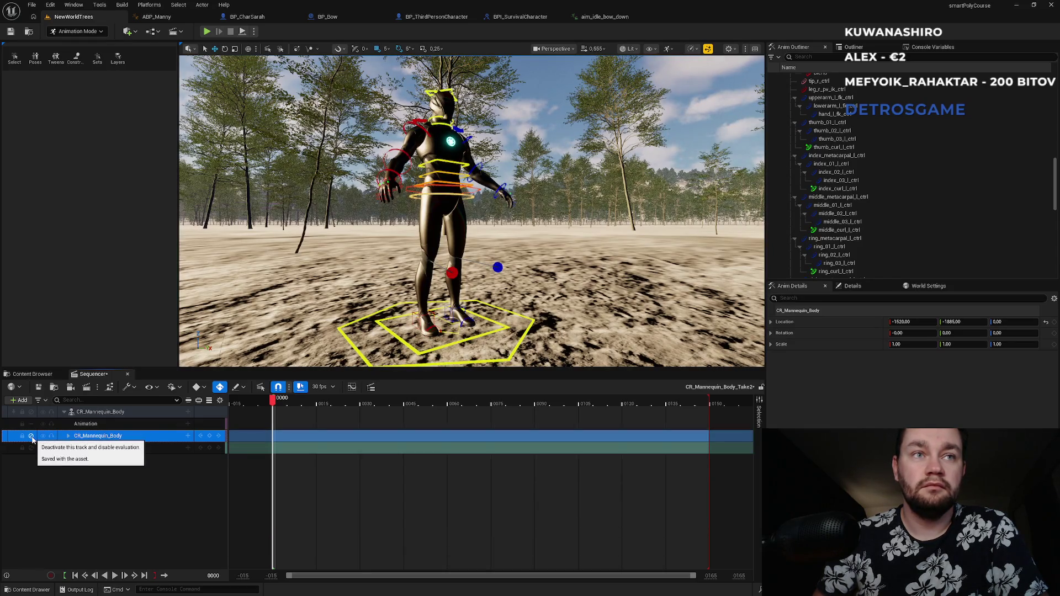
- Delete the control rig track and put aim_idle_bow_down on the mannequin's Animation track
double_click(133, 436)
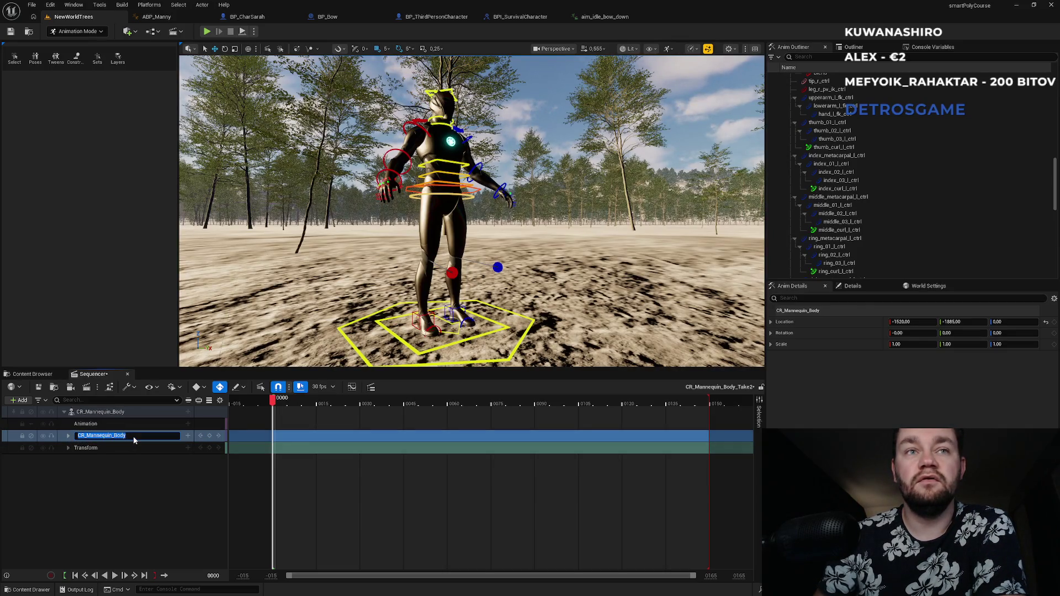
click(128, 437)
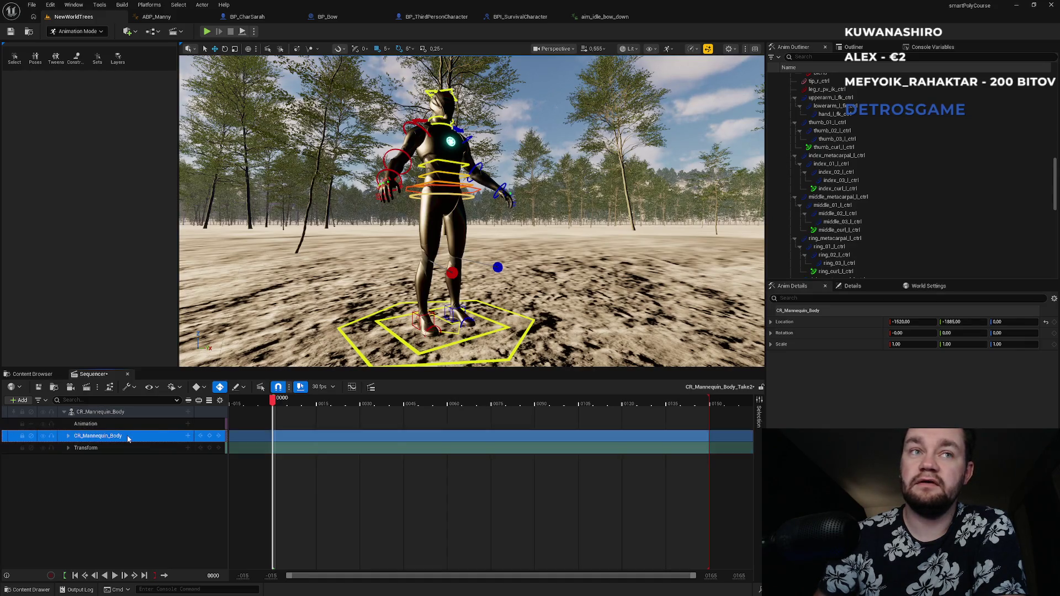
key(Delete)
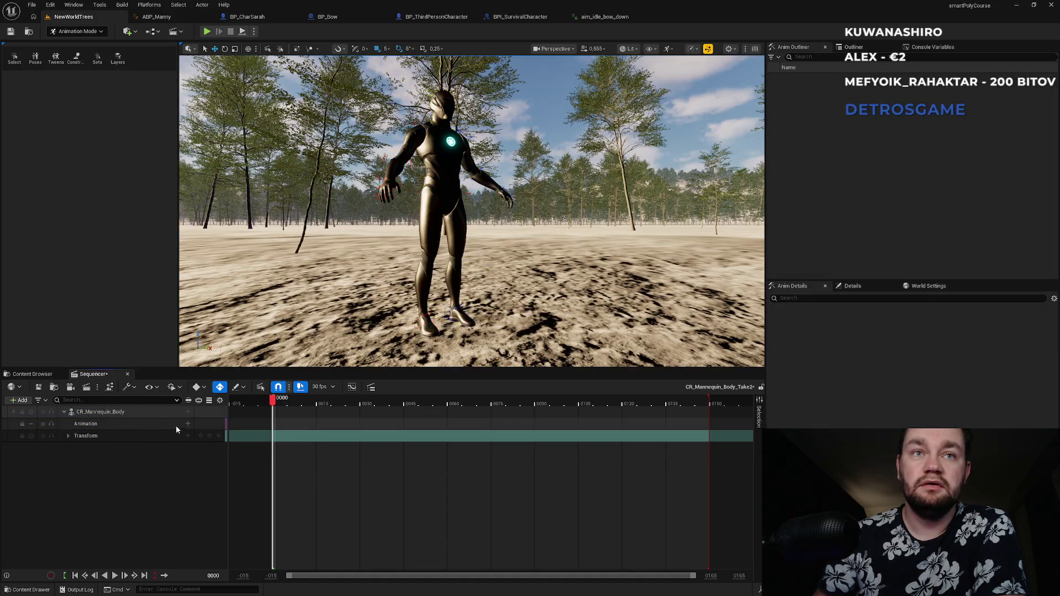
click(188, 424)
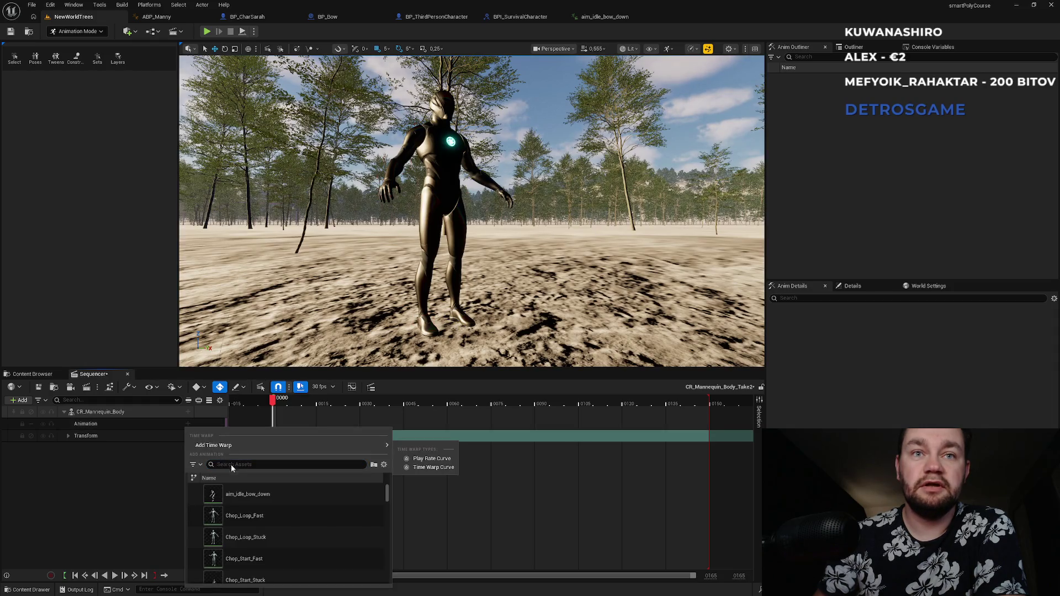
click(250, 493)
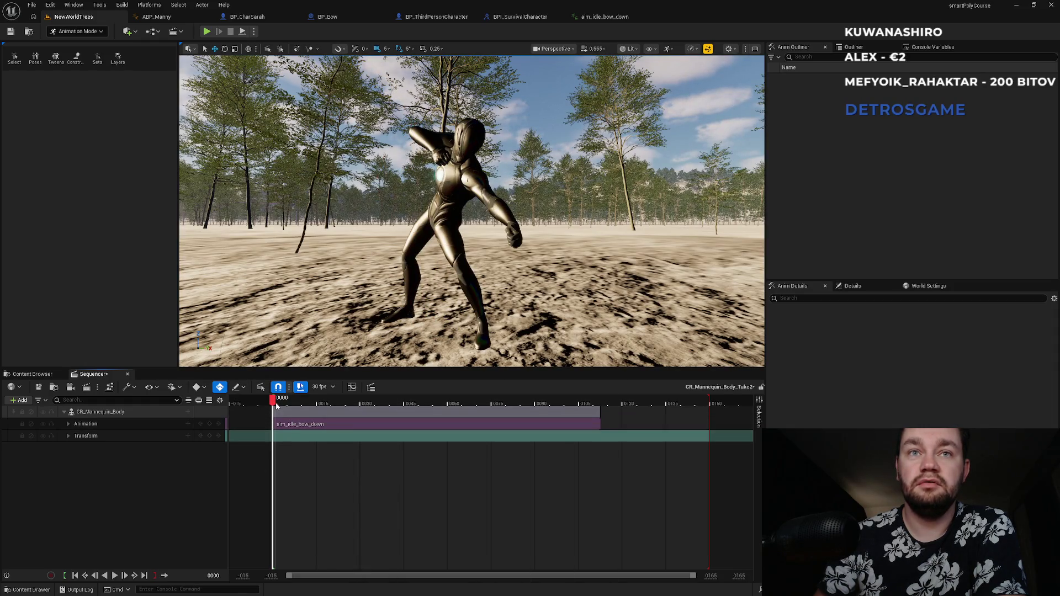
- Shorten the Sequencer playback range to a single frame and play it to check the pose
mouse_move(304, 407)
mouse_down()
mouse_move(359, 407)
mouse_move(278, 408)
mouse_up()
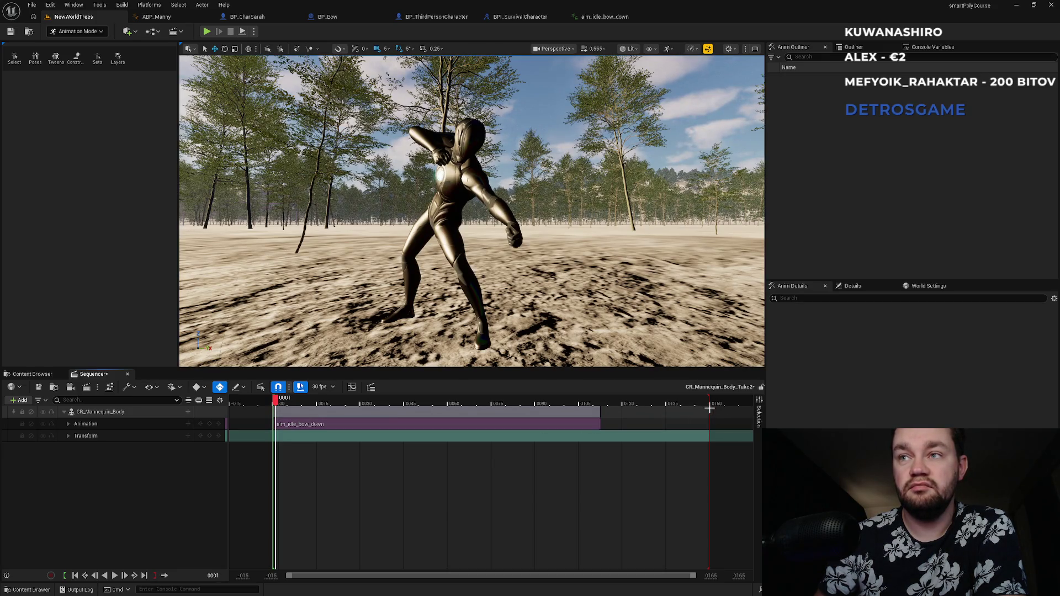
mouse_move(709, 412)
mouse_down()
mouse_move(326, 462)
mouse_move(276, 478)
mouse_up()
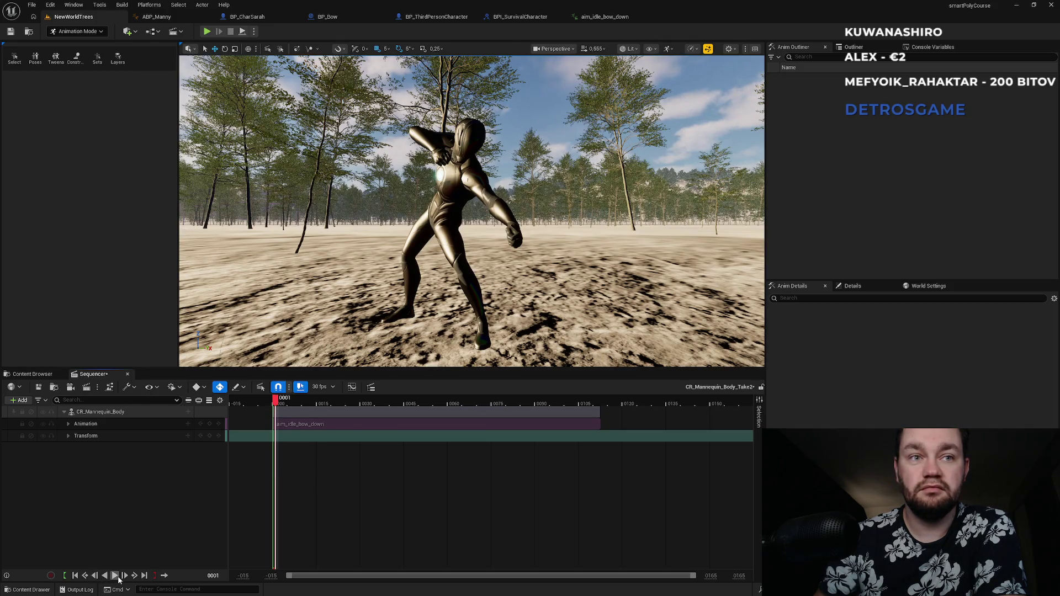
click(115, 576)
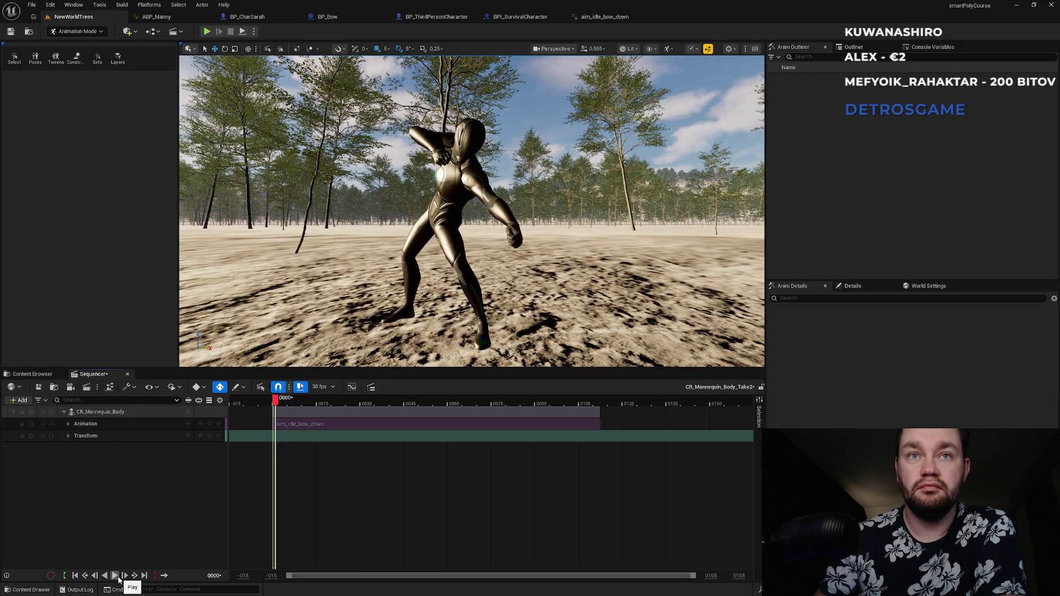
right_click(114, 416)
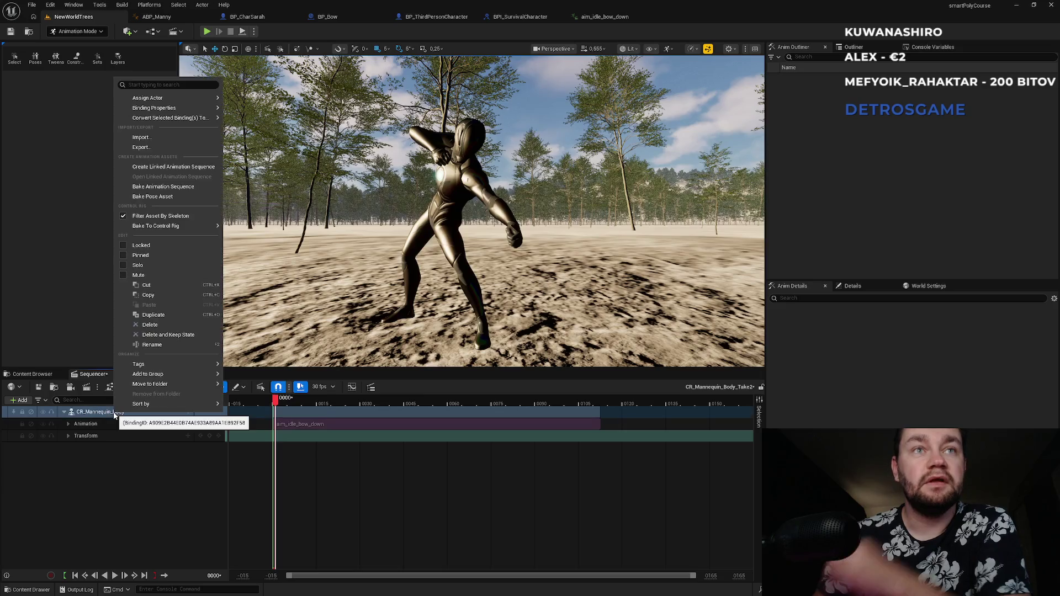
- Bake the CR_Mannequin_Body track to Content as one_frame_bow_down_idle and export it
mouse_move(177, 227)
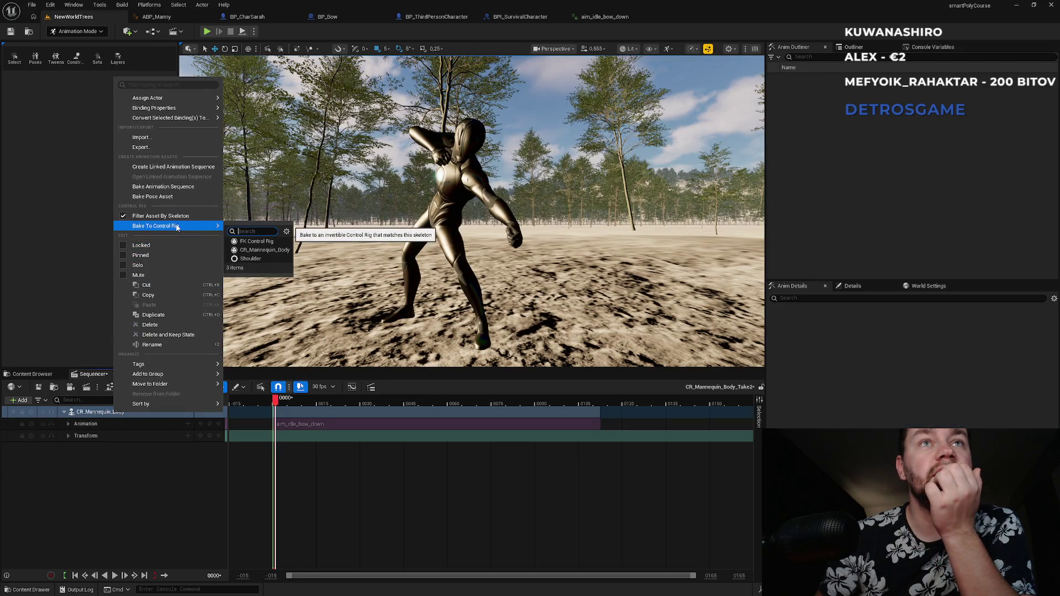
click(182, 191)
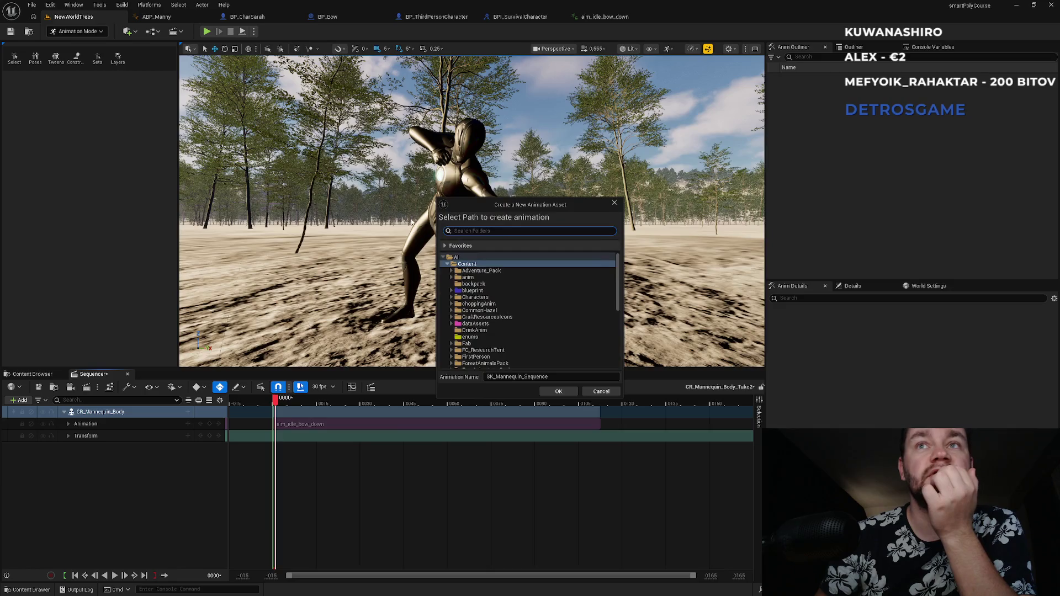
click(476, 265)
click(532, 375)
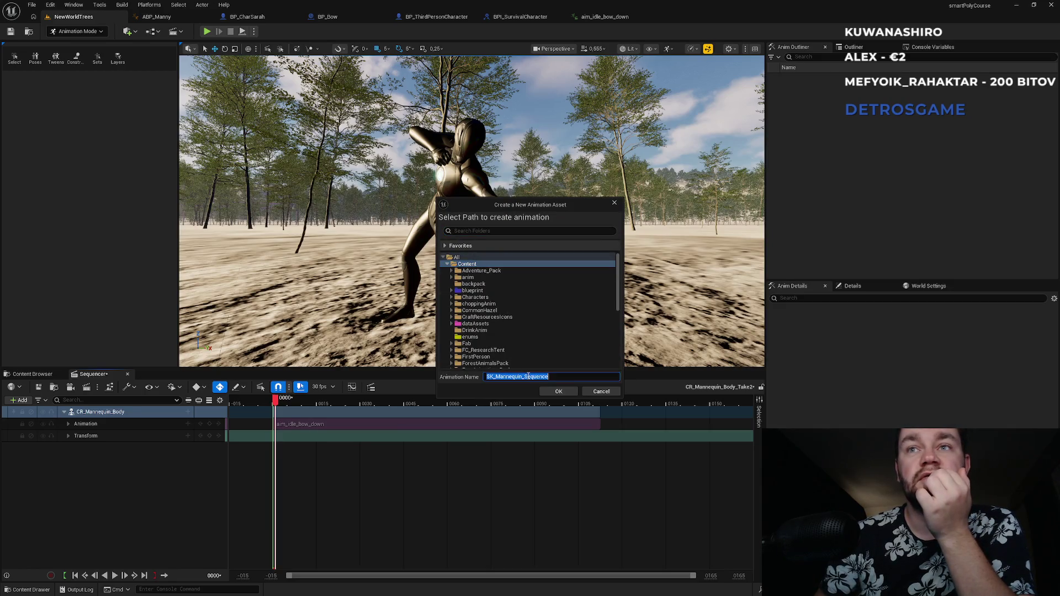
text(one_frame_bow_down_idle)
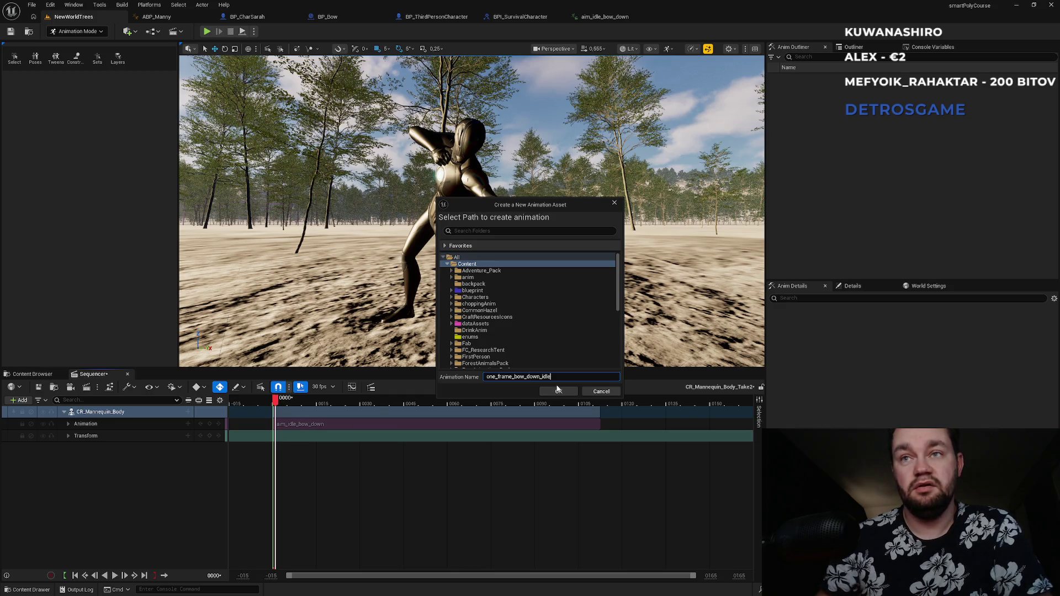
click(557, 390)
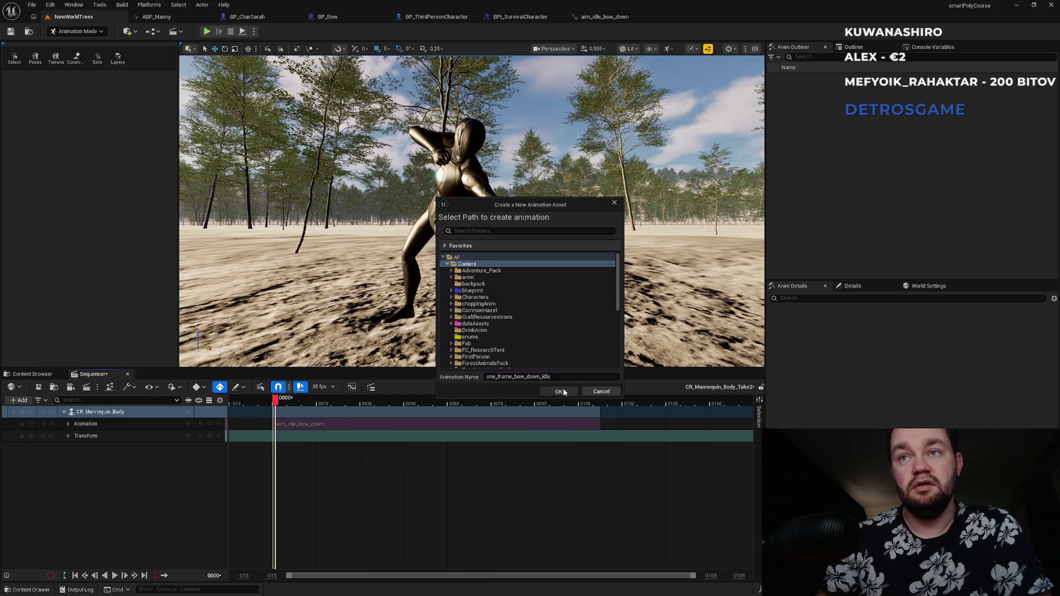
click(586, 391)
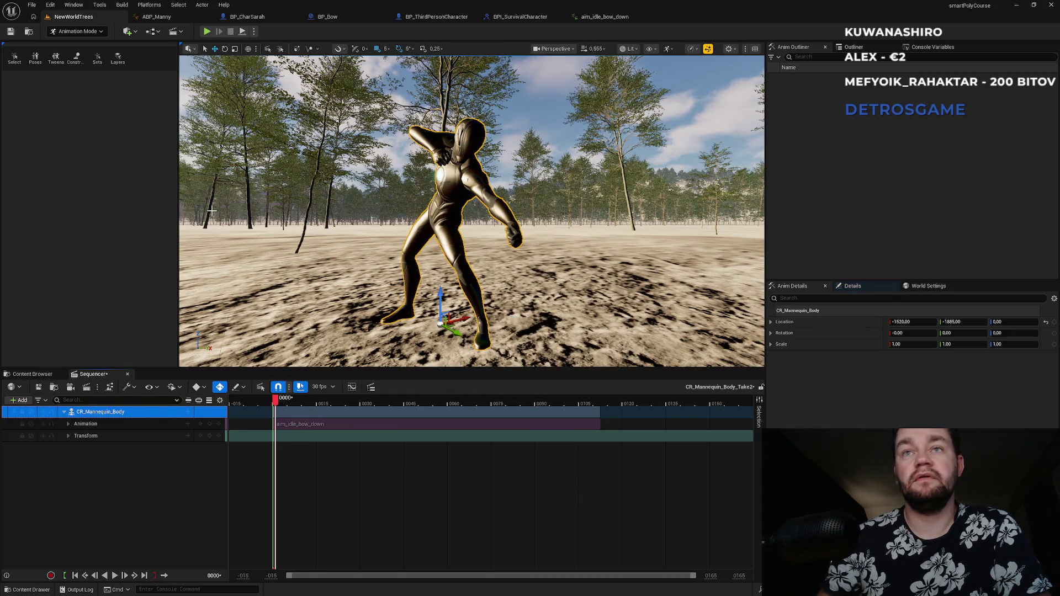
- Return to selection mode, preview one_frame_bow_down_idle from Content, then close it
click(77, 31)
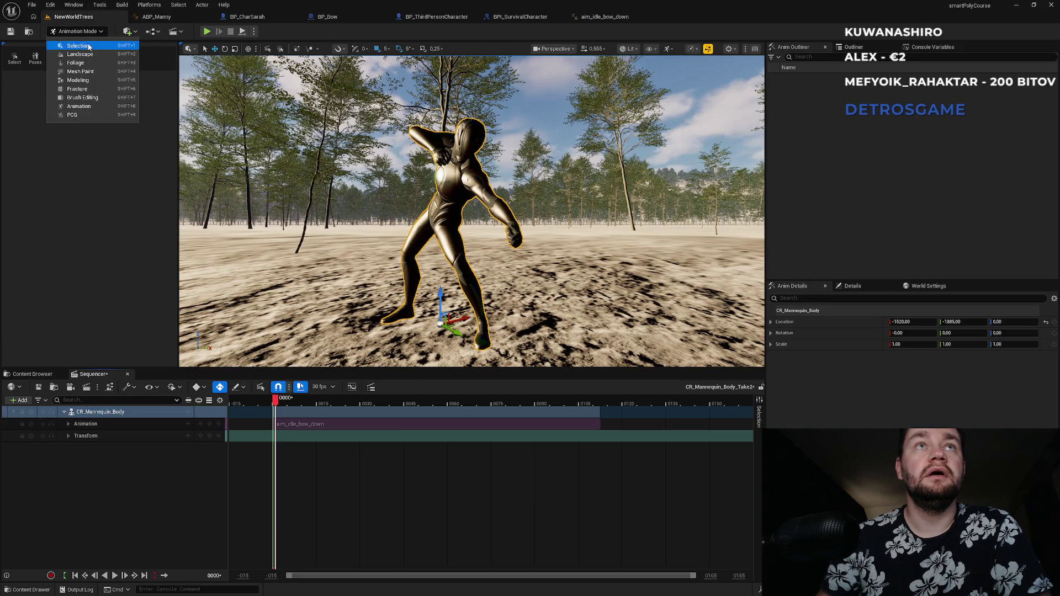
click(71, 45)
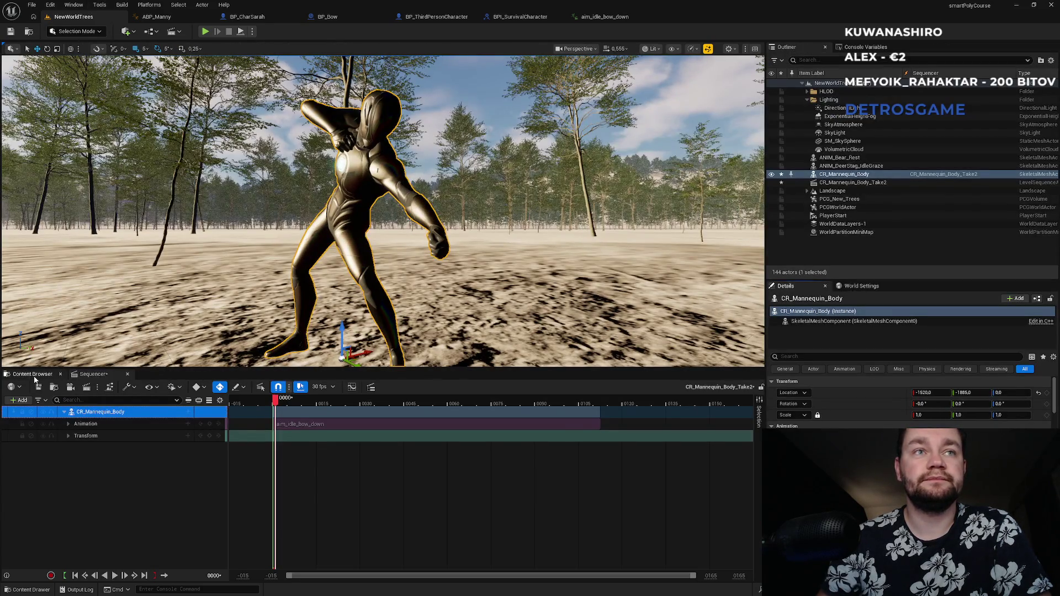
click(30, 374)
click(372, 387)
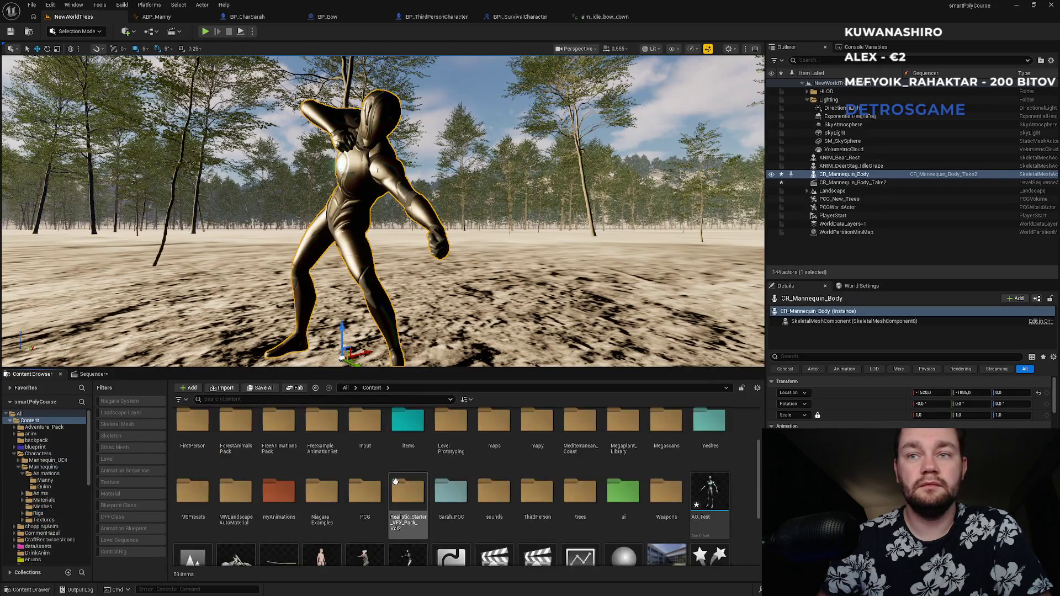
scroll(336, 542, down, 3)
double_click(250, 534)
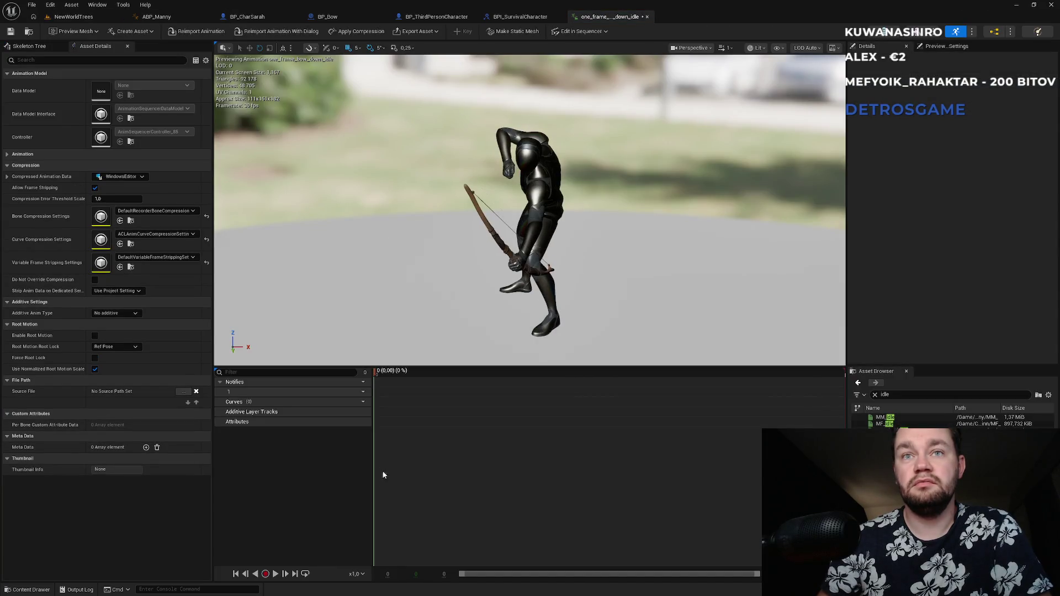
click(277, 574)
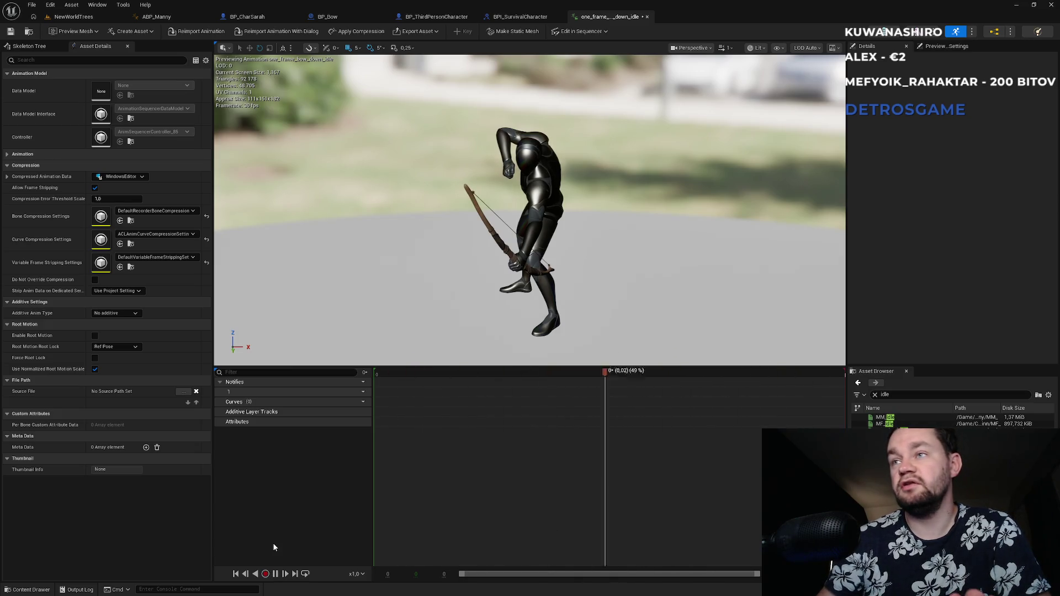
click(275, 573)
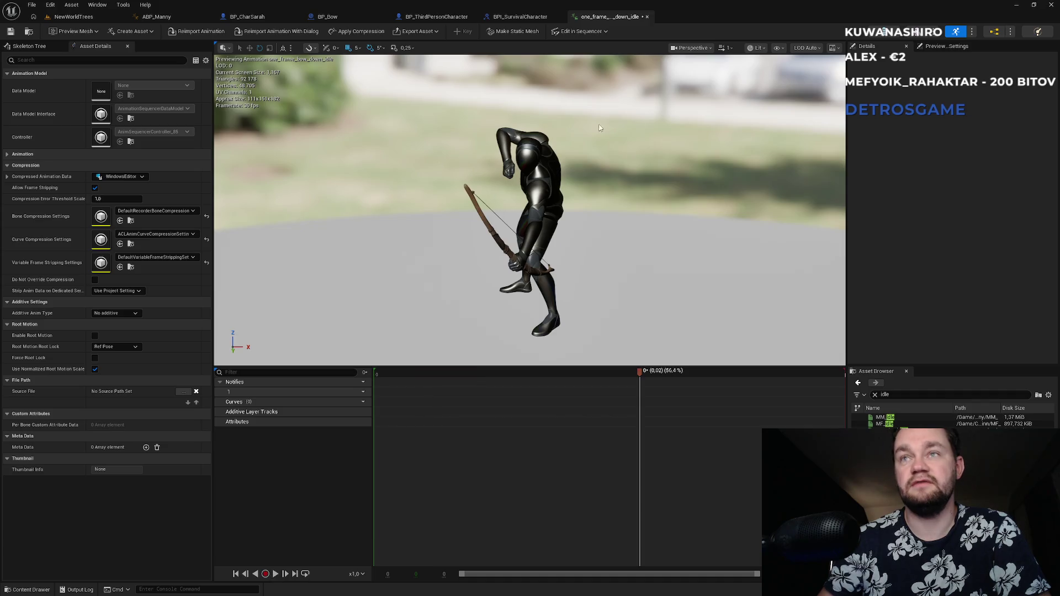
middle_click(606, 20)
- Go back to NewWorldTrees and open the AO_Test aim offset from the Content folder
click(342, 12)
click(259, 16)
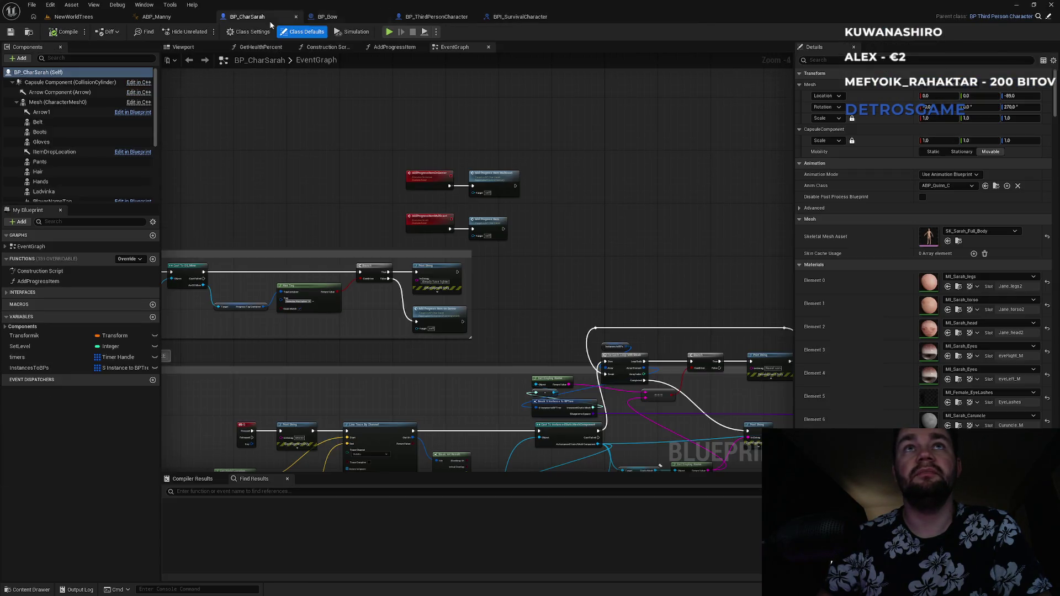
click(156, 17)
click(73, 17)
click(515, 534)
scroll(542, 538, up, 3)
scroll(640, 536, down, 3)
scroll(652, 545, up, 3)
click(711, 476)
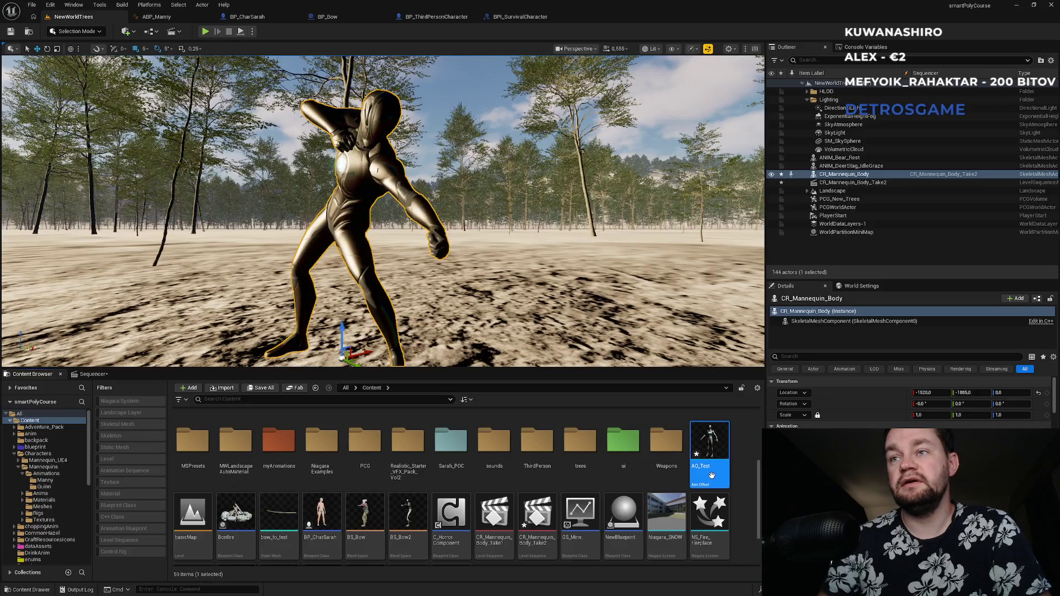
double_click(711, 475)
- Filter the Asset Browser by 'bow_' and try dropping a bow animation onto the grid
click(903, 394)
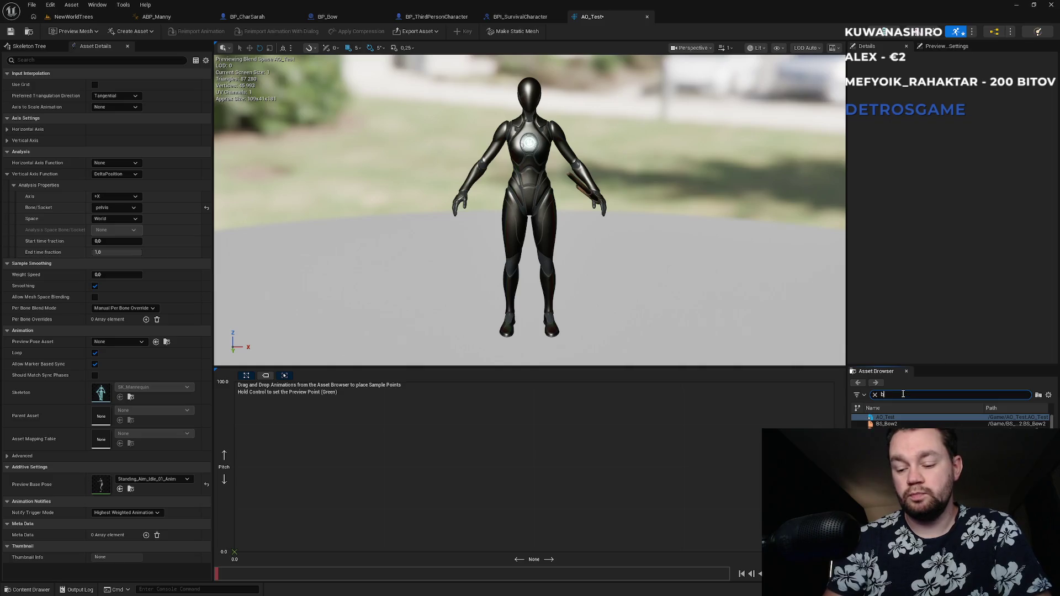
text(ow_)
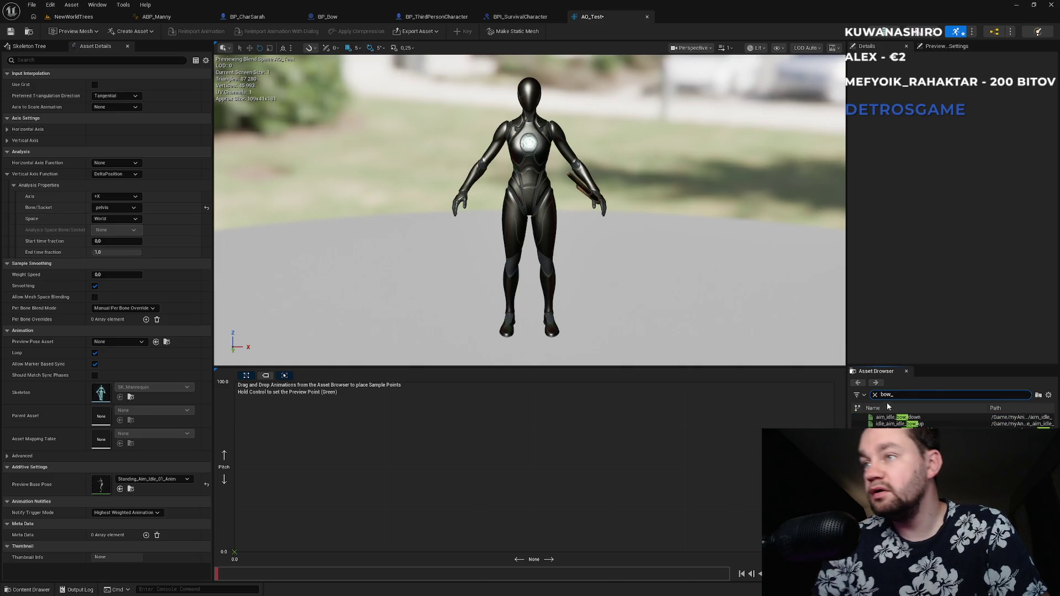
mouse_move(900, 423)
mouse_down()
mouse_move(734, 486)
mouse_move(563, 455)
mouse_move(528, 509)
mouse_up()
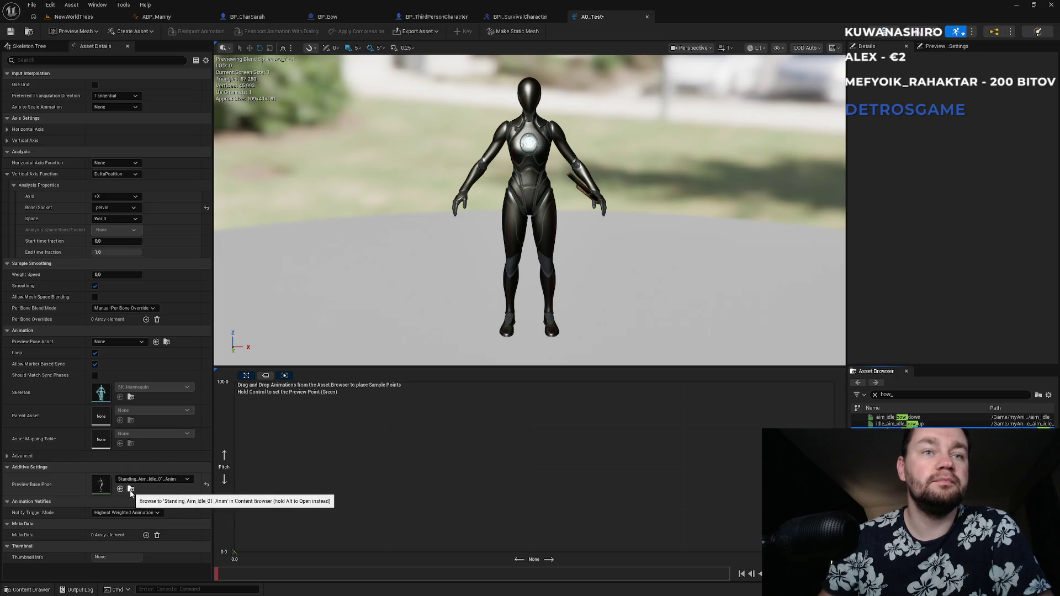
- Try one_frame_bow_down_idle as the preview base pose, then reset Preview Base Pose to None
click(206, 484)
mouse_move(900, 424)
mouse_down()
mouse_move(739, 497)
mouse_move(561, 462)
mouse_move(508, 479)
mouse_move(527, 475)
mouse_up()
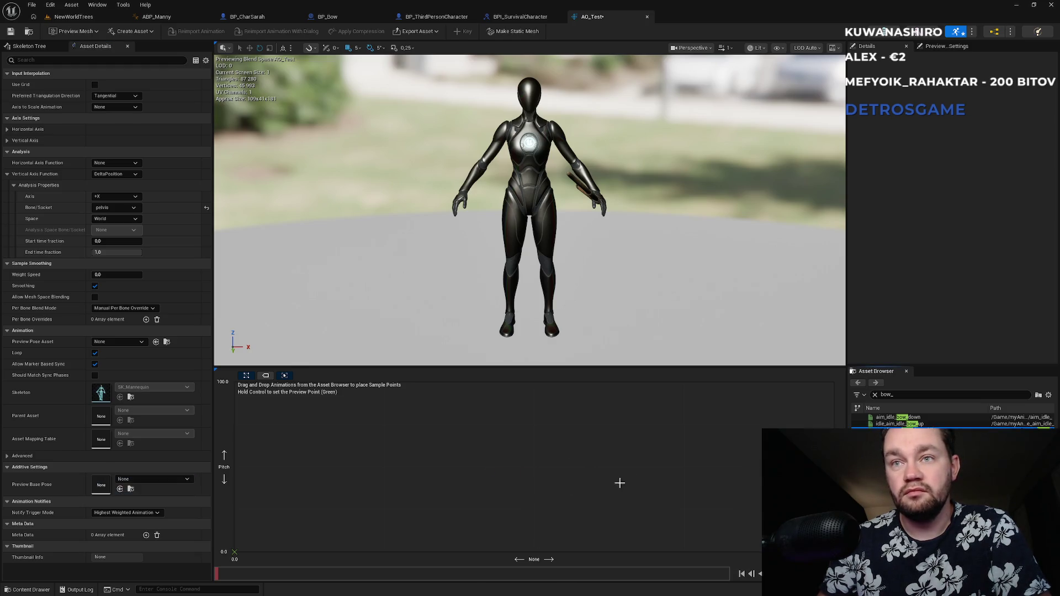
drag(900, 430, 160, 489)
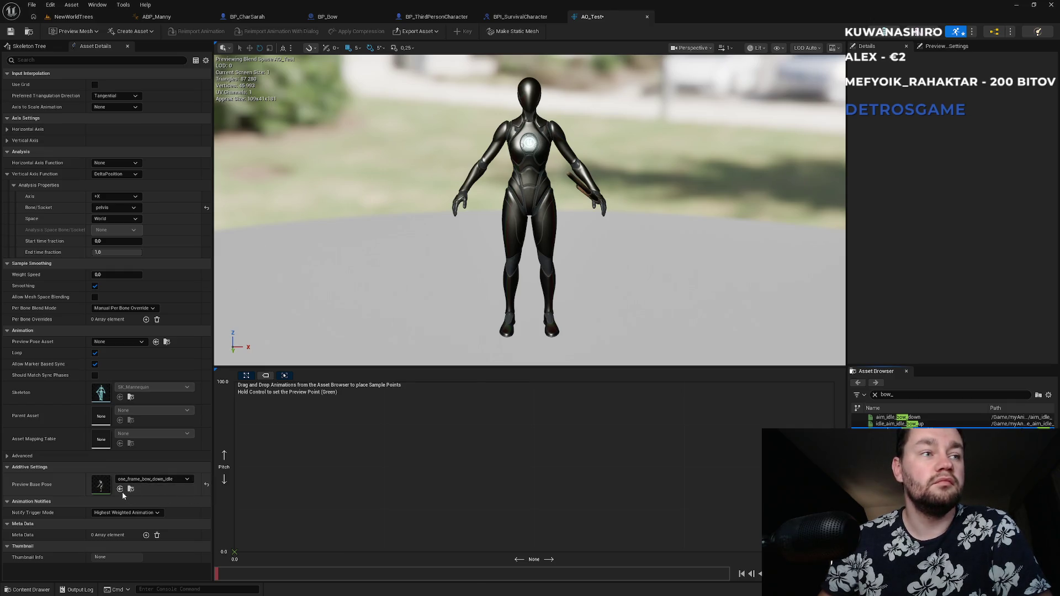
click(207, 483)
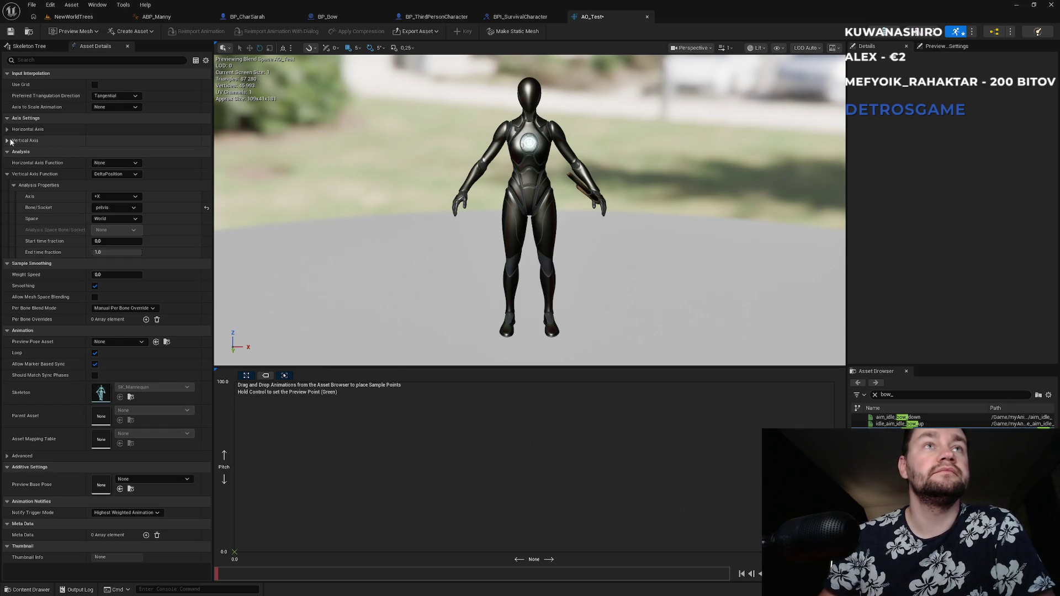
- Show the Pitch vertical axis settings, enable Snap to Grid, and save the bow-down pose
click(7, 129)
click(7, 129)
click(8, 141)
click(93, 197)
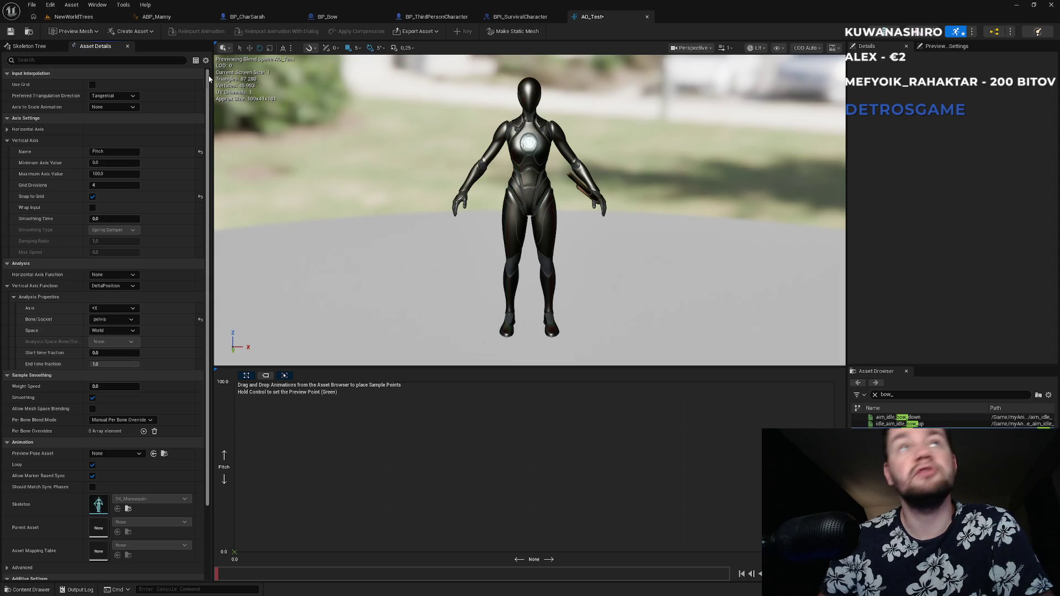
key(ctrl+shift+s)
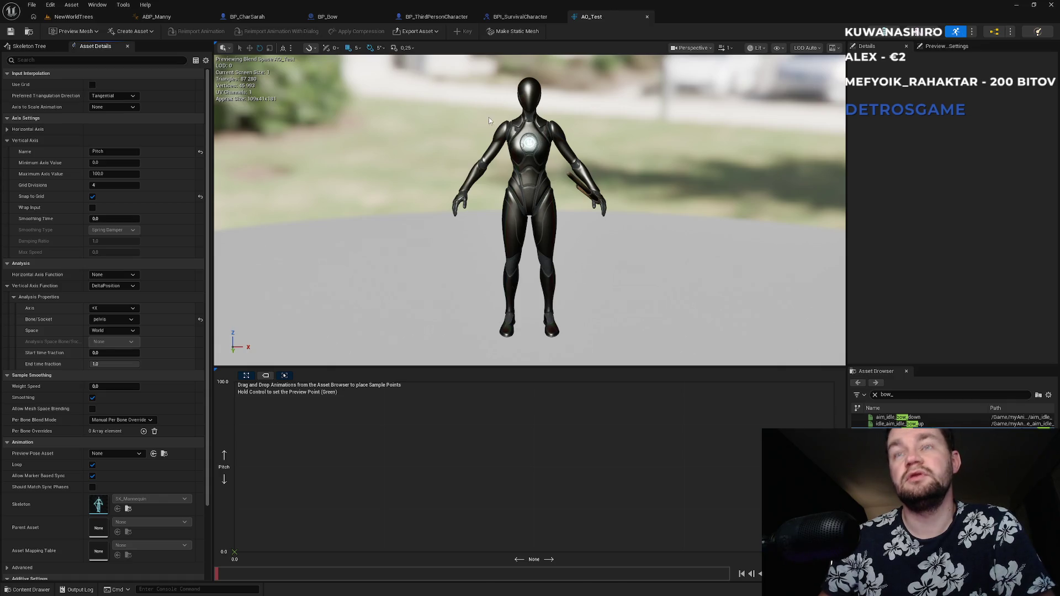
- Try adding bow aim animations to the grid, turn snapping off, and clear the asset search
mouse_move(897, 424)
mouse_down()
mouse_move(638, 426)
mouse_move(629, 440)
mouse_move(685, 447)
mouse_move(687, 428)
mouse_move(682, 436)
mouse_up()
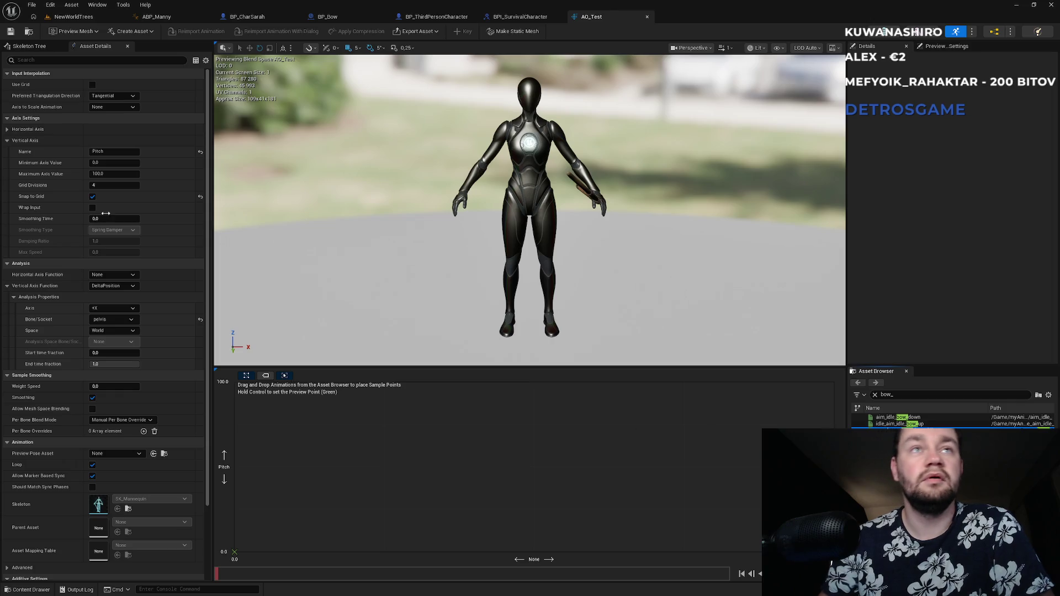
click(92, 196)
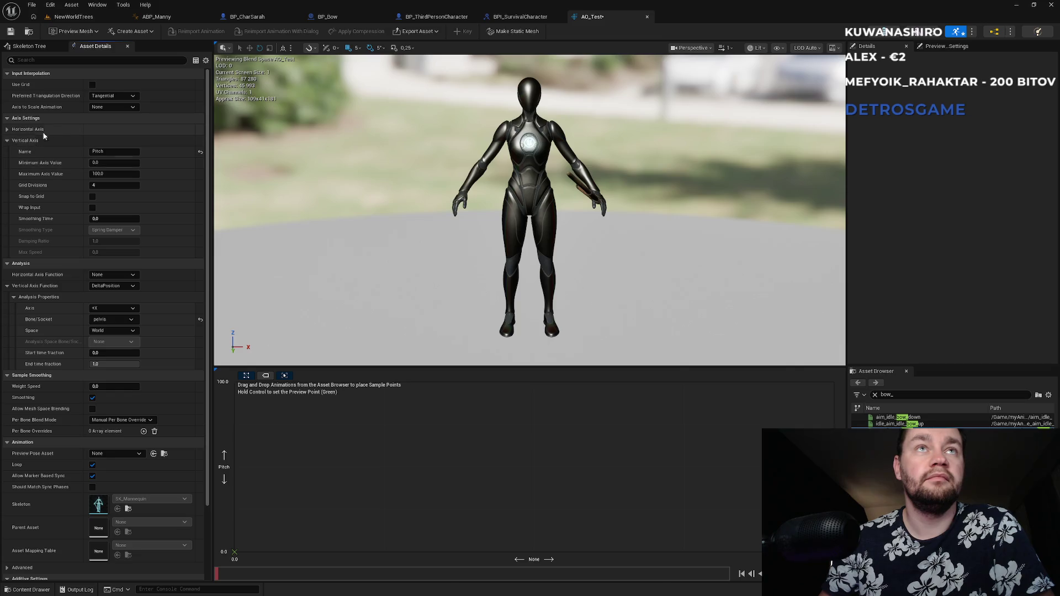
click(900, 424)
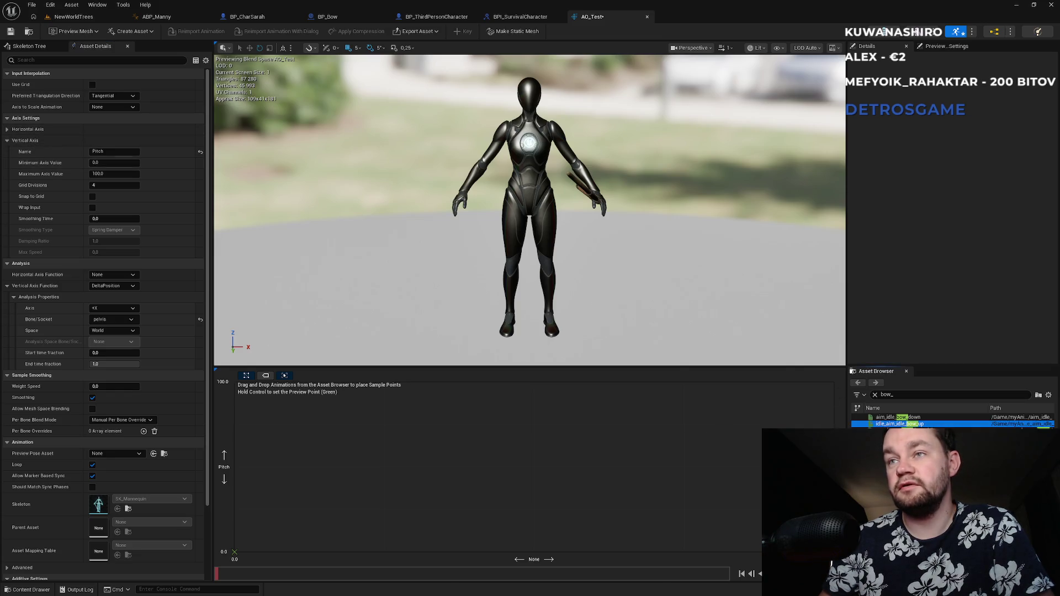
click(899, 418)
click(899, 430)
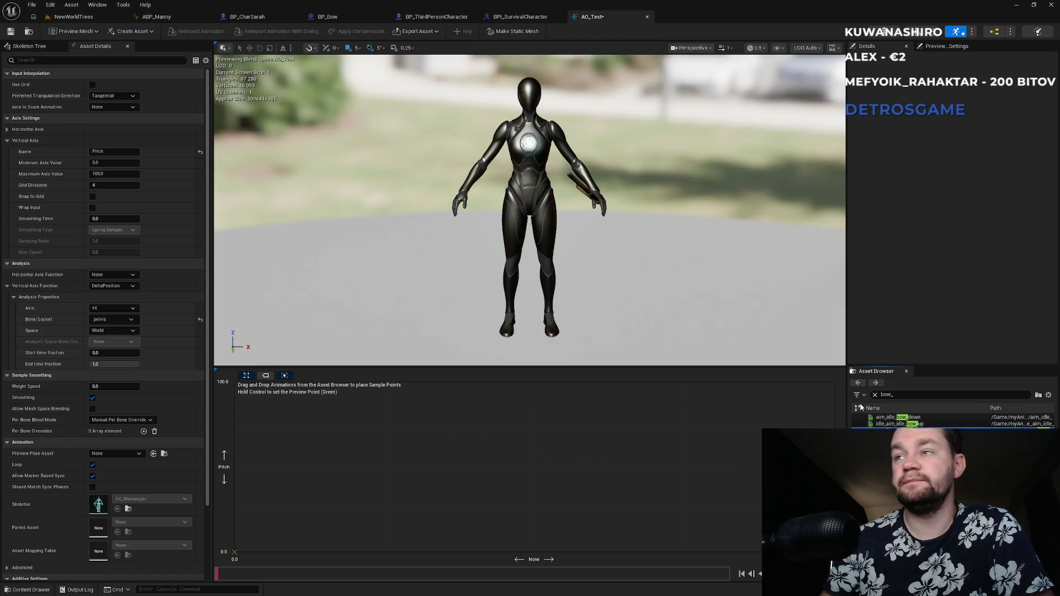
click(875, 395)
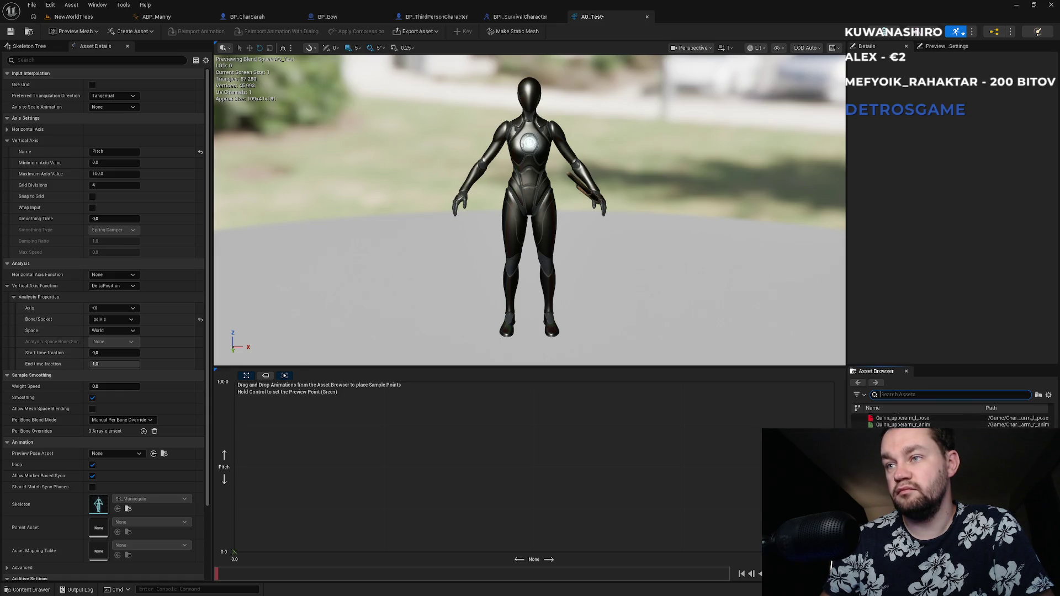
click(895, 426)
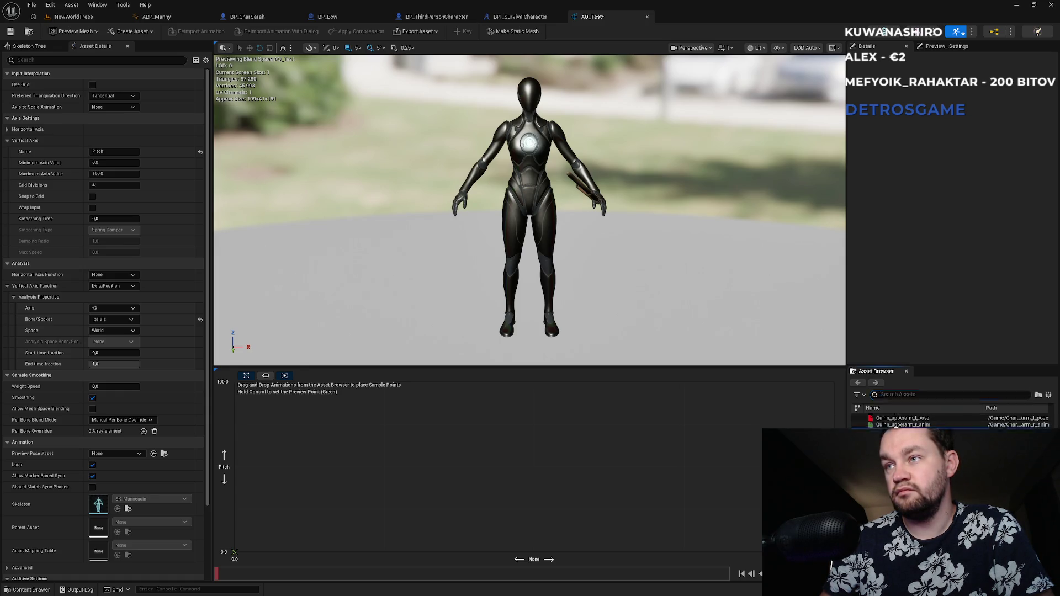
- Try dragging Quinn_upperarm_r_anim onto the blend-space grid as a sample
mouse_move(895, 426)
mouse_down()
mouse_move(690, 451)
mouse_move(670, 487)
mouse_up()
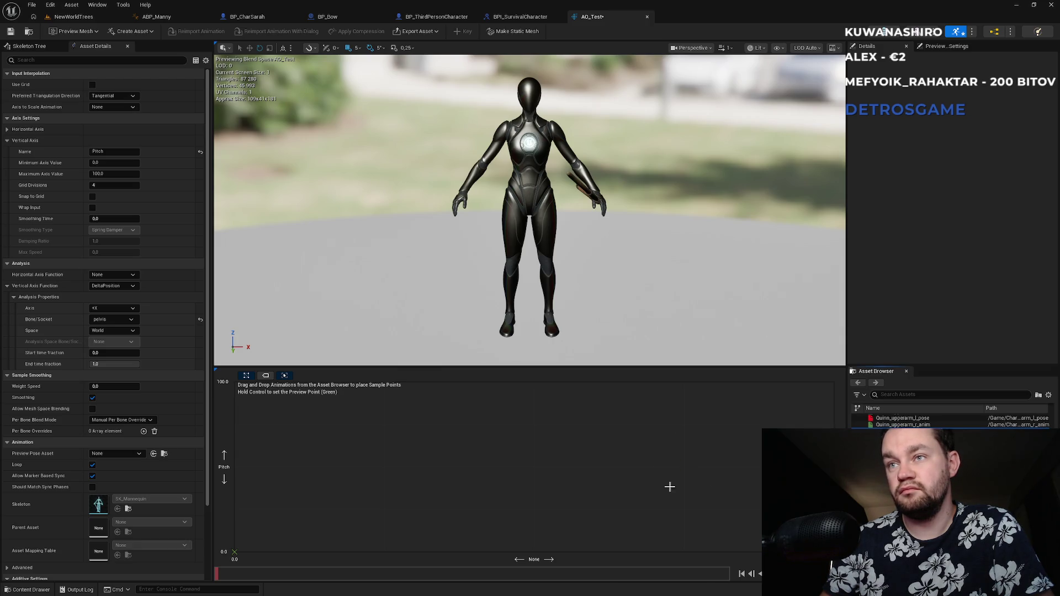
click(903, 425)
mouse_move(903, 424)
mouse_down()
mouse_move(646, 439)
mouse_move(665, 482)
mouse_up()
- Open the SK_Mannequin skeleton, then switch to the BP_ThirdPersonCharacter blueprint
scroll(890, 420, up, 3)
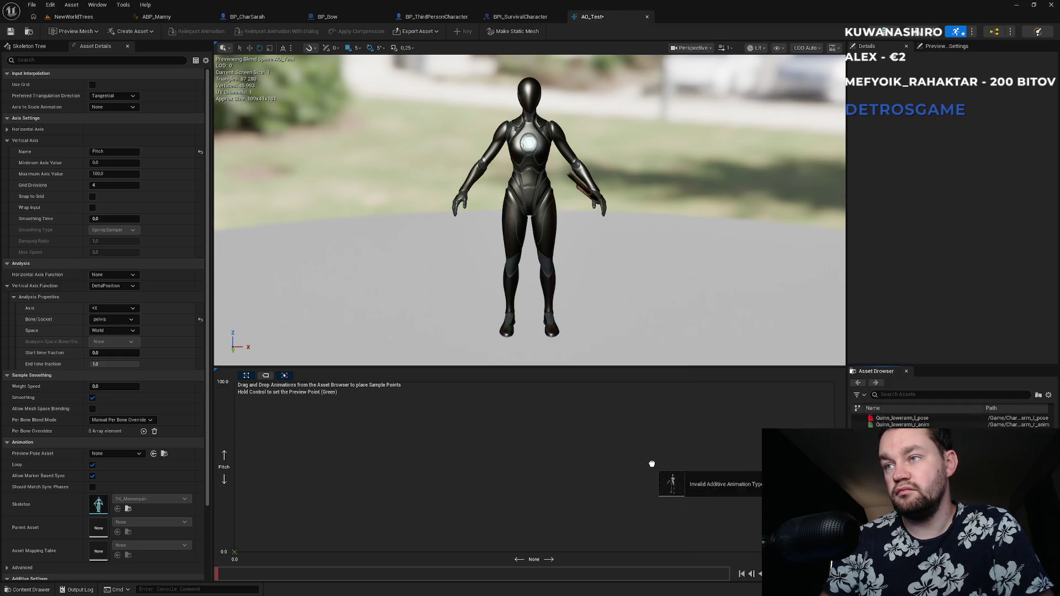
scroll(939, 421, up, 5)
scroll(939, 421, up, 3)
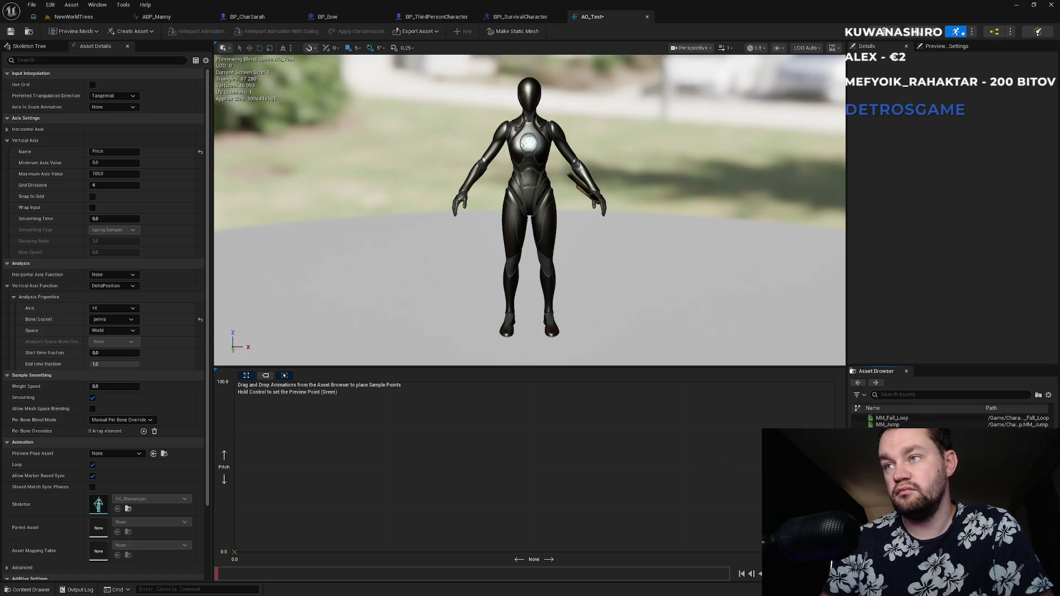
scroll(908, 419, up, 3)
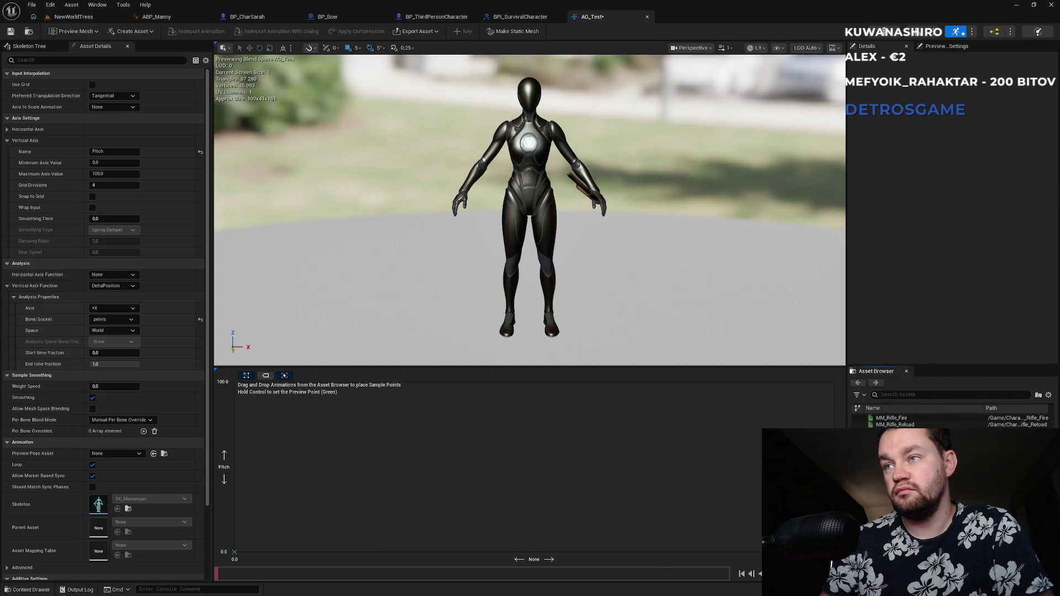
scroll(950, 497, up, 1)
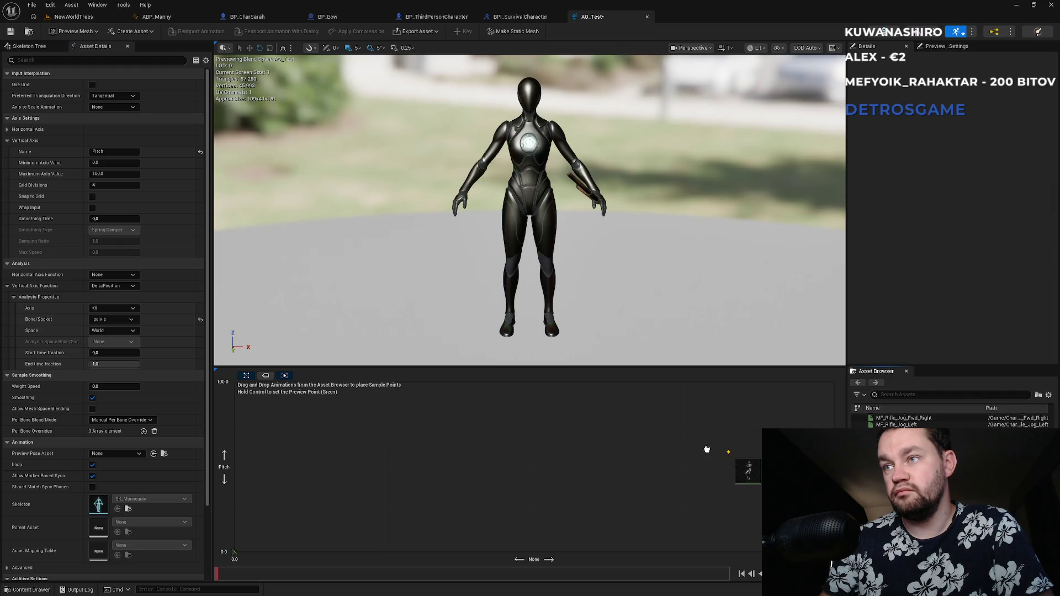
scroll(949, 497, up, 10)
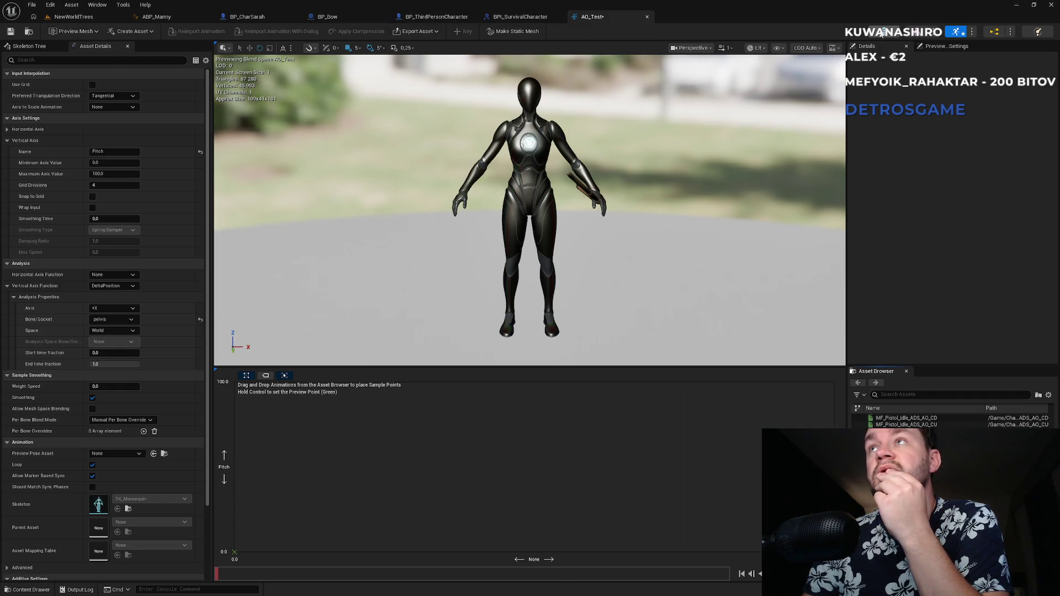
click(860, 35)
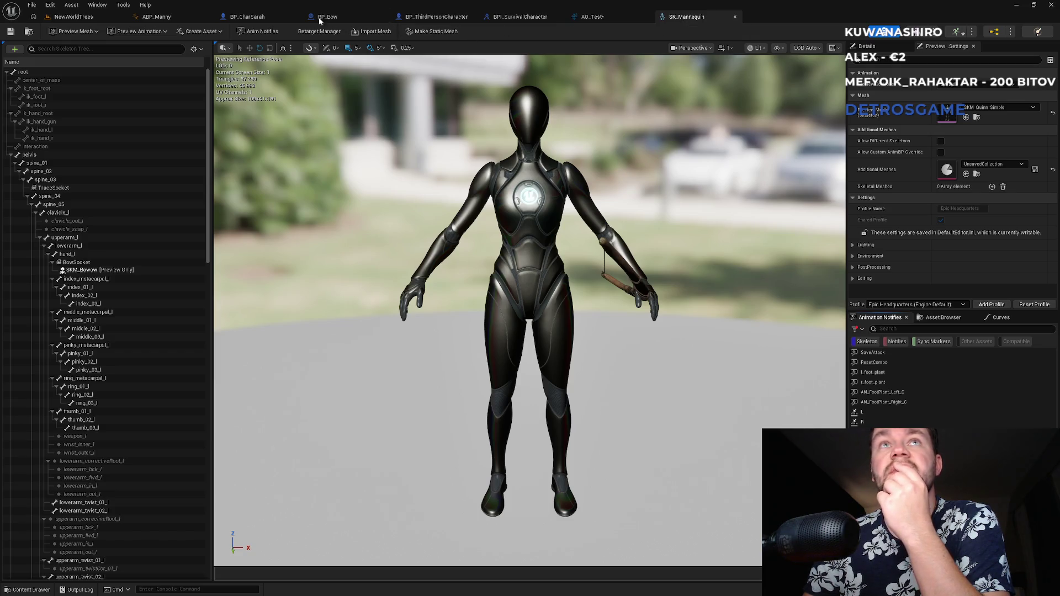
click(406, 17)
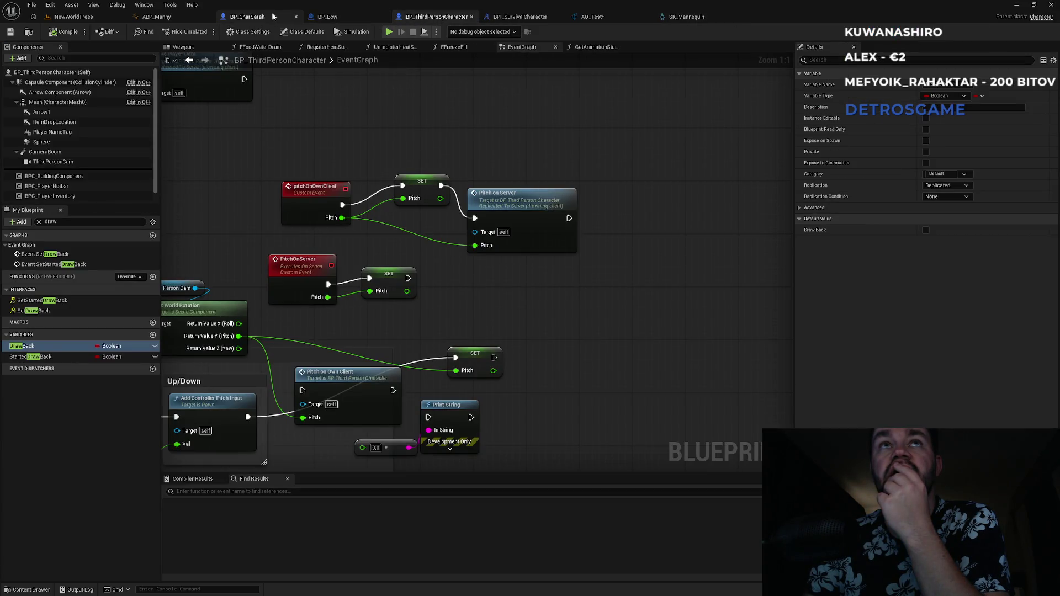
- Check the character's mesh, open SKM_Quinn_Simple, then close it and go back to AO_Test
click(55, 102)
click(959, 285)
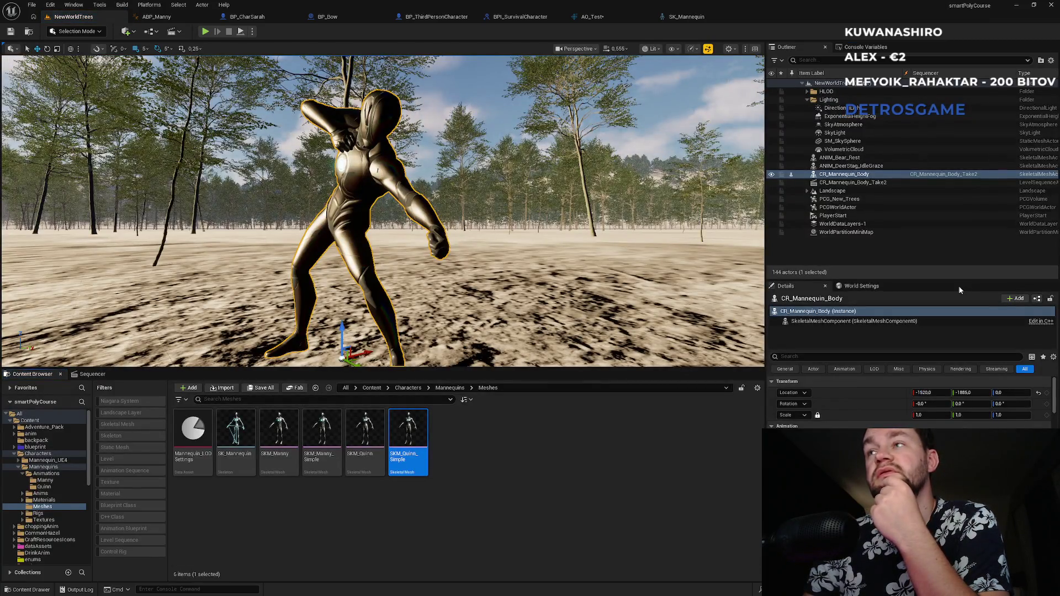
double_click(410, 460)
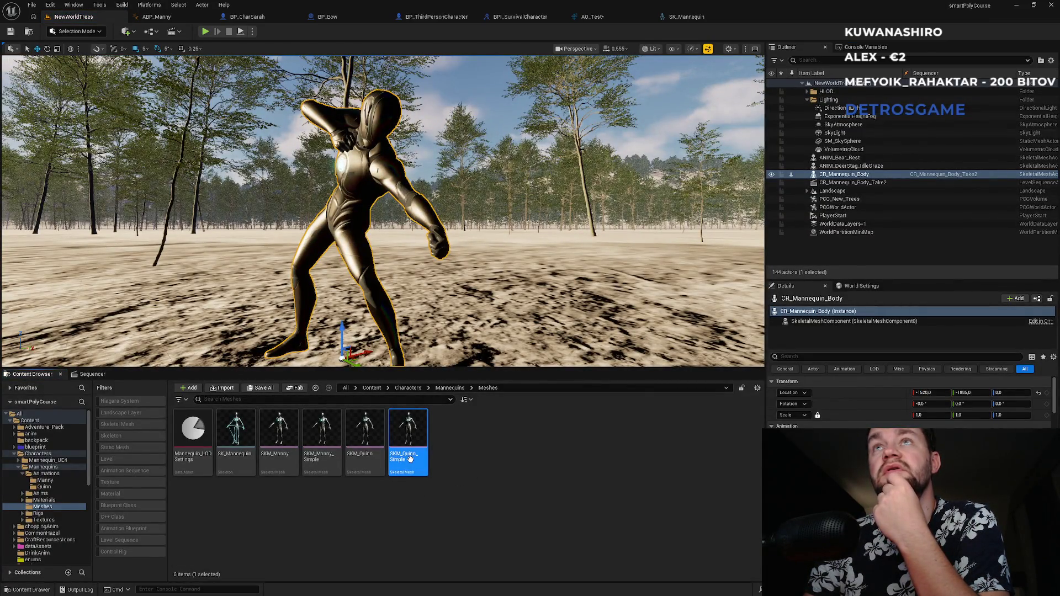
click(676, 18)
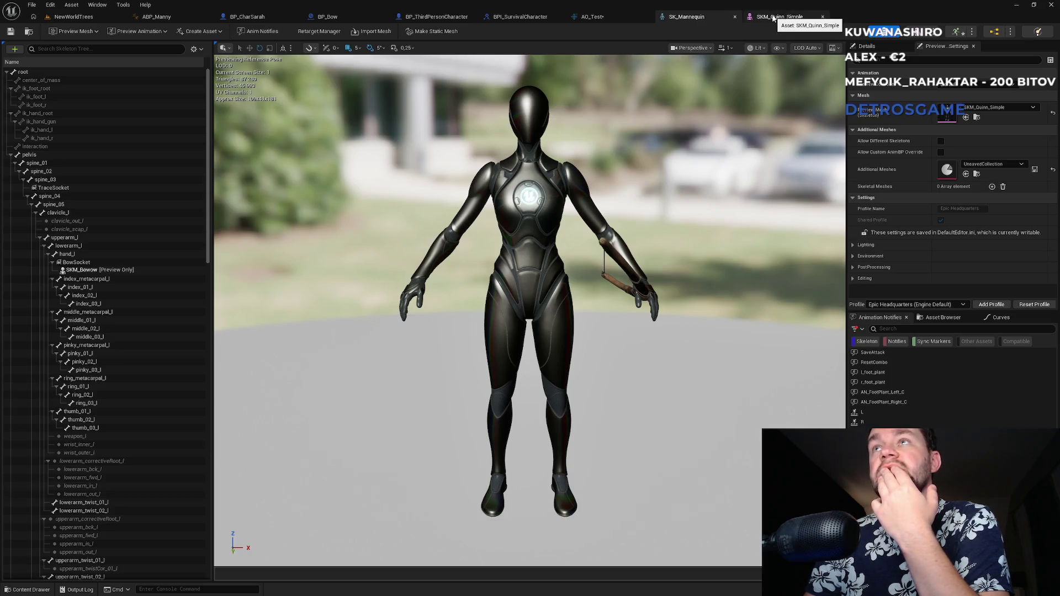
click(822, 17)
click(623, 17)
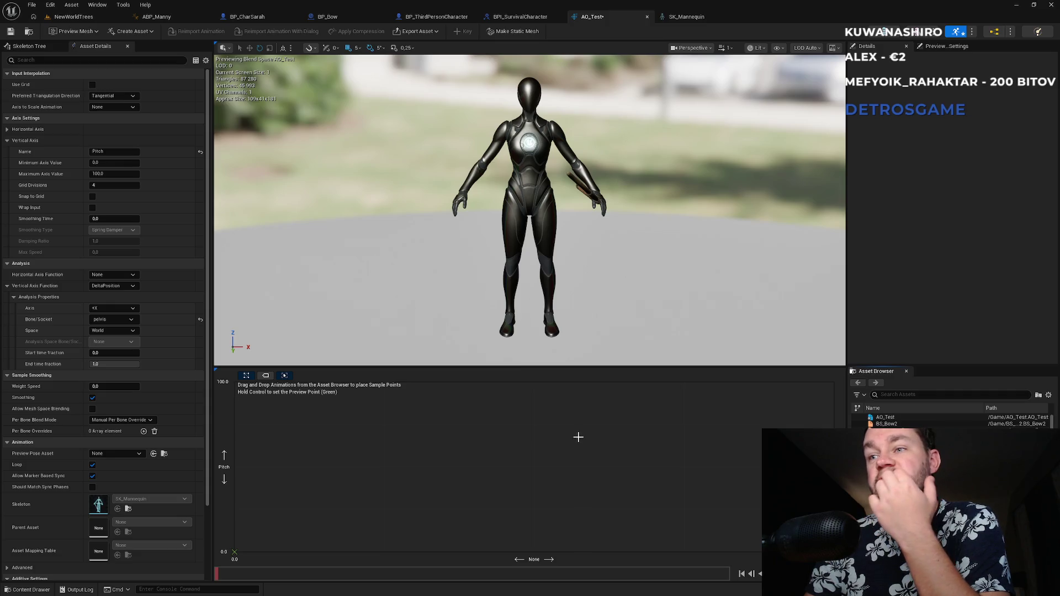
mouse_move(218, 574)
mouse_down()
mouse_move(696, 578)
mouse_move(213, 575)
mouse_up()
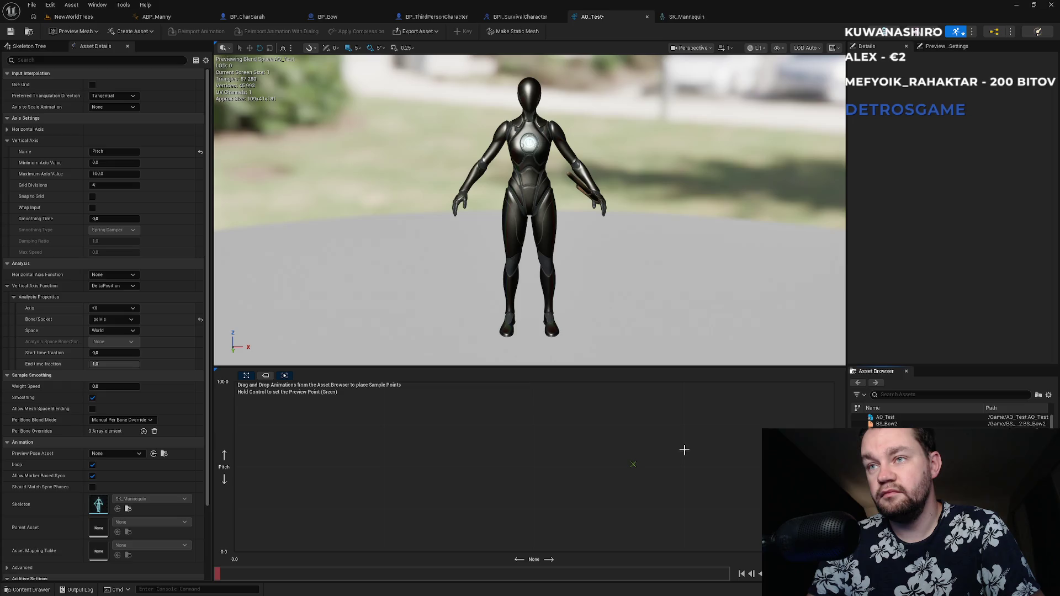
key(super)
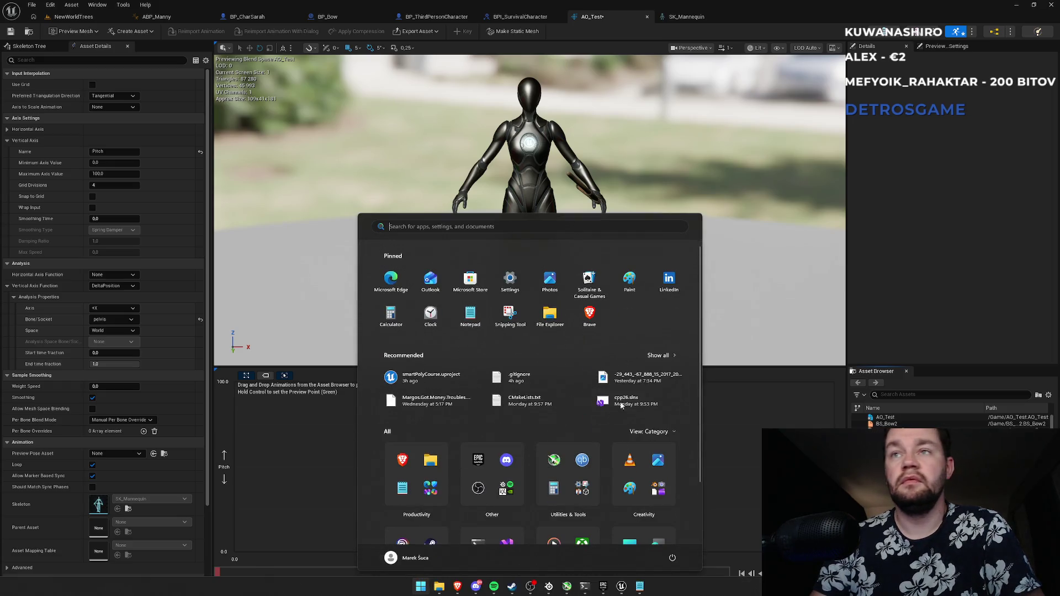
- Ask Claude Code why animations dragged and dropped into the graph won't attach
click(602, 586)
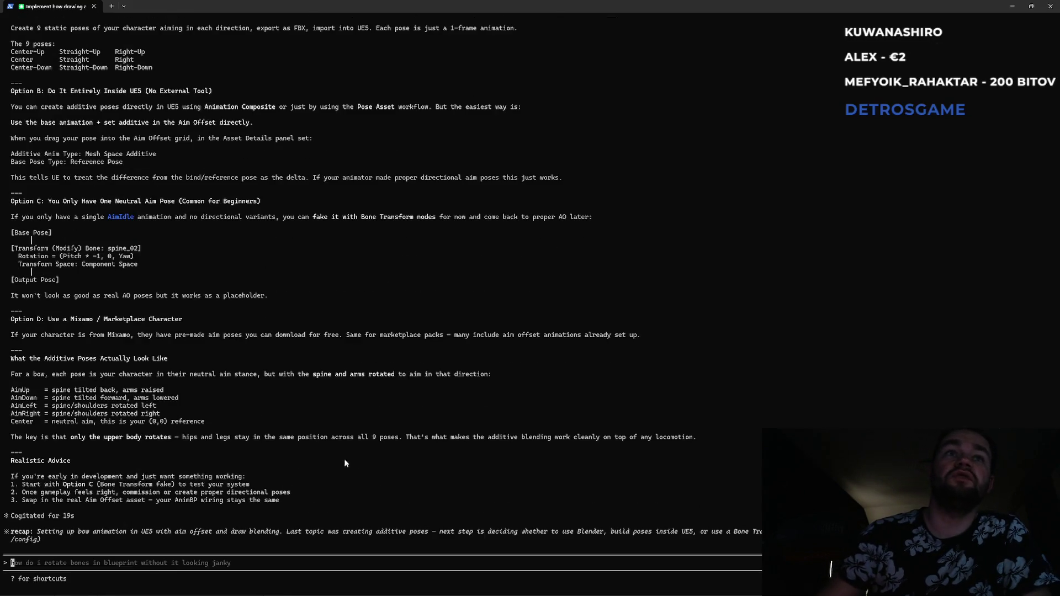
scroll(287, 444, up, 6)
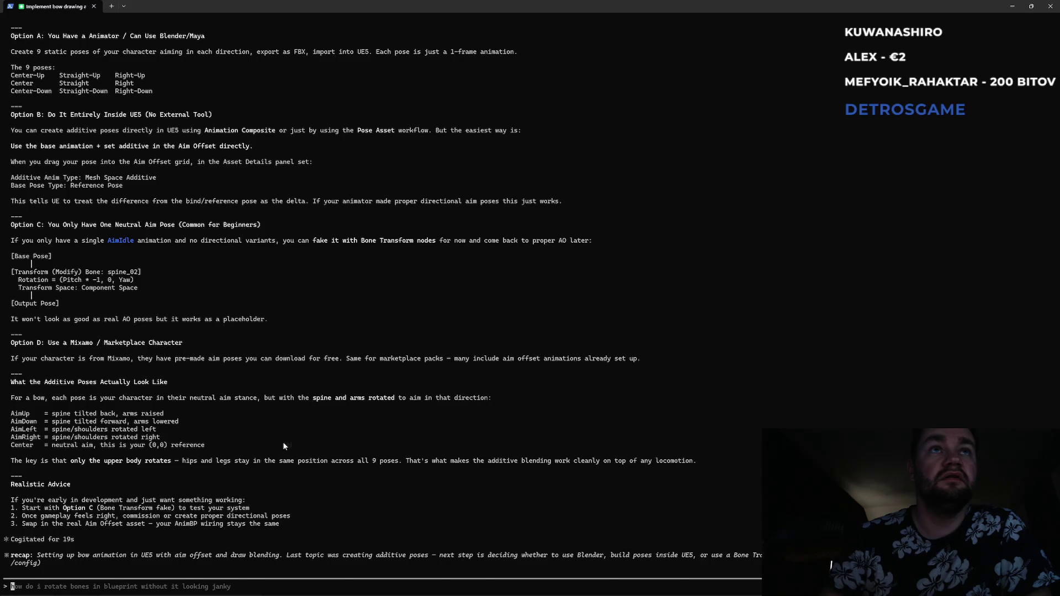
scroll(281, 442, down, 6)
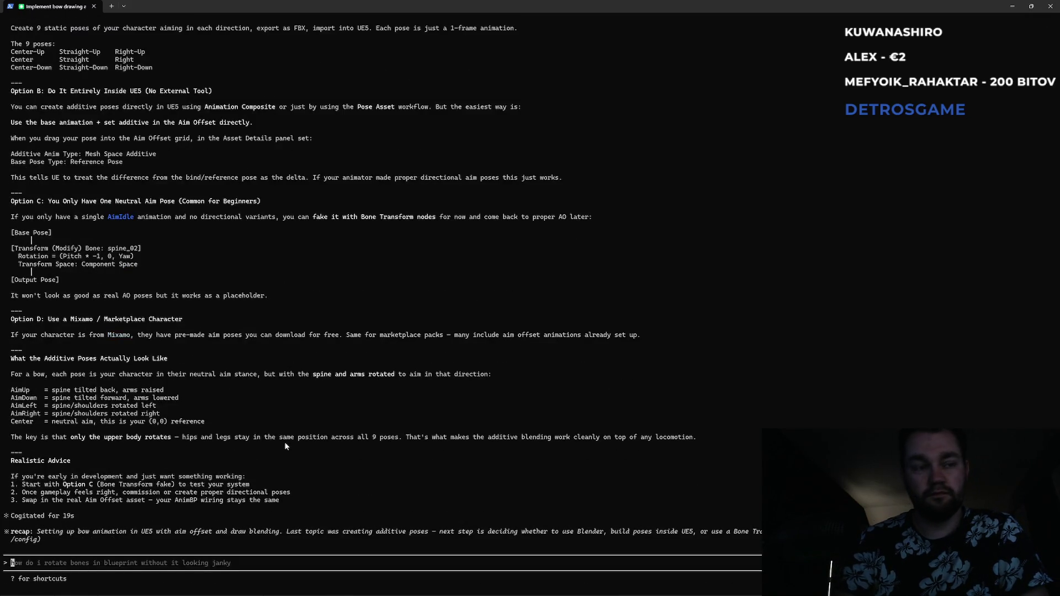
text(im drag and dropp)
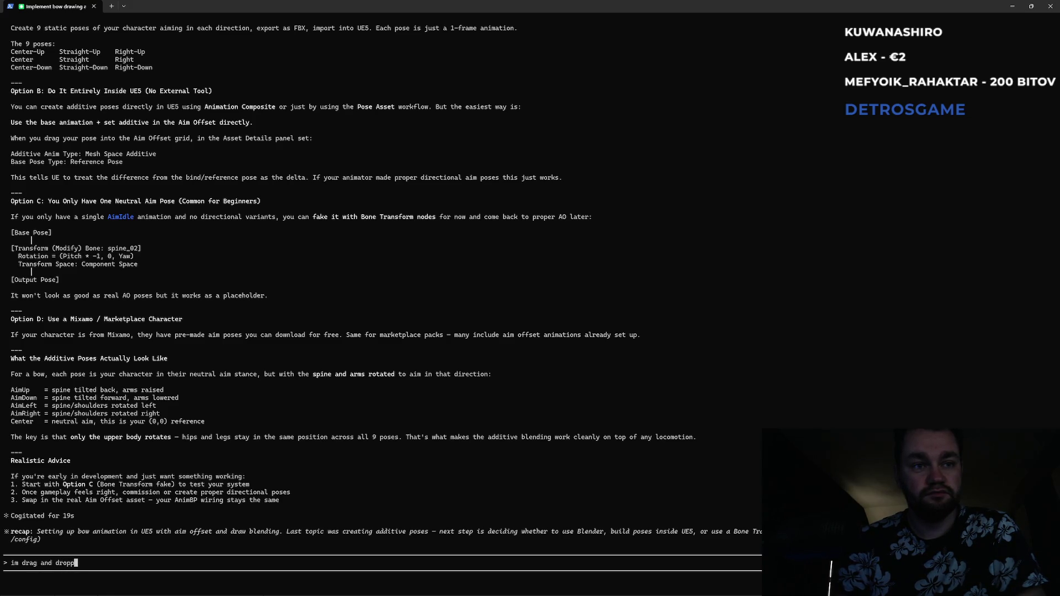
text(ing anims)
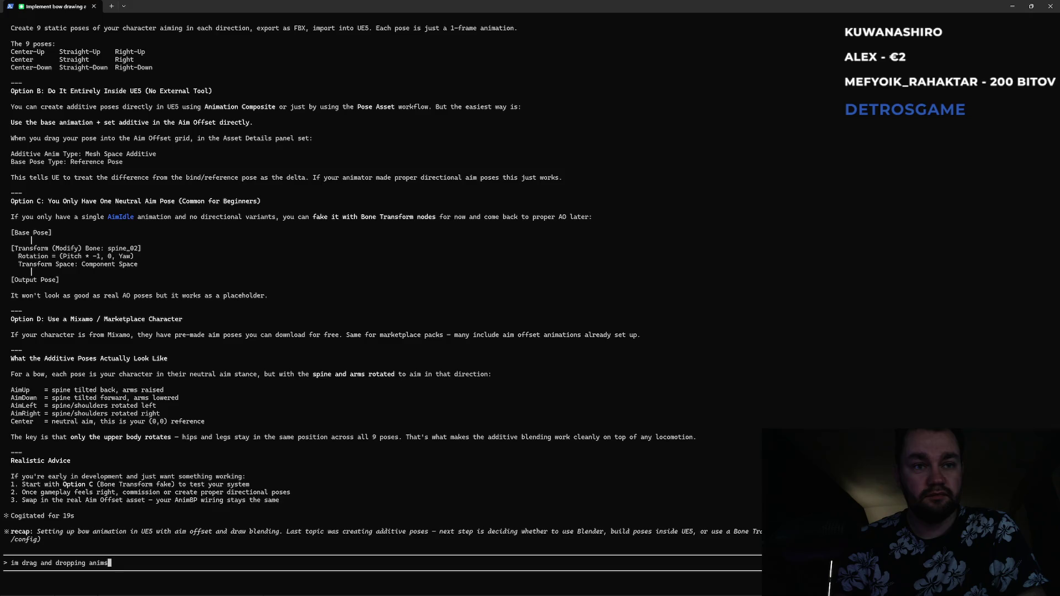
text( inside h)
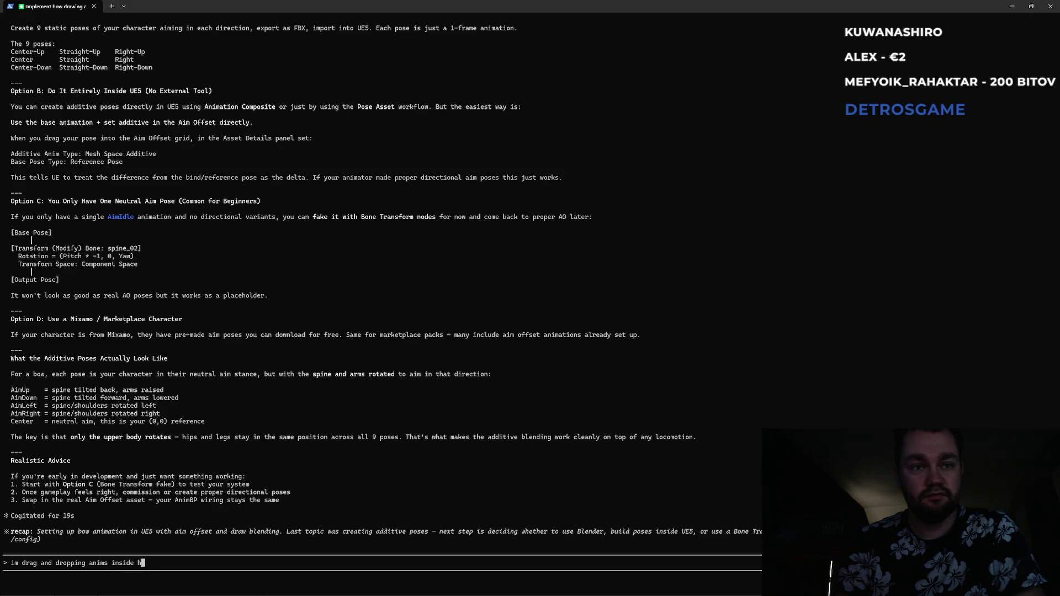
text(gaph but )
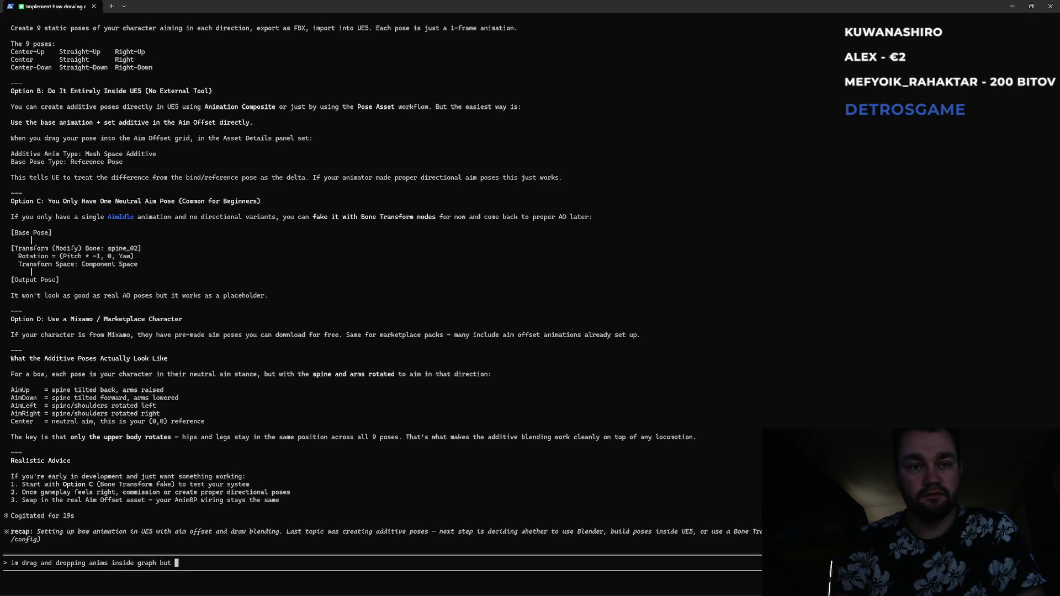
text(wont attach there)
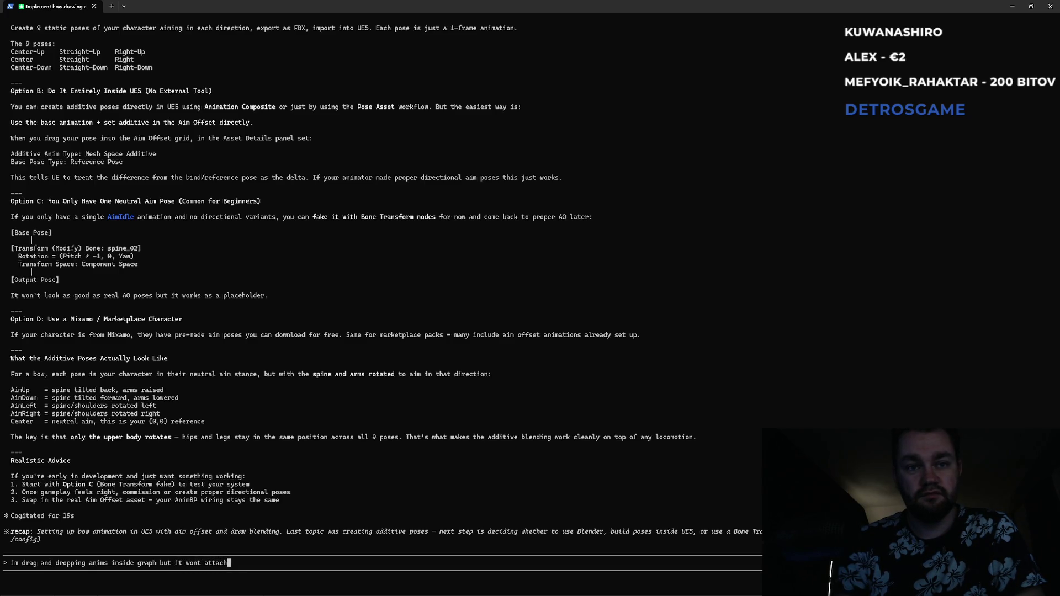
key(Return)
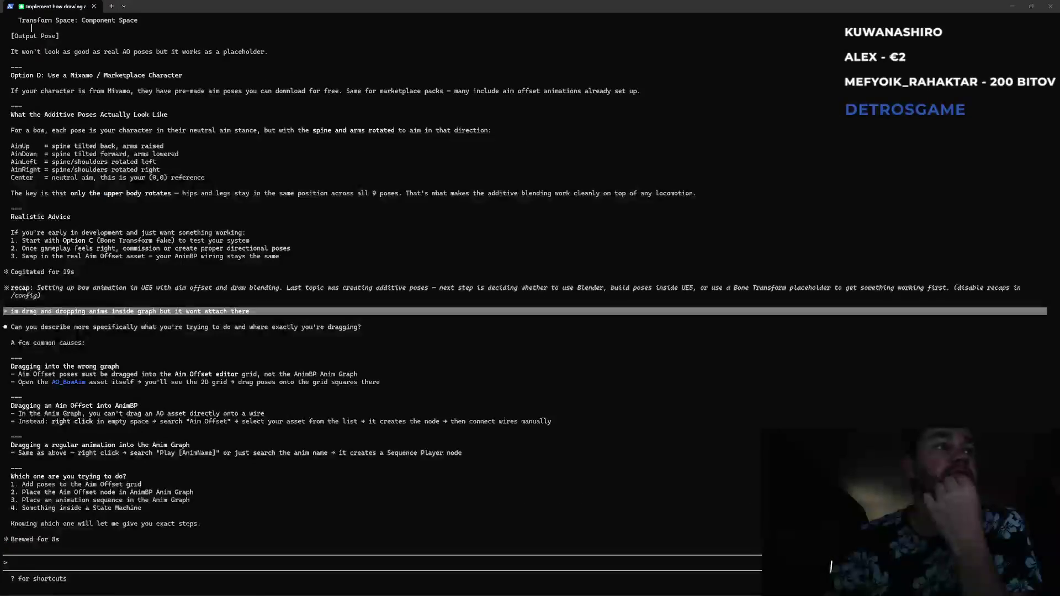
click(476, 482)
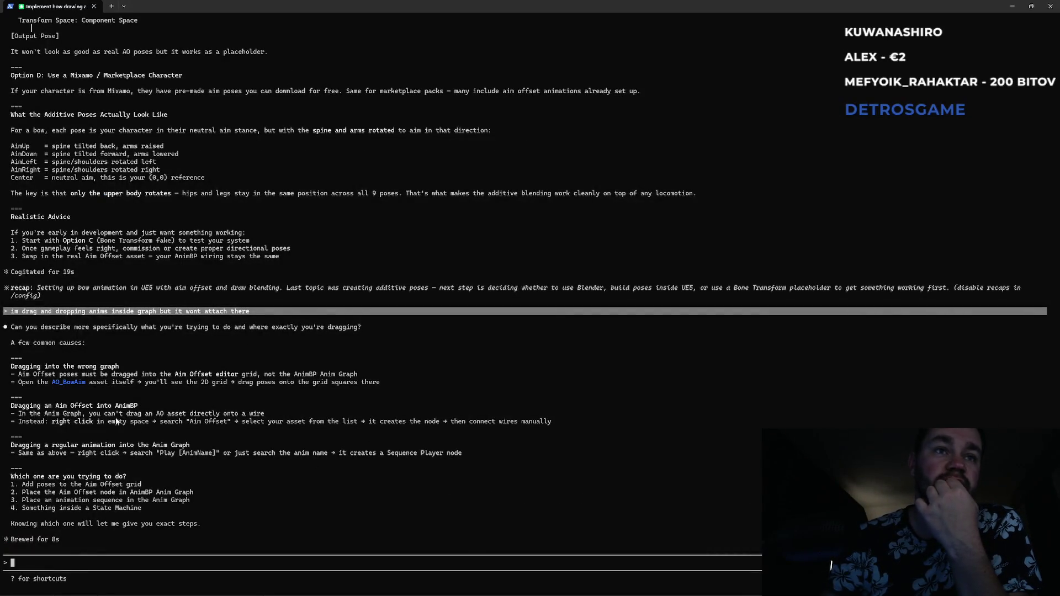
- Highlight the reply lines about dragging poses into the grid and the Anim Graph
mouse_move(56, 374)
mouse_down()
mouse_move(358, 378)
mouse_move(123, 376)
mouse_move(95, 386)
mouse_move(149, 390)
mouse_move(376, 387)
mouse_up()
click(379, 386)
drag(31, 417, 146, 418)
click(149, 459)
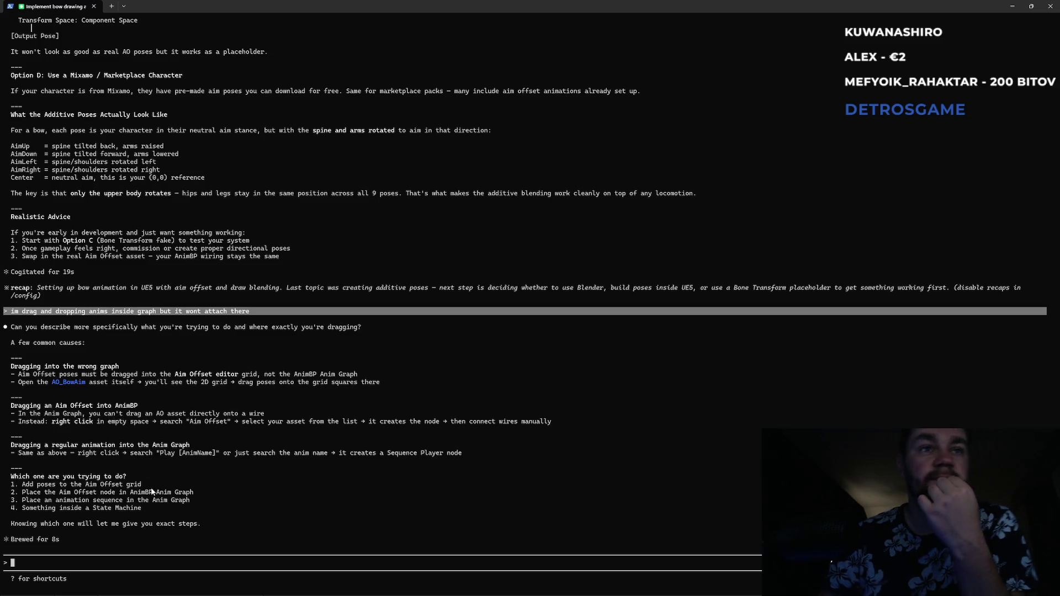
- Reply 'i meant in AO grid' and switch back to the Unreal editor
text(i meant in AO)
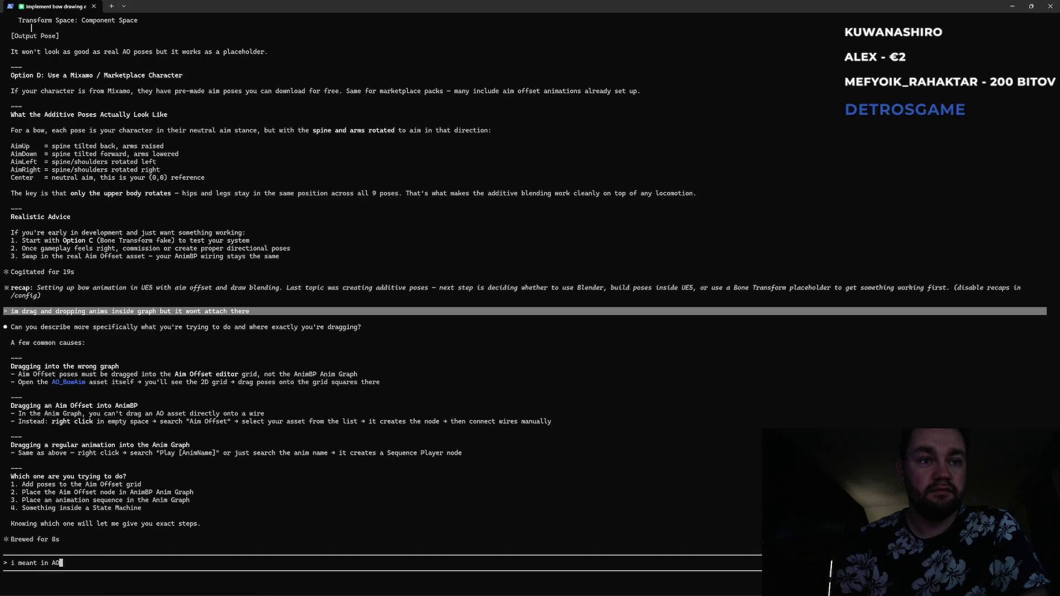
text( graph)
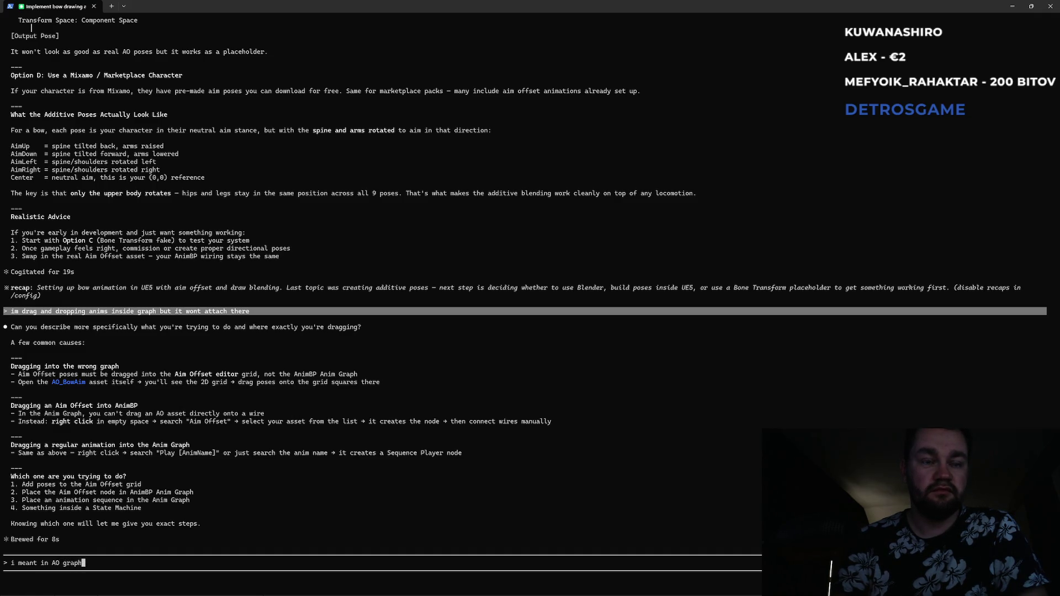
key(BackSpace)
key(BackSpace)
key(BackSpace)
text(id)
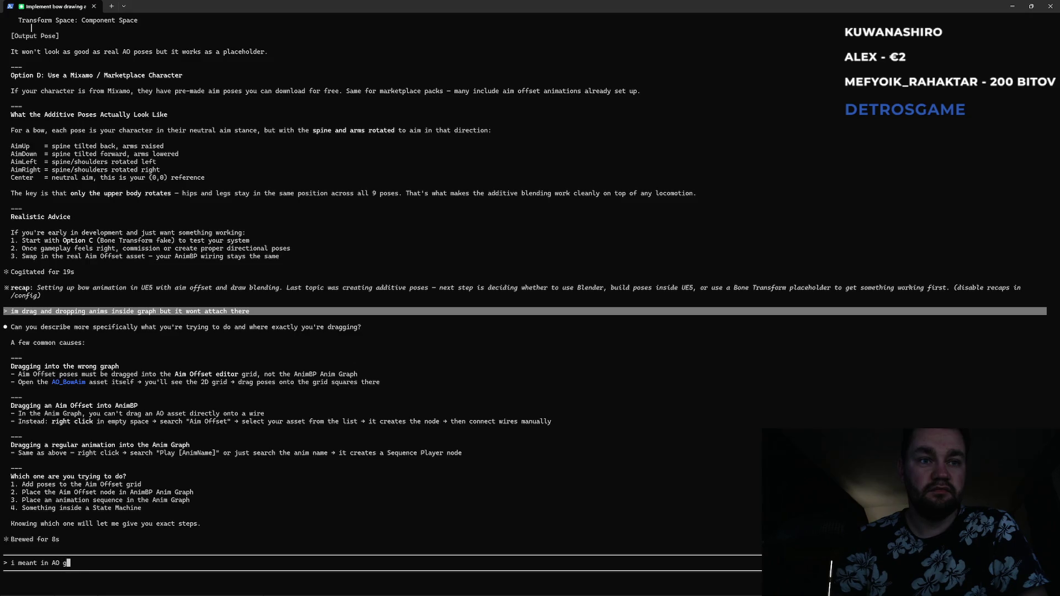
key(Return)
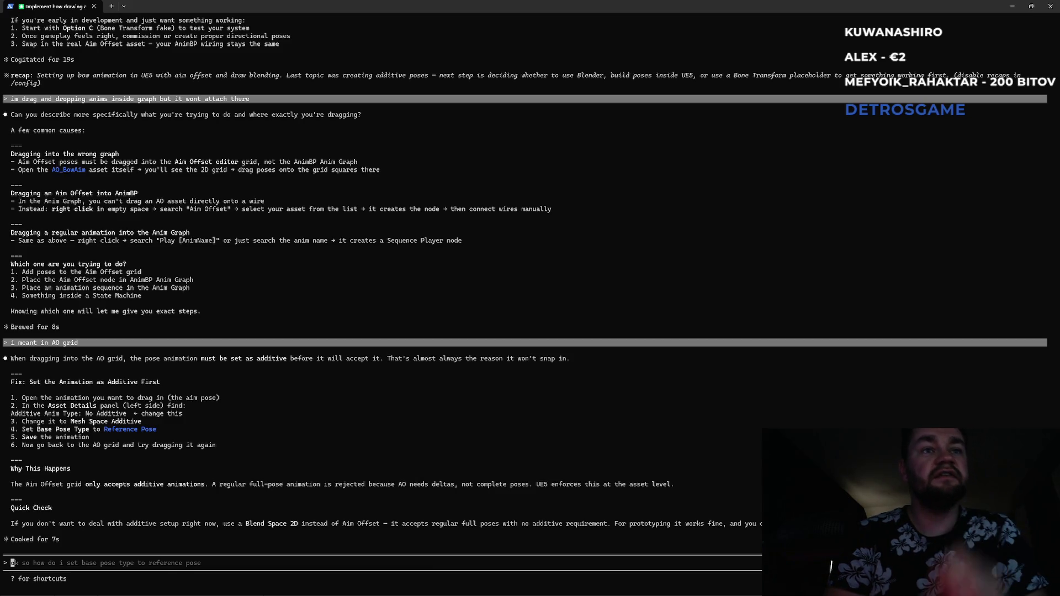
key(alt+Tab)
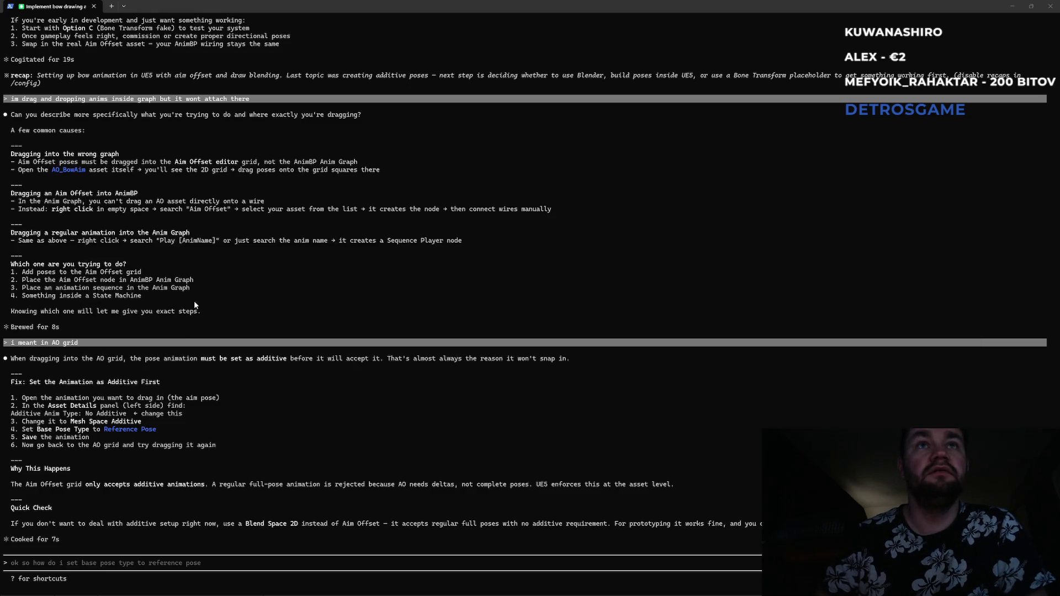
key(alt+Tab)
key(alt+Tab)
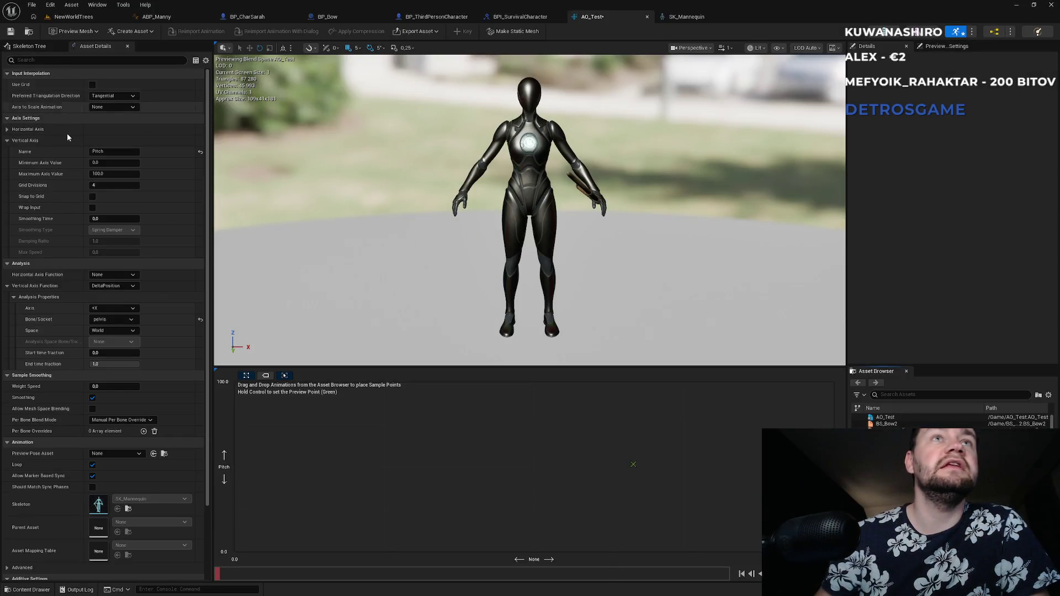
key(alt+Tab)
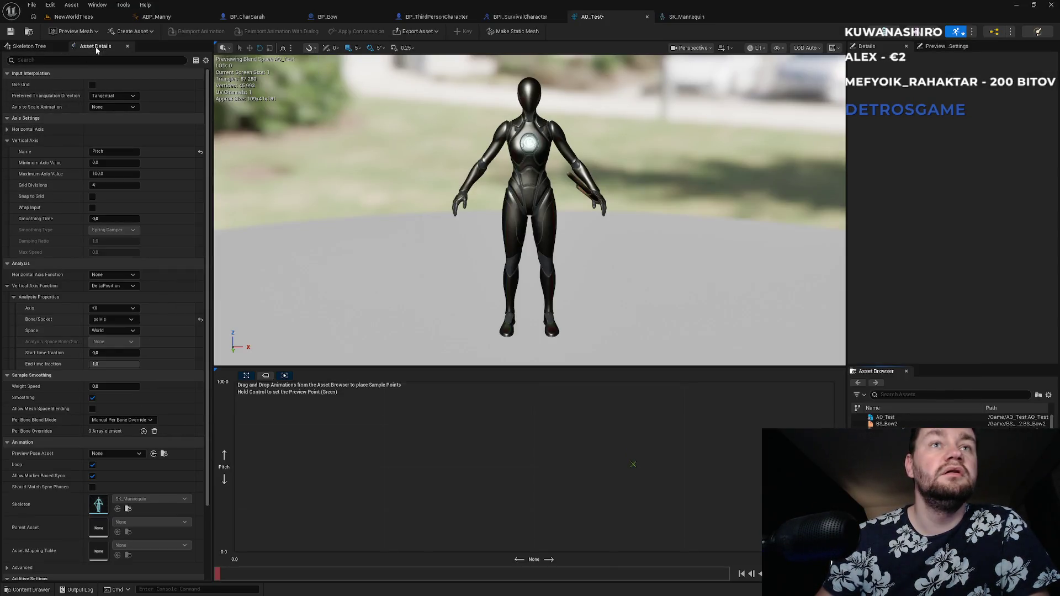
key(alt+Tab)
key(alt+Tab)
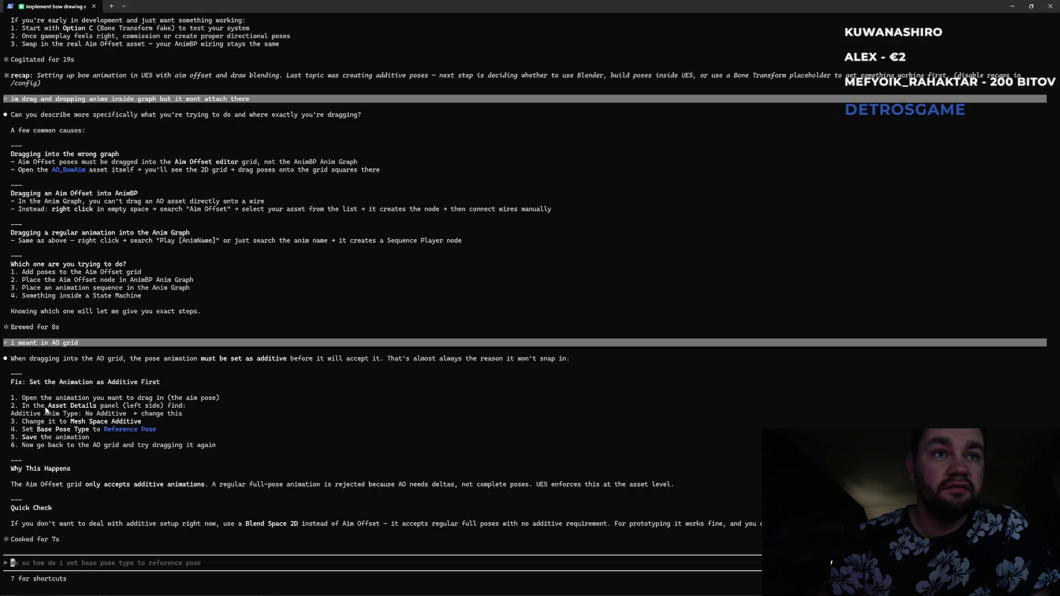
mouse_move(42, 407)
mouse_down()
mouse_move(182, 409)
mouse_move(61, 418)
mouse_move(171, 416)
mouse_up()
key(ctrl+c)
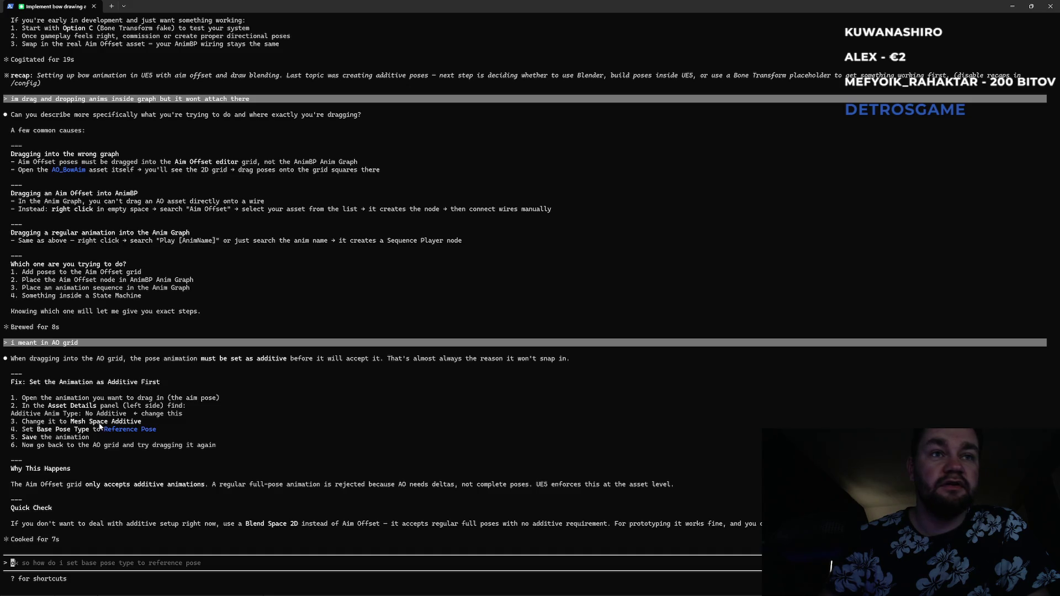
key(alt+Tab)
key(alt+Tab)
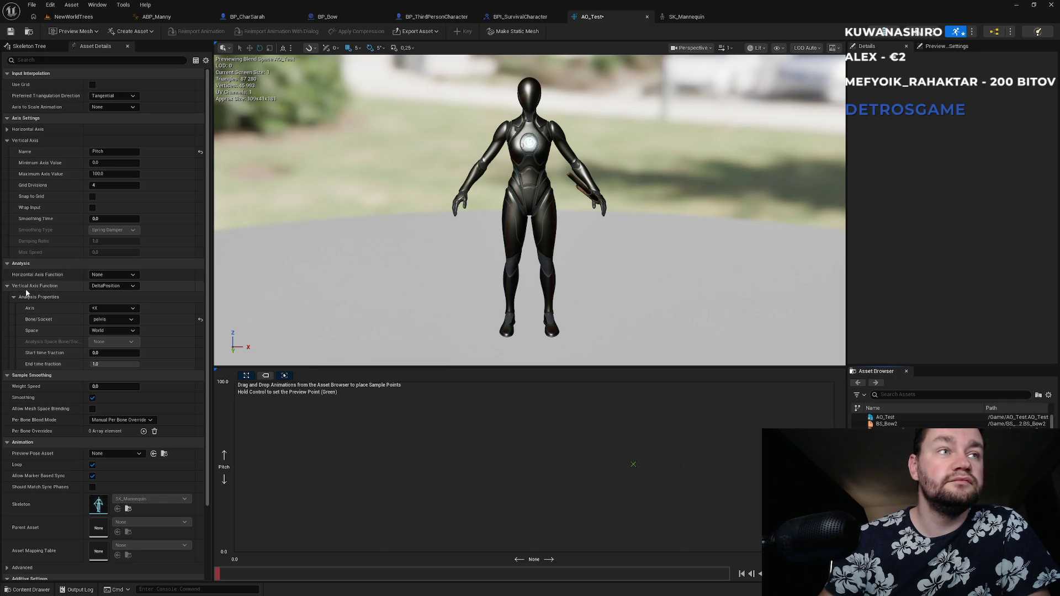
click(8, 287)
click(54, 60)
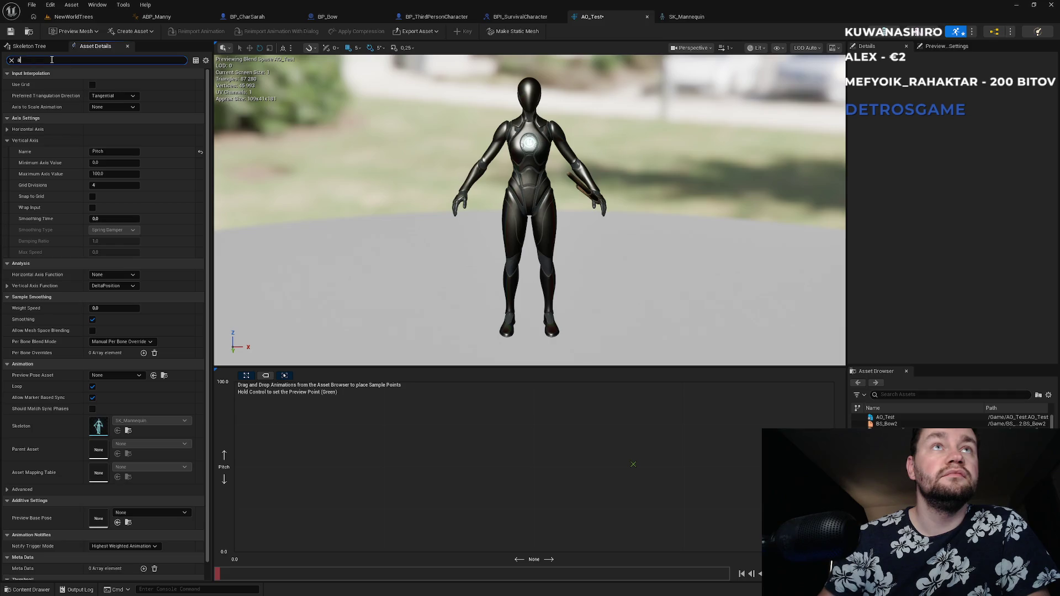
text(d)
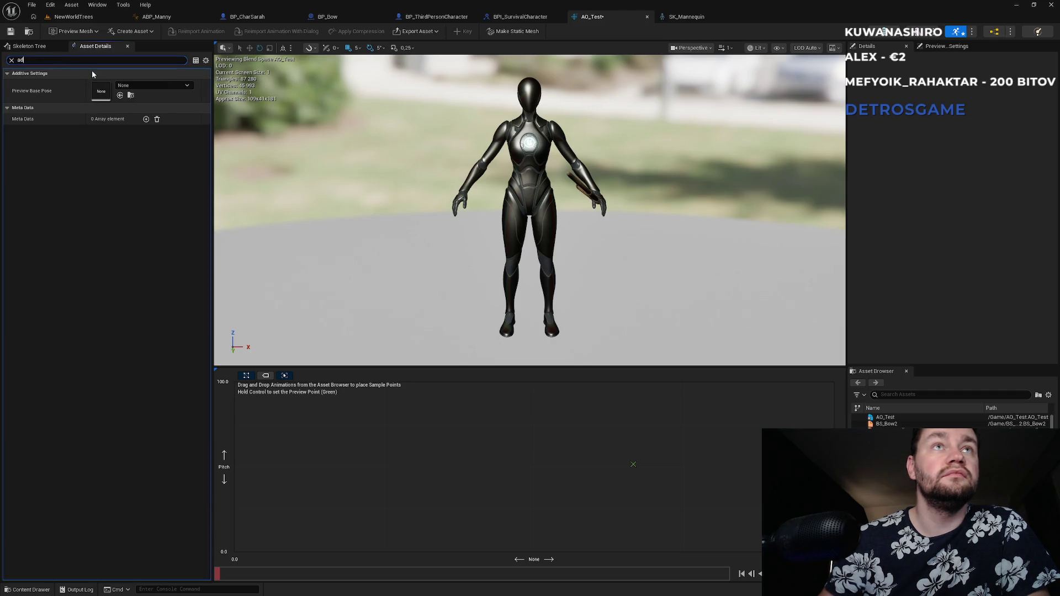
key(alt+Tab)
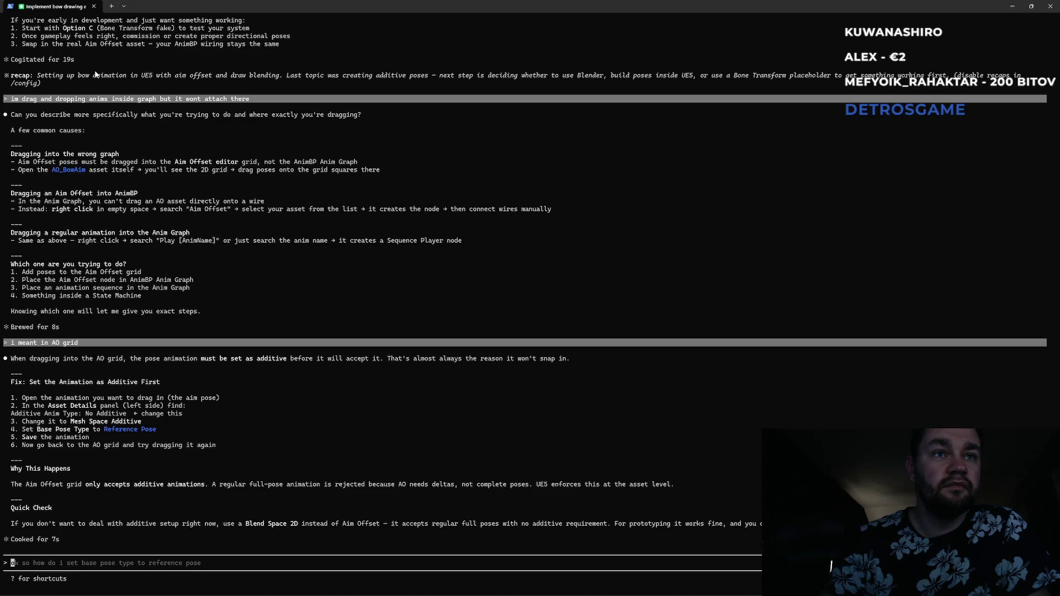
key(alt+Tab)
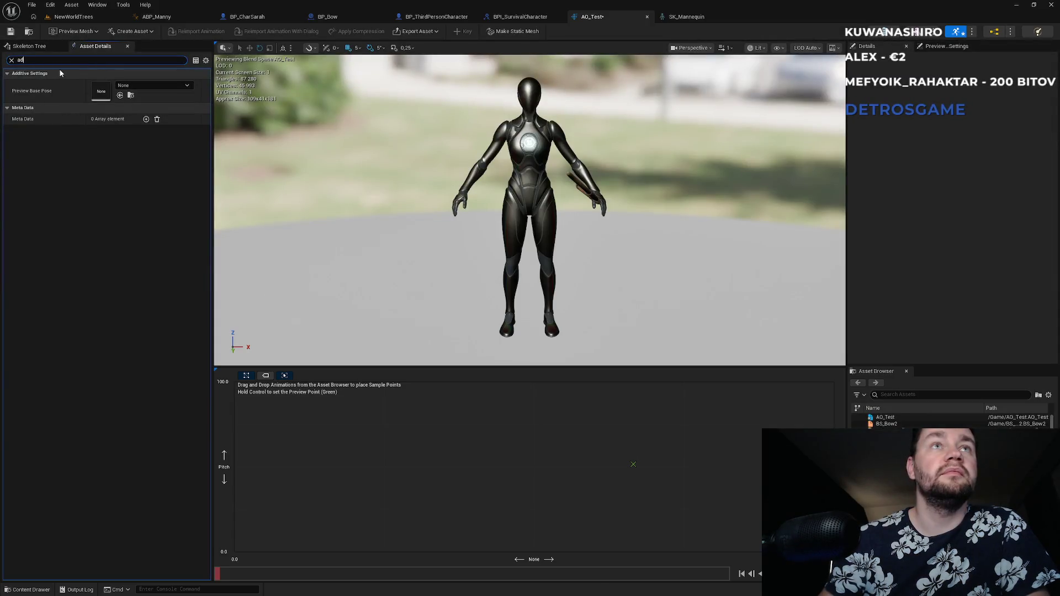
text(ani)
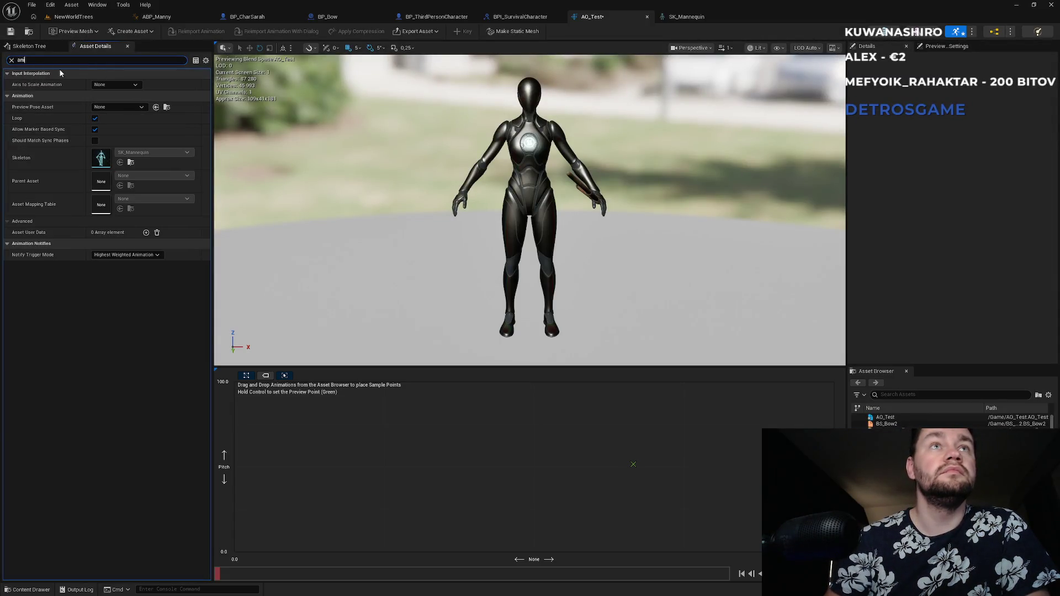
text(m ty)
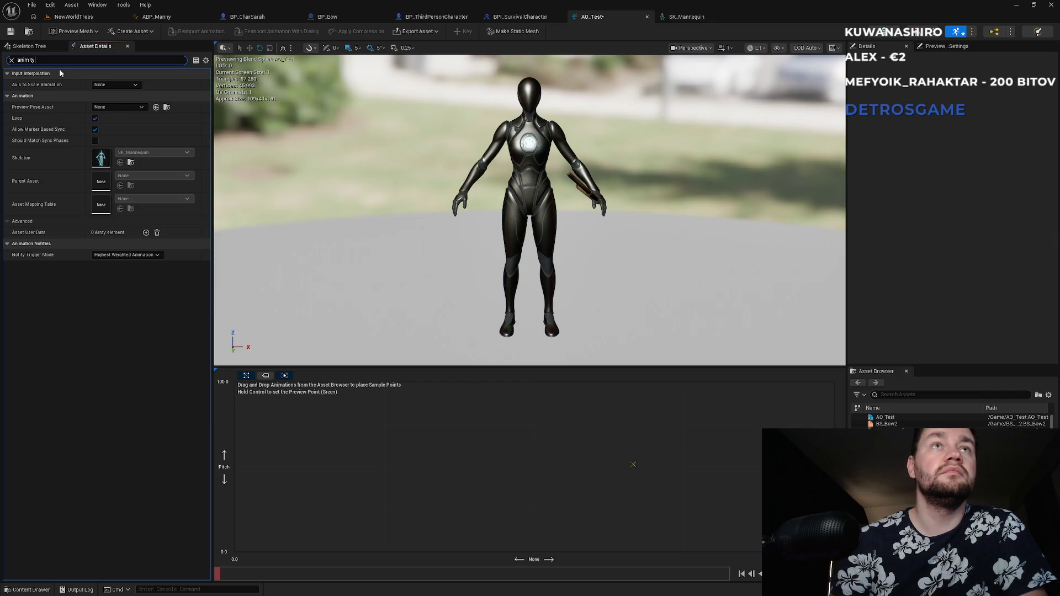
key(ctrl+a)
text(type)
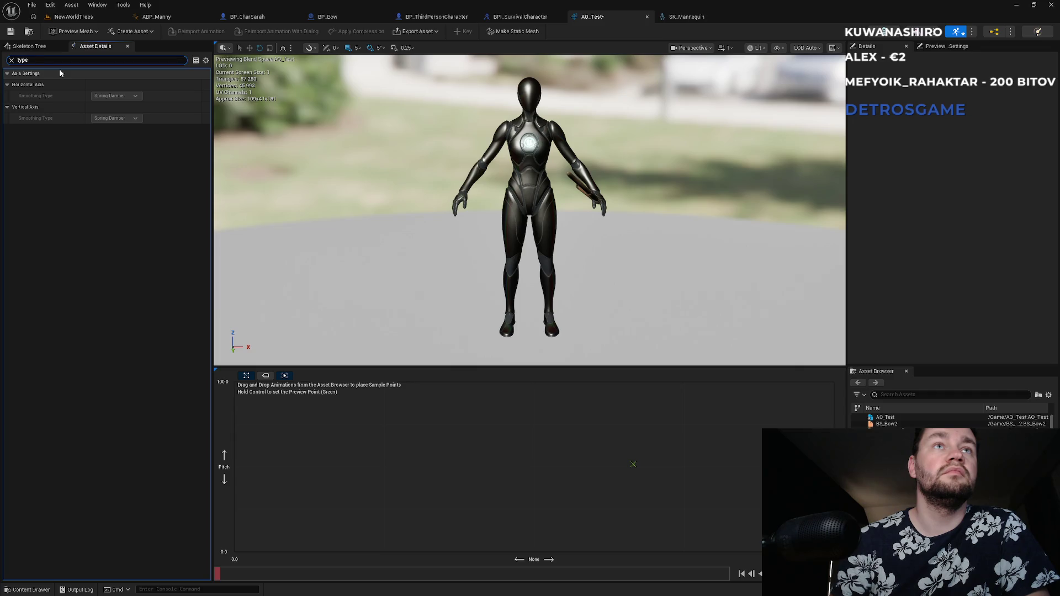
key(BackSpace)
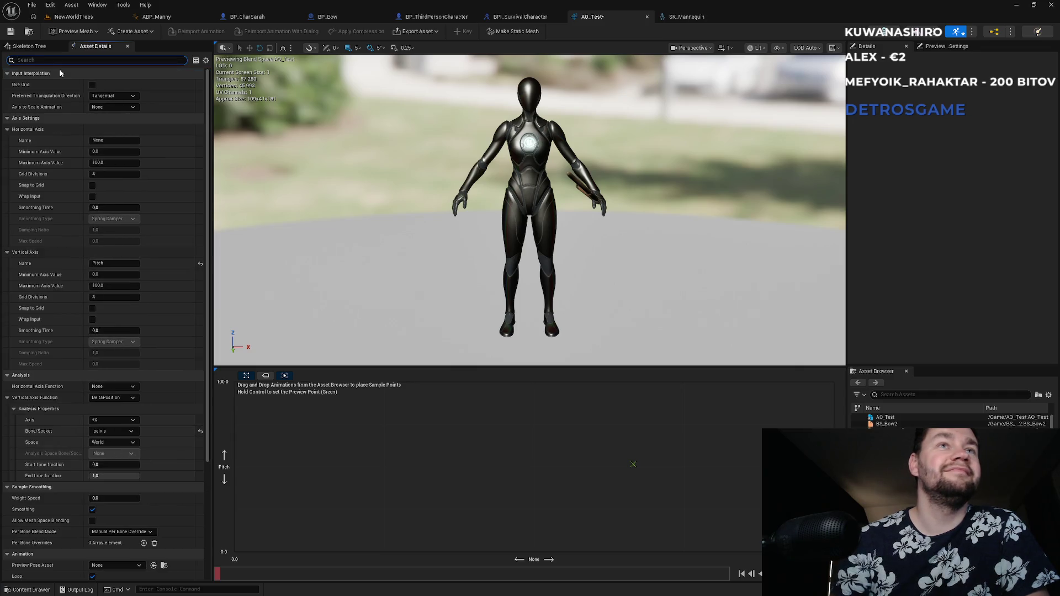
- Change the Analysis Vertical Axis Function from DeltaPosition to None in Asset Details
click(108, 105)
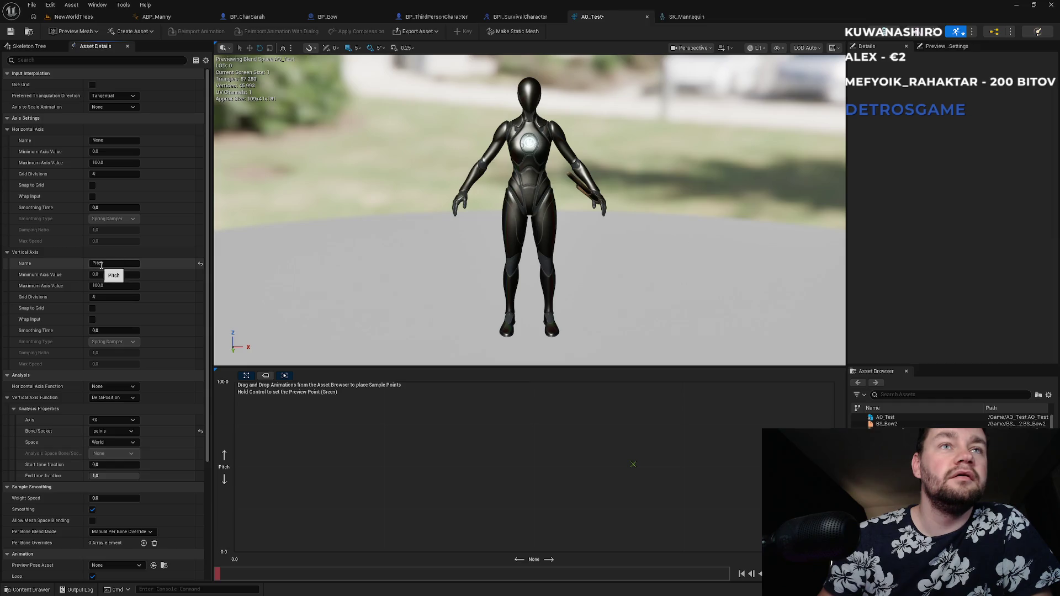
click(110, 398)
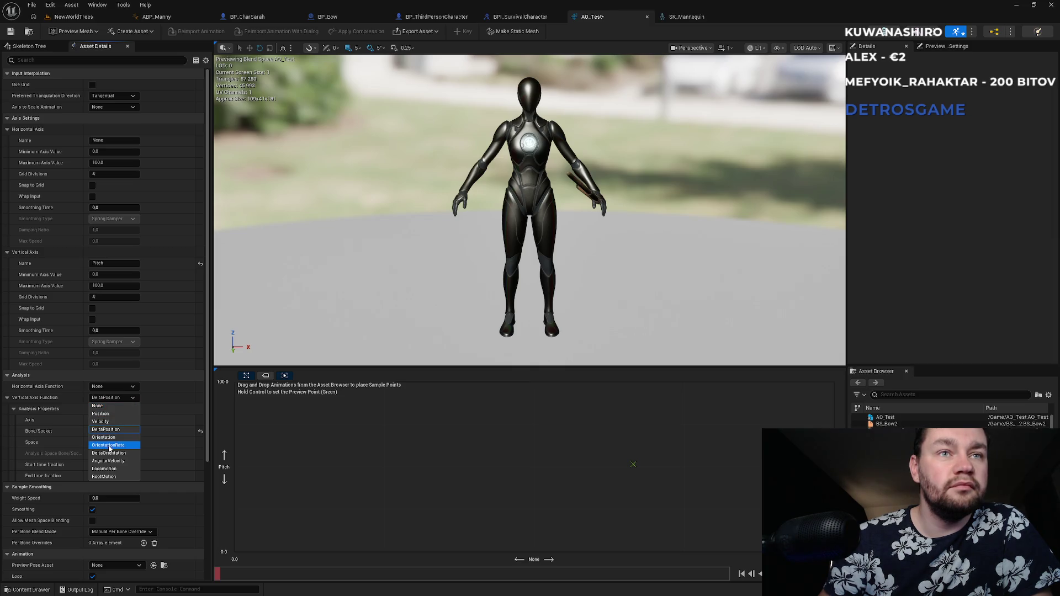
click(101, 406)
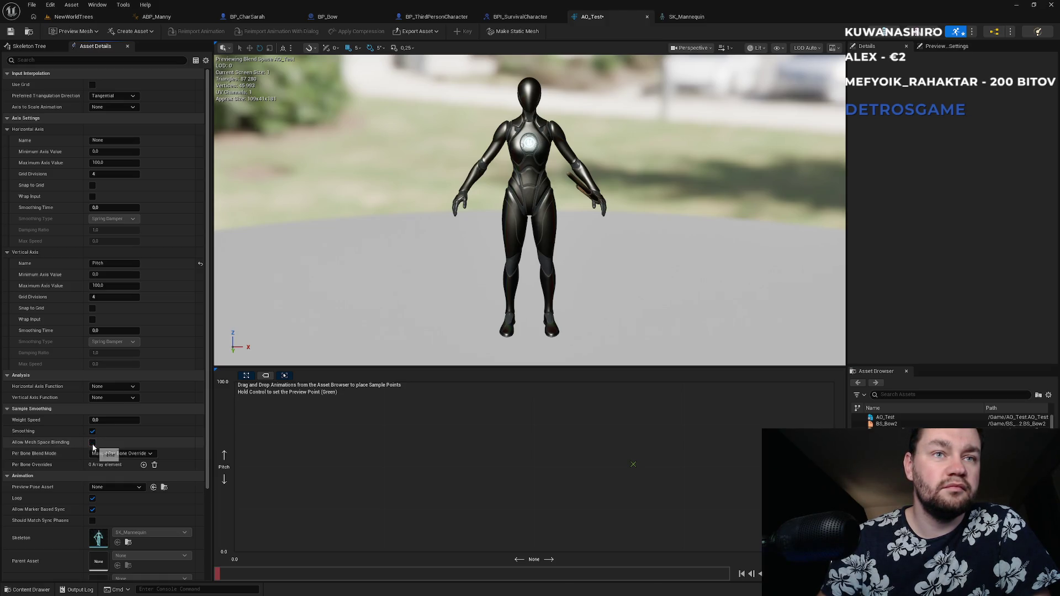
click(102, 488)
click(102, 488)
scroll(102, 483, down, 2)
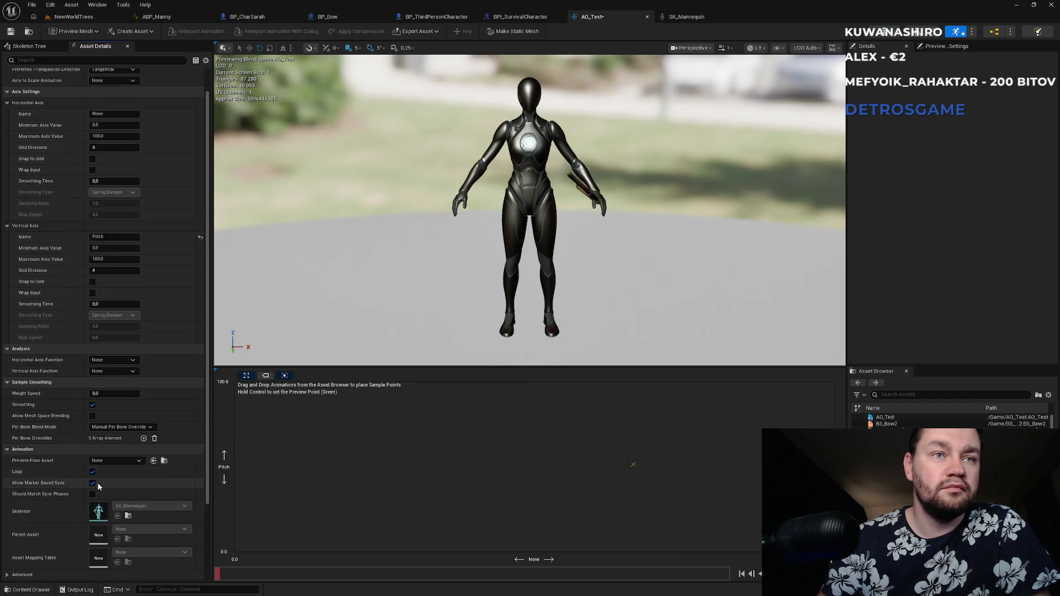
scroll(102, 480, down, 3)
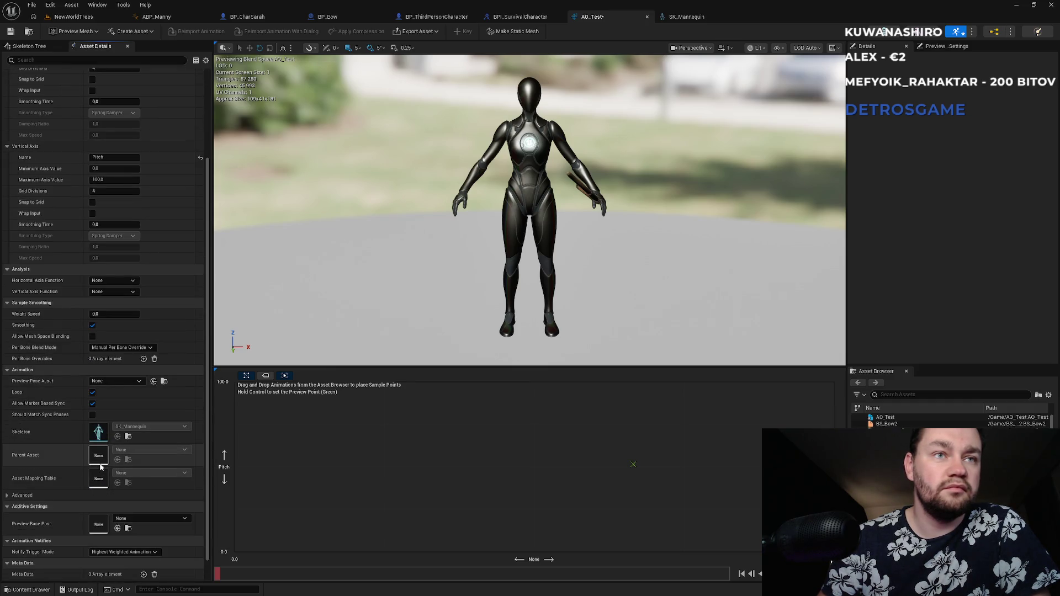
scroll(102, 468, down, 1)
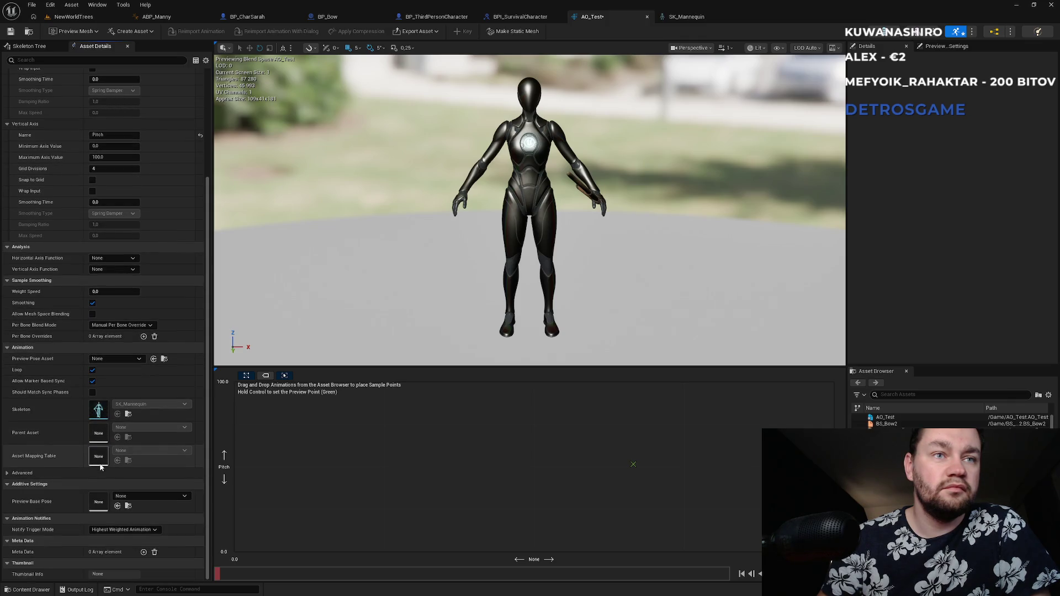
- Highlight the base pose type and Mesh Space Additive instructions, then briefly search AO_Test properties for 'mesh'
key(alt+Tab)
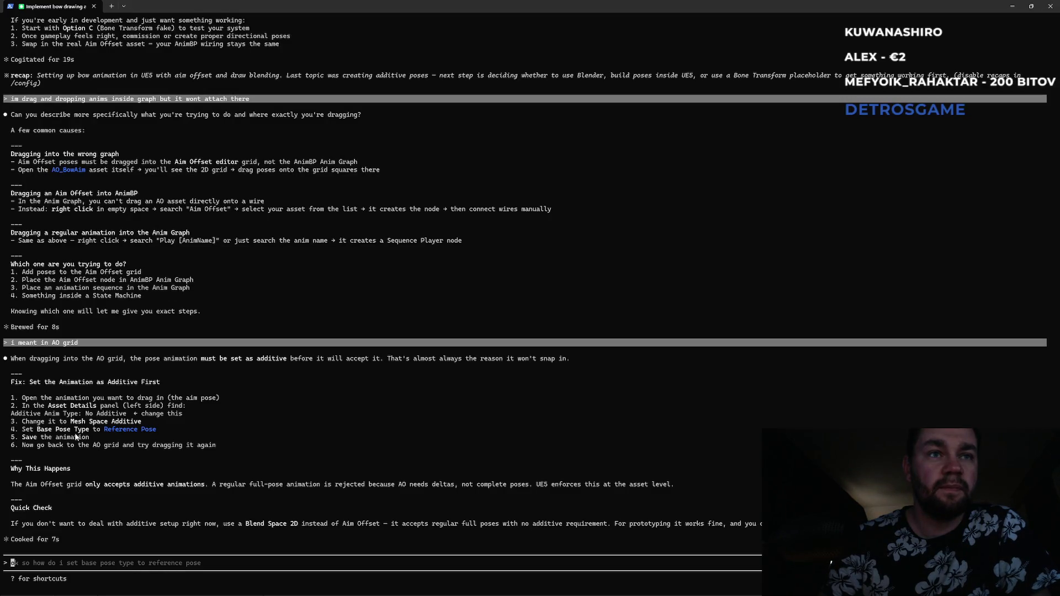
drag(47, 433, 141, 437)
click(95, 432)
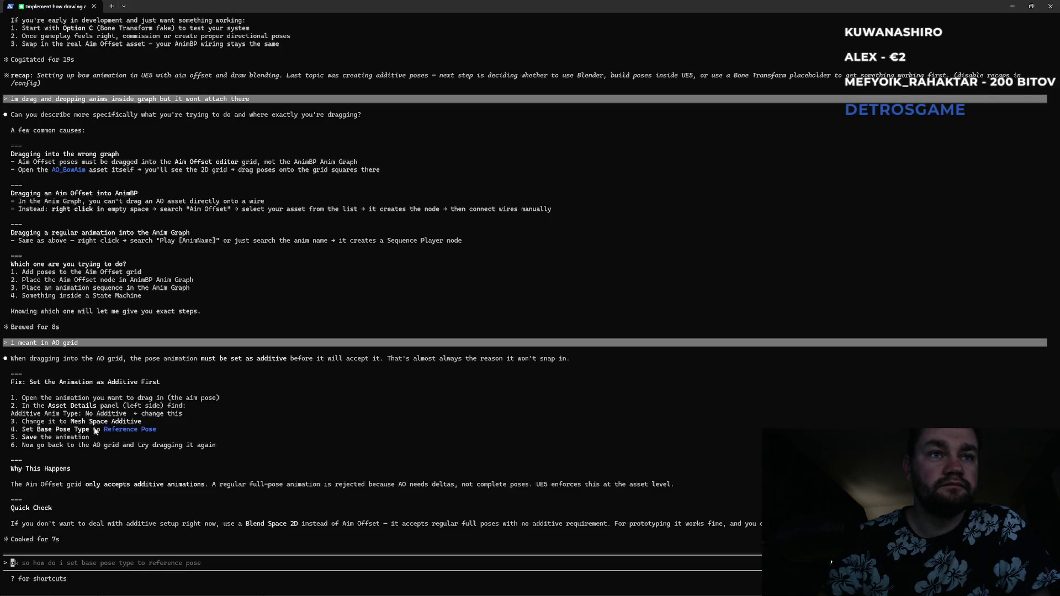
drag(62, 424, 143, 427)
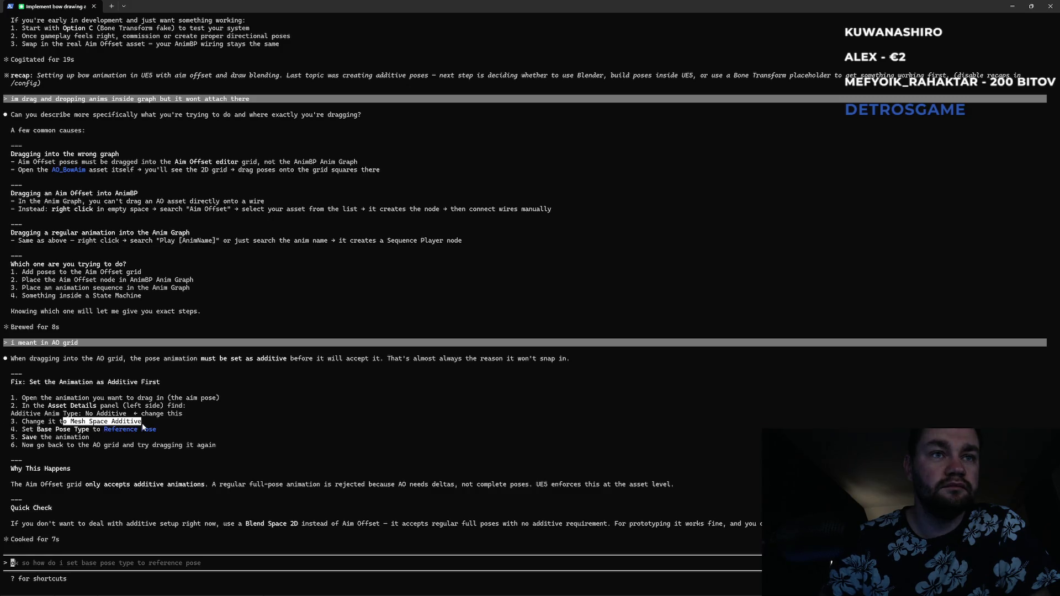
key(alt+Tab)
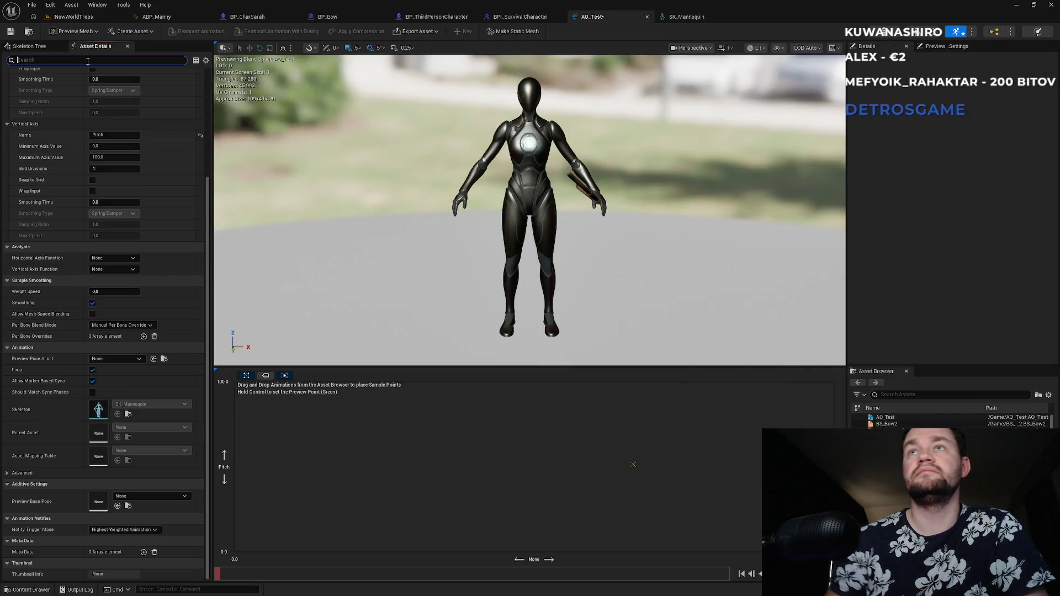
click(88, 61)
text(mesh)
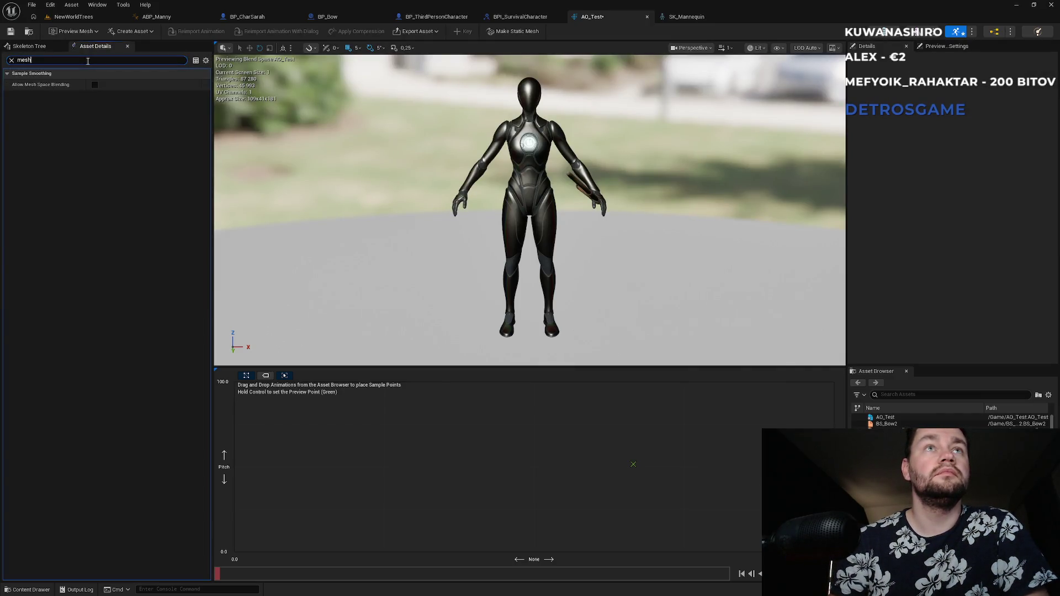
key(BackSpace)
key(BackSpace)
key(BackSpace)
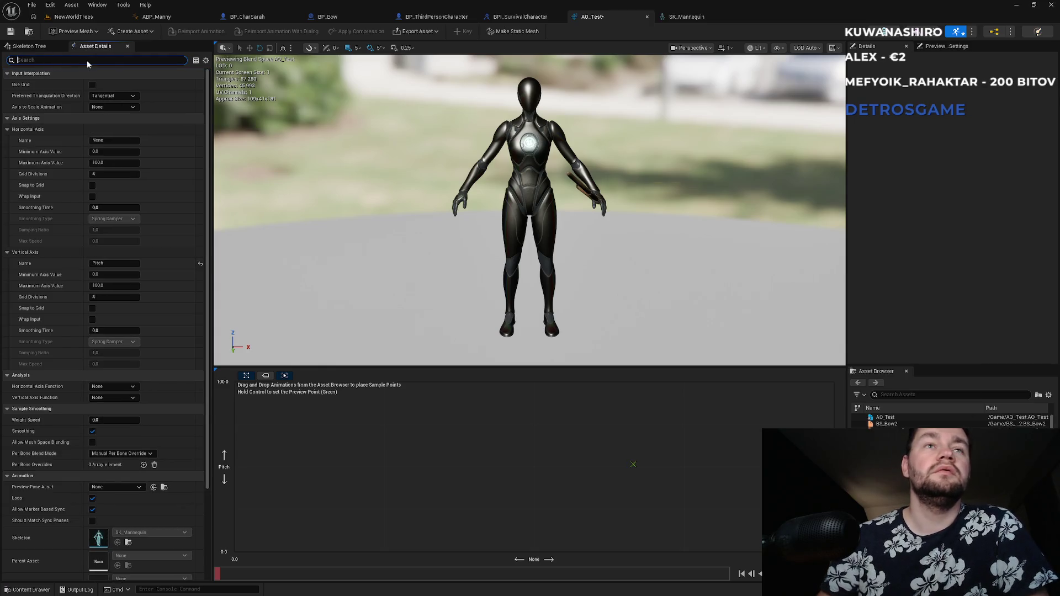
- Copy the explanation about rejected full-pose animations and the 'Set the Animation as Additive First' heading
key(alt+Tab)
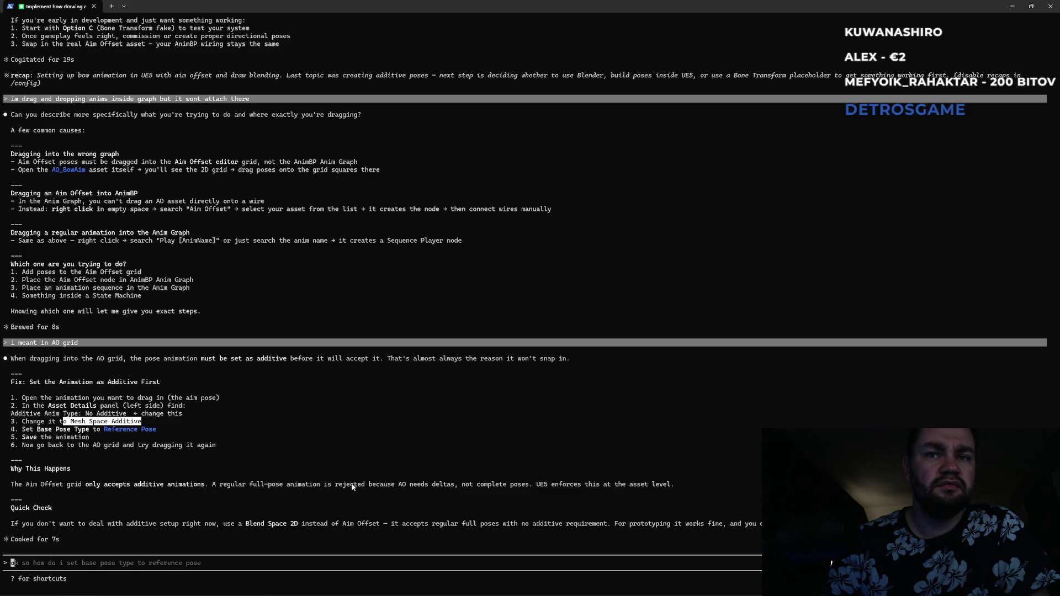
drag(216, 485, 552, 488)
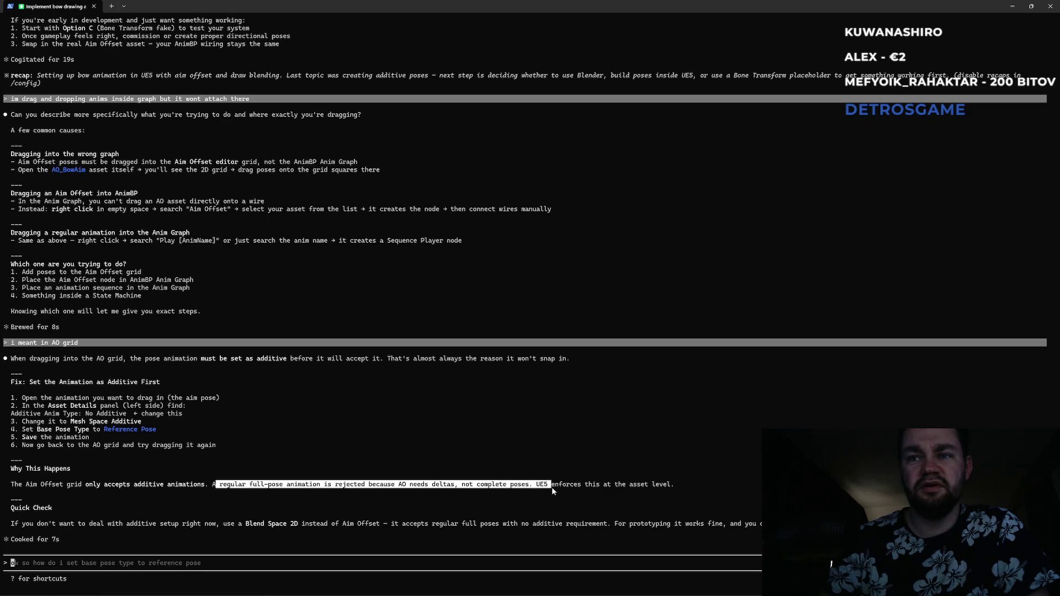
right_click(672, 487)
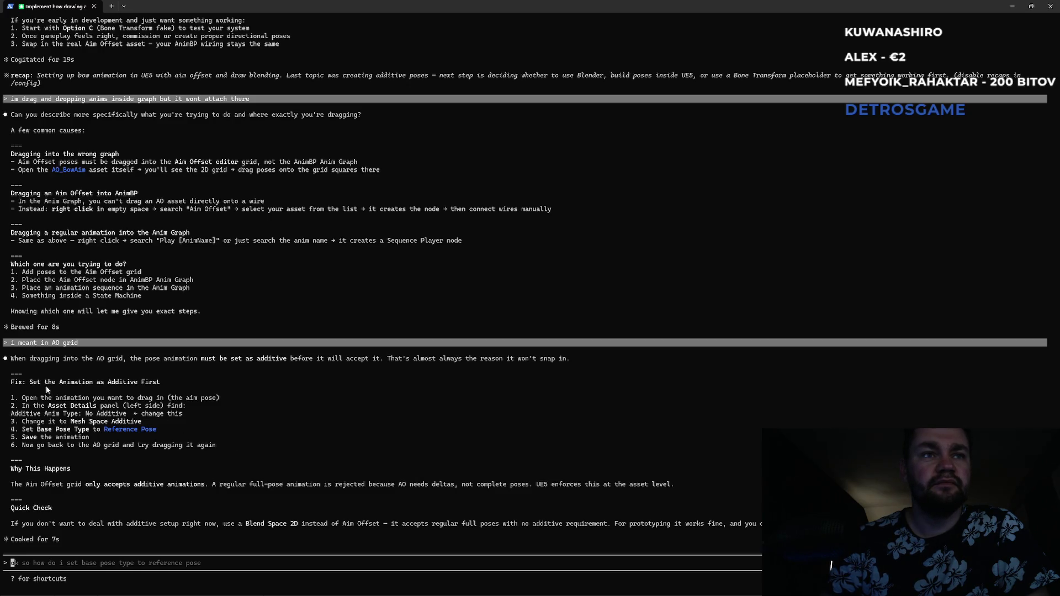
drag(70, 386, 160, 388)
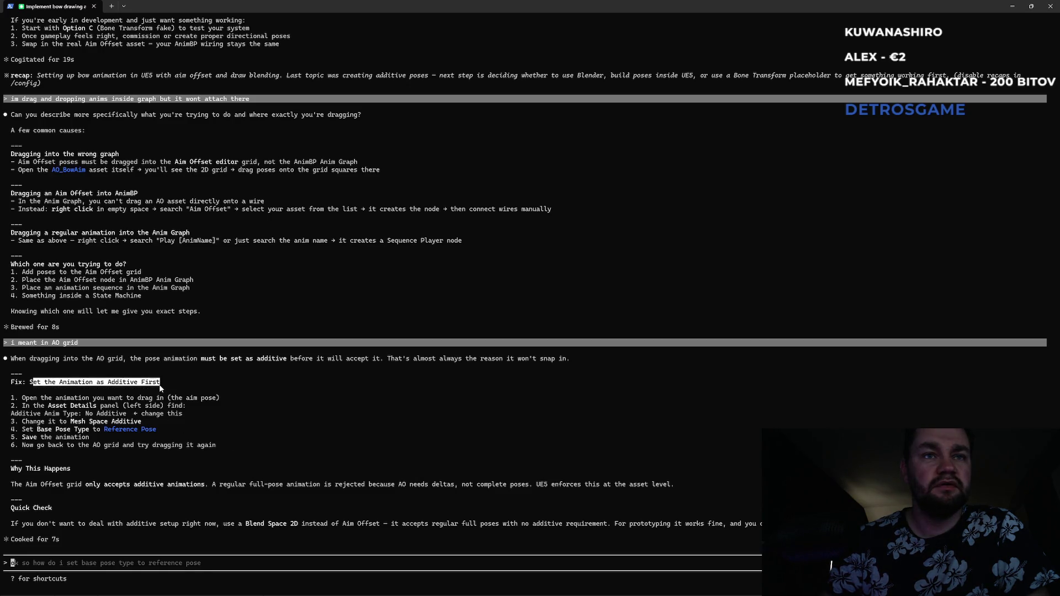
right_click(161, 388)
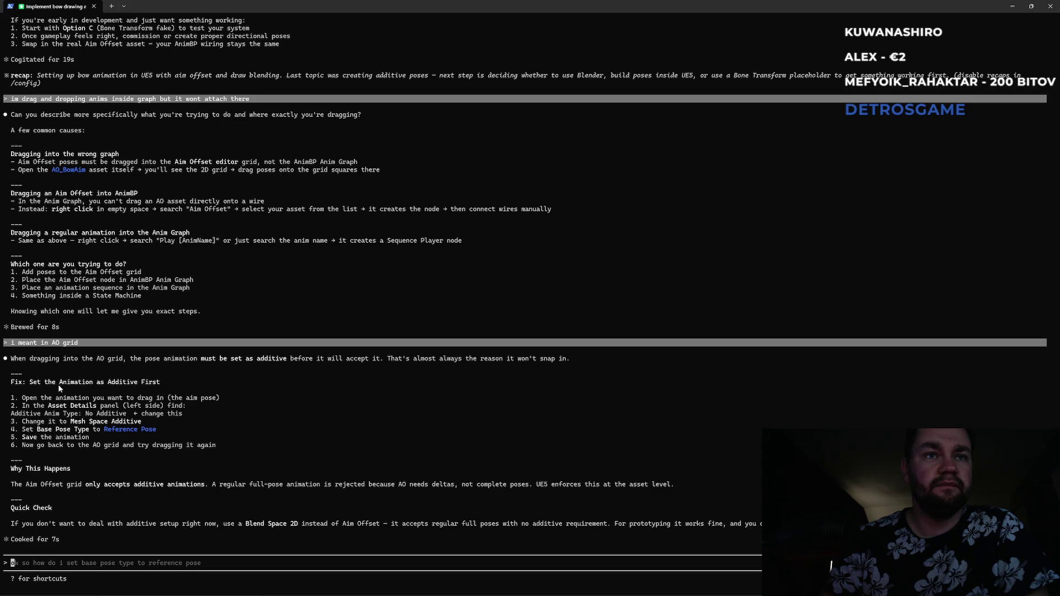
key(alt+Tab)
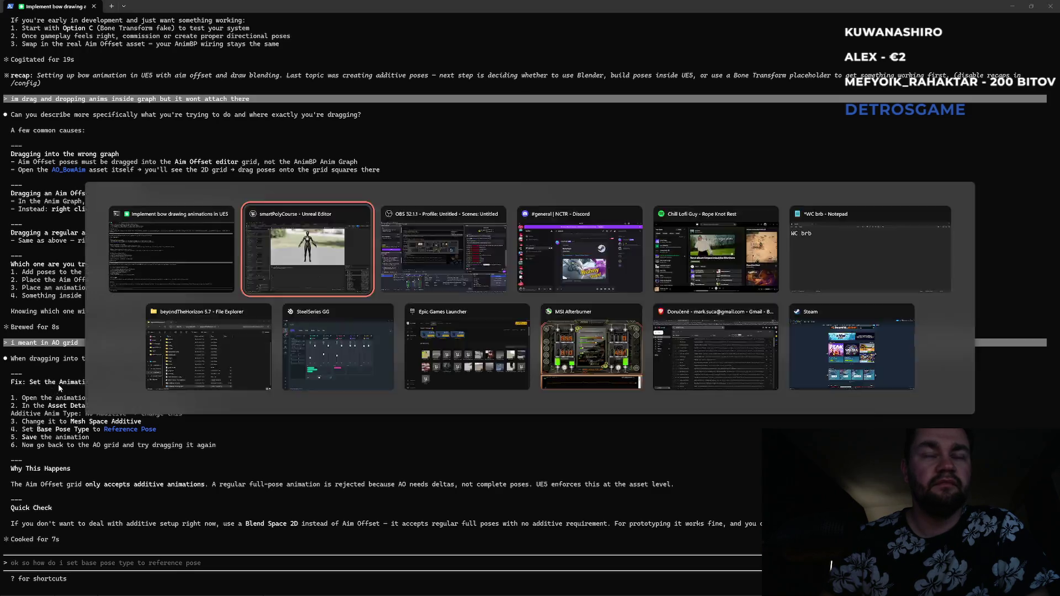
- Open the one_frame_bow_down_idle animation from the Content folder
click(81, 17)
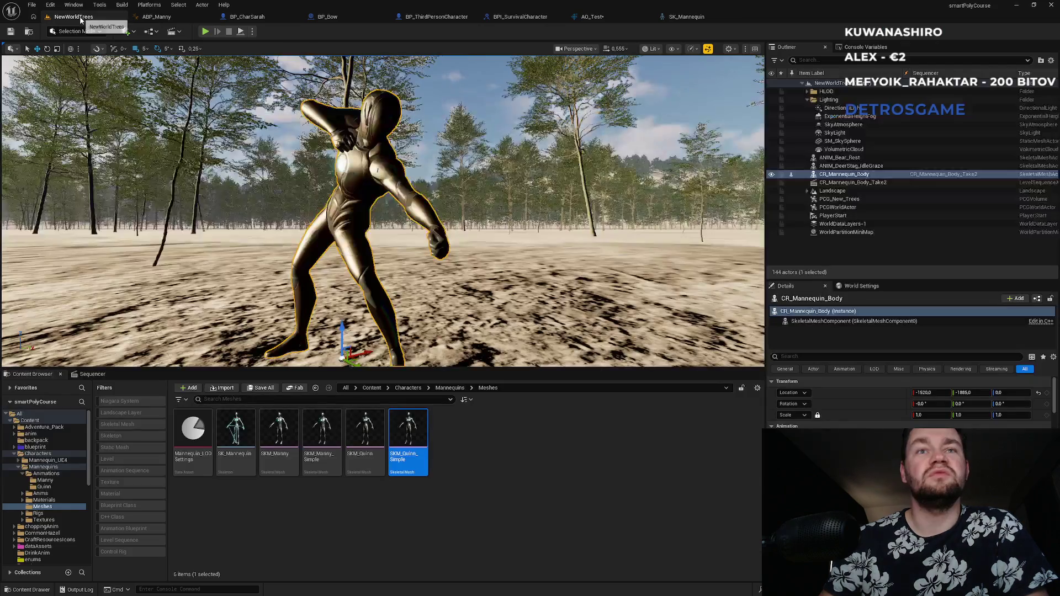
click(371, 388)
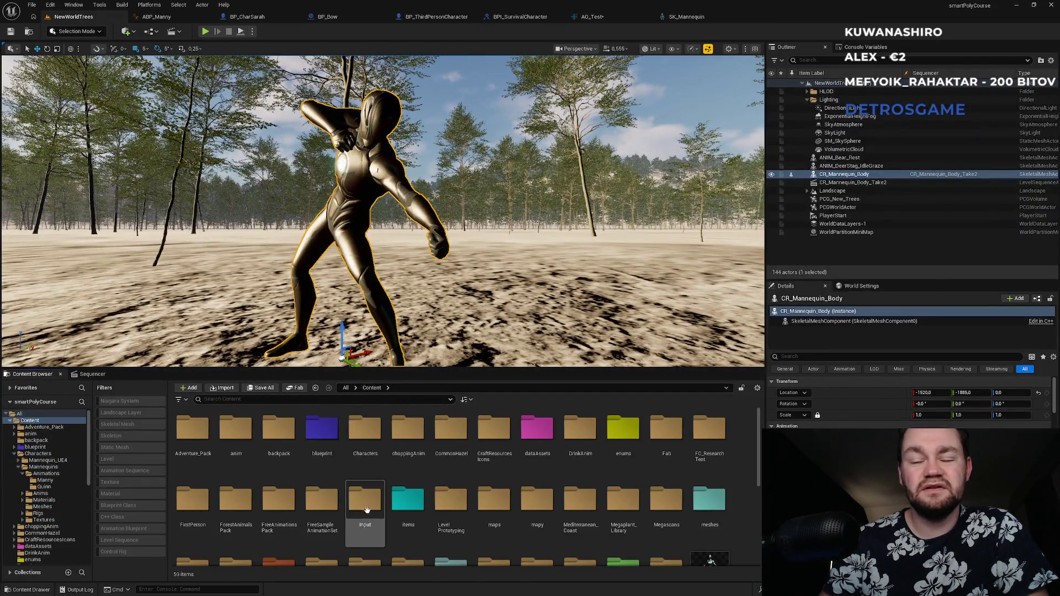
scroll(364, 516, down, 5)
scroll(364, 516, down, 1)
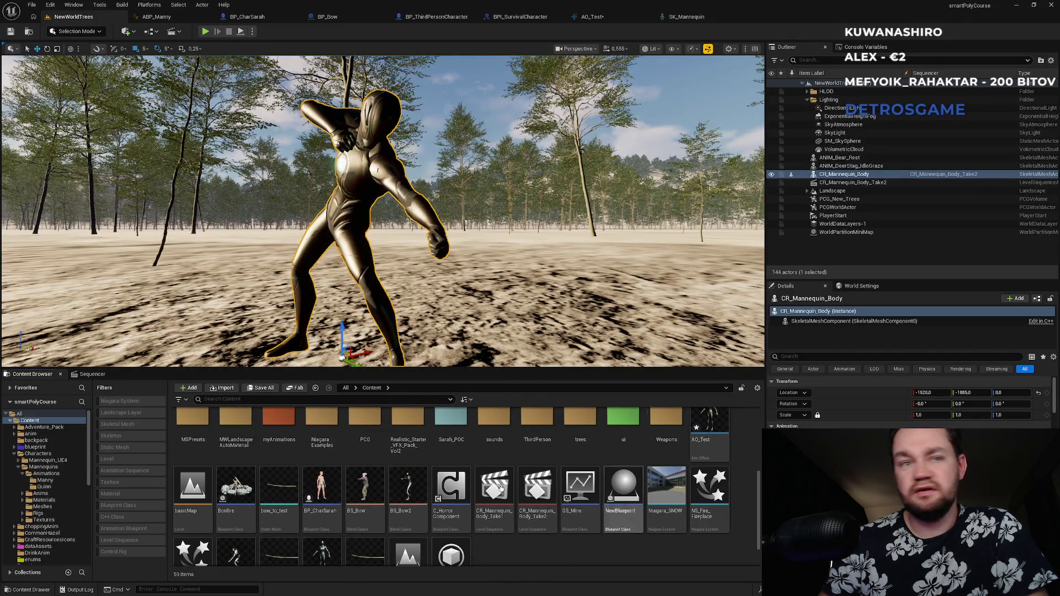
scroll(452, 497, down, 2)
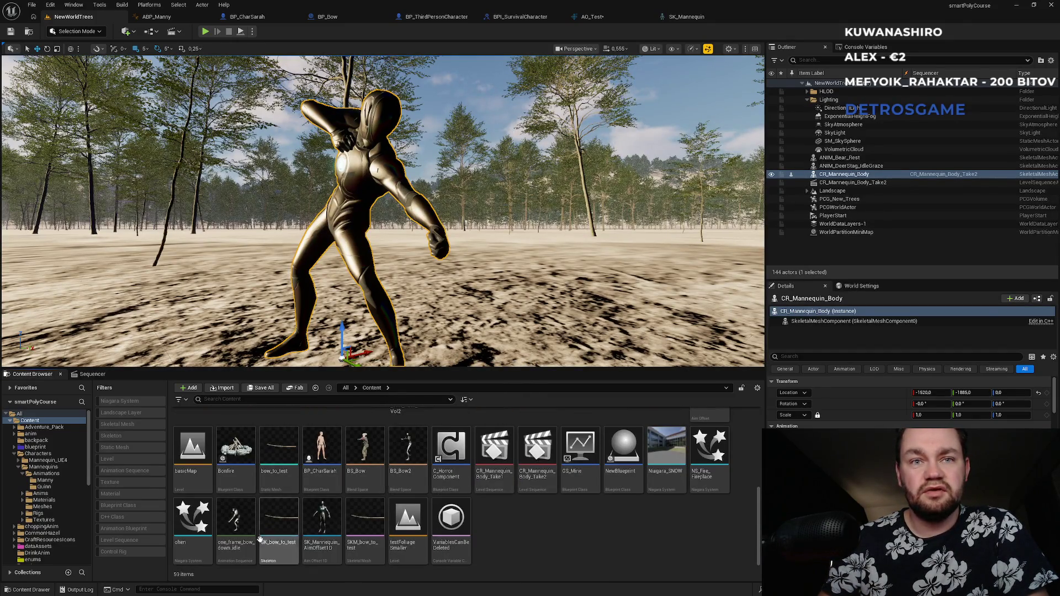
double_click(236, 521)
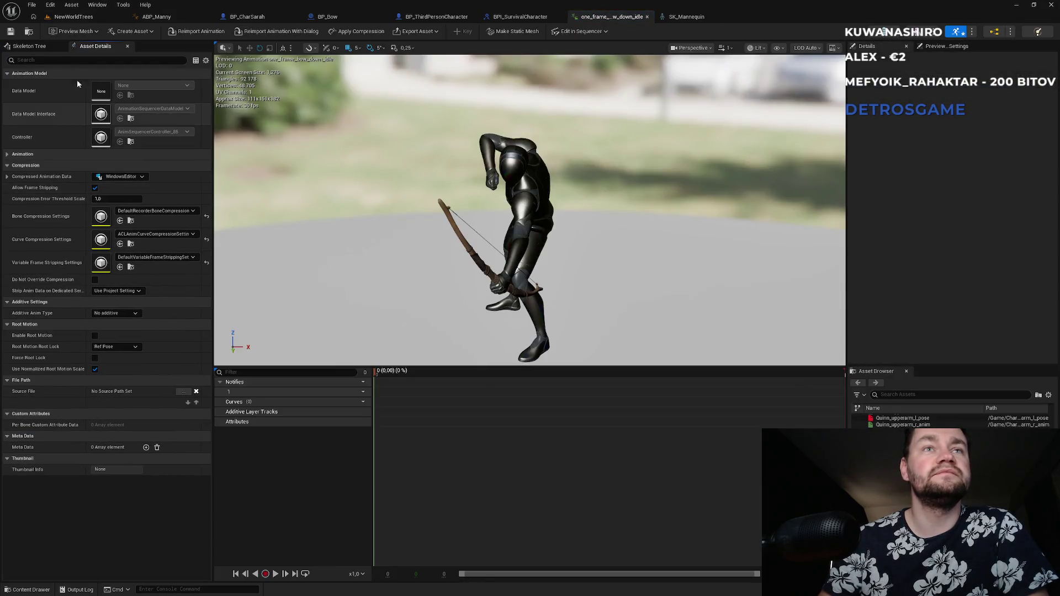
- Set the pose's Additive Anim Type to Mesh Space after rechecking the assistant's steps
click(113, 314)
click(115, 319)
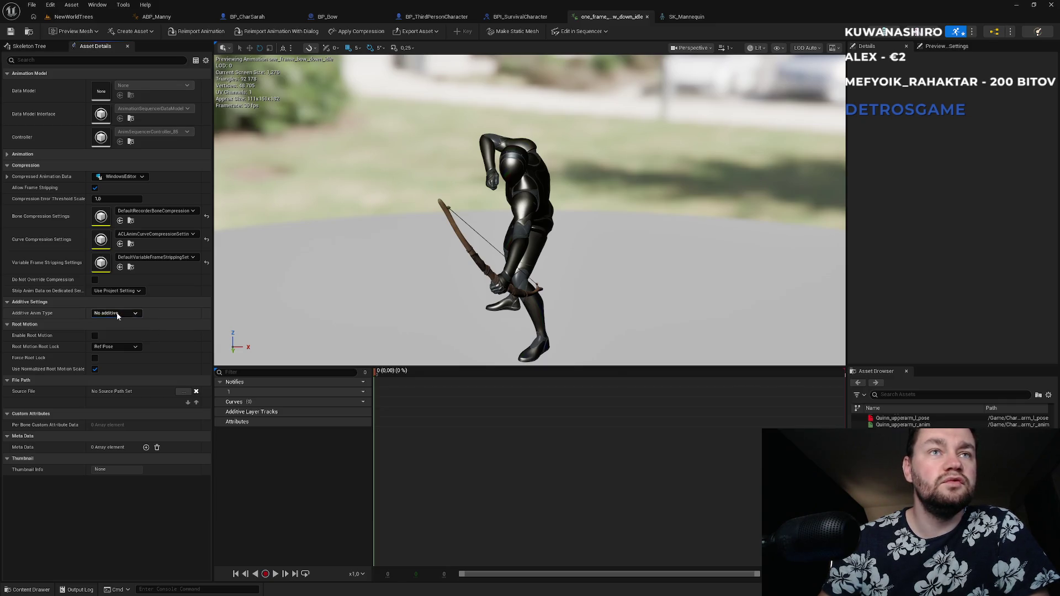
key(alt+Tab)
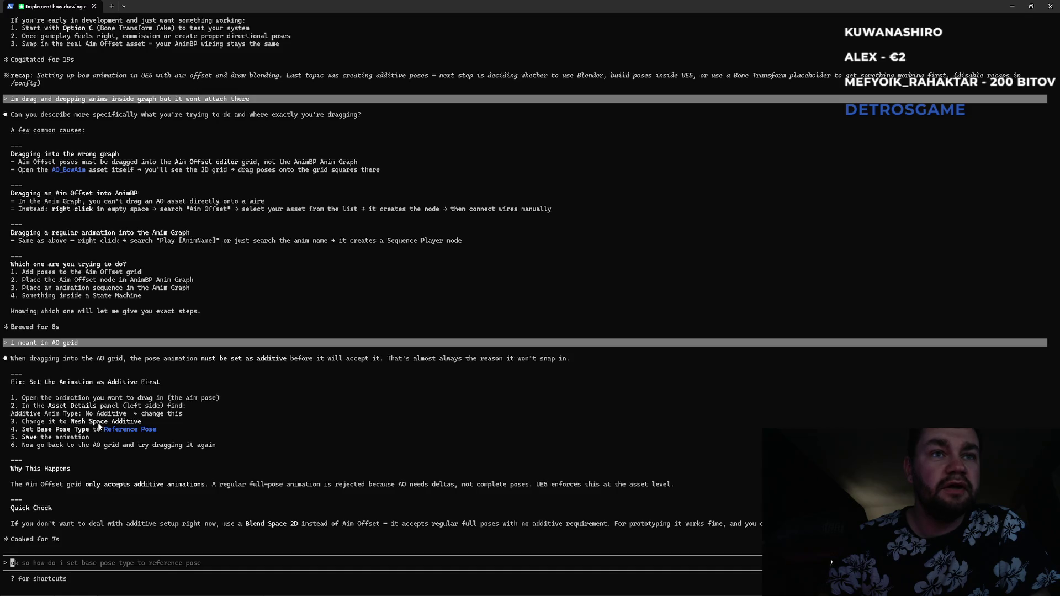
key(alt+Tab)
click(118, 347)
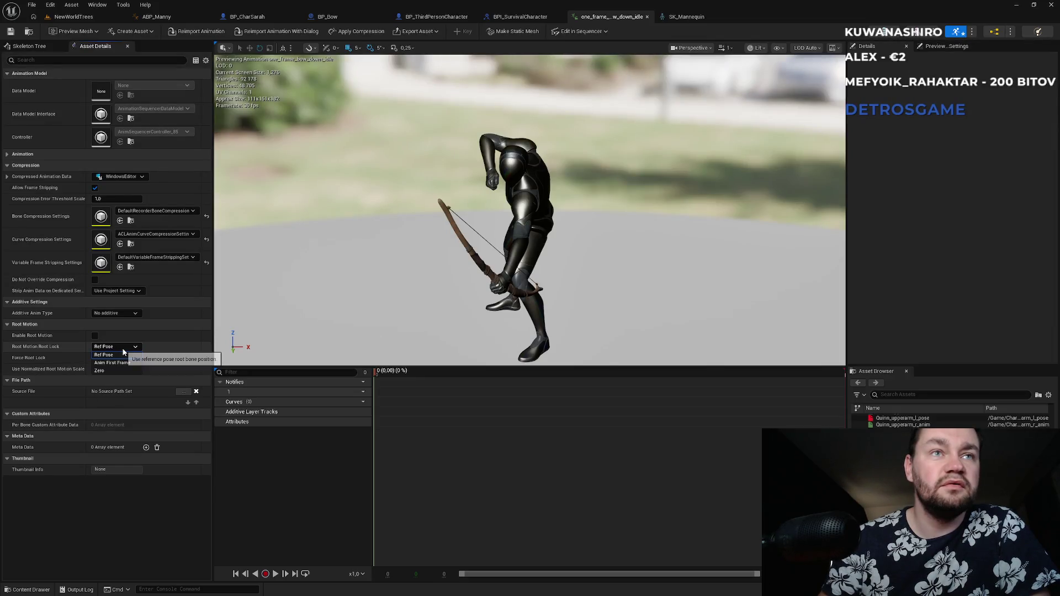
click(123, 354)
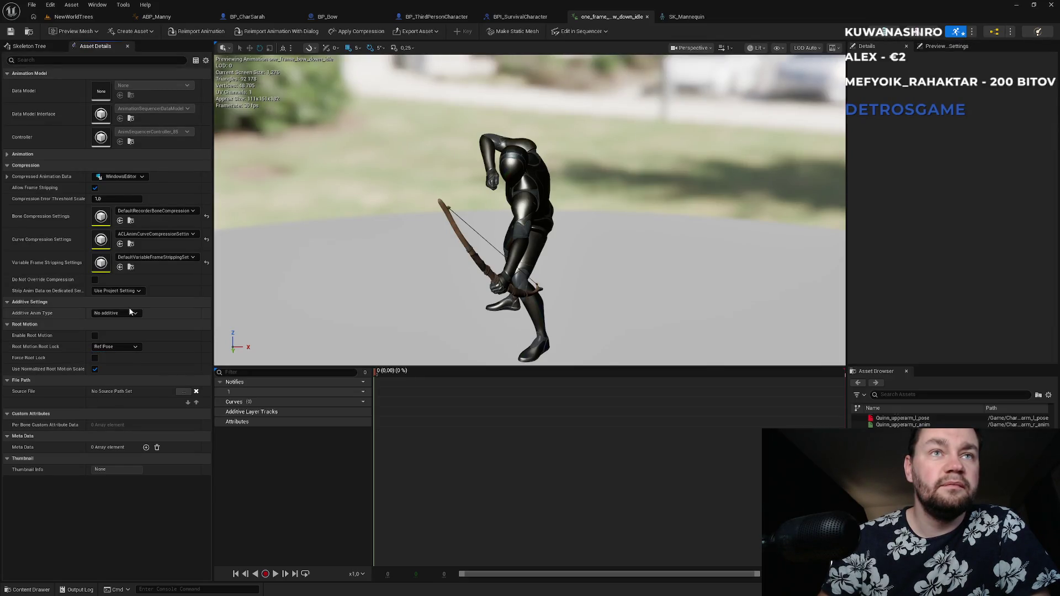
click(130, 312)
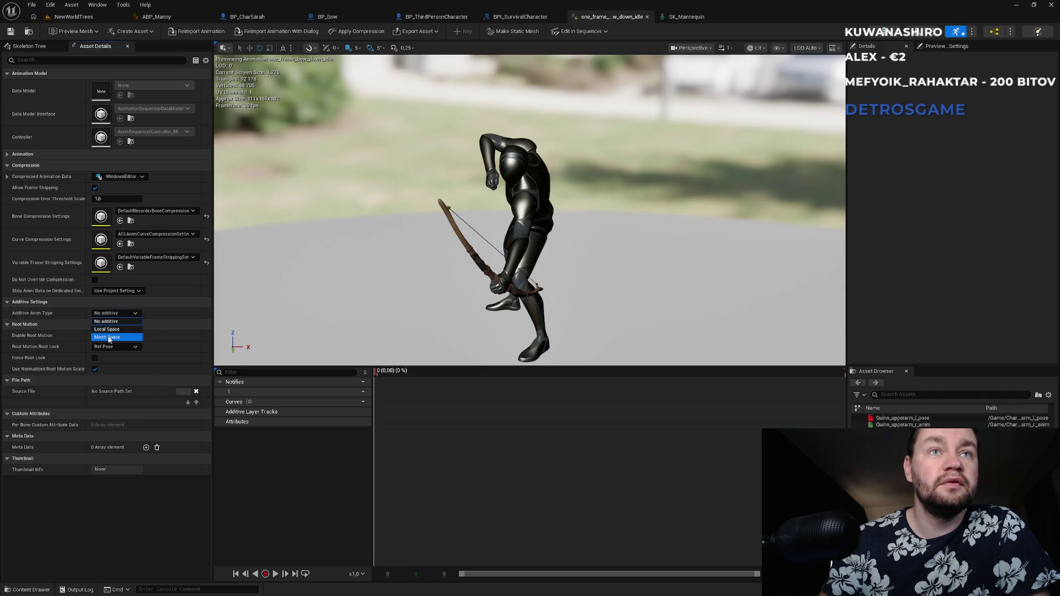
click(109, 337)
- Set Base Pose Type to Skeleton Reference Pose, save, and return to NewWorldTrees
click(112, 326)
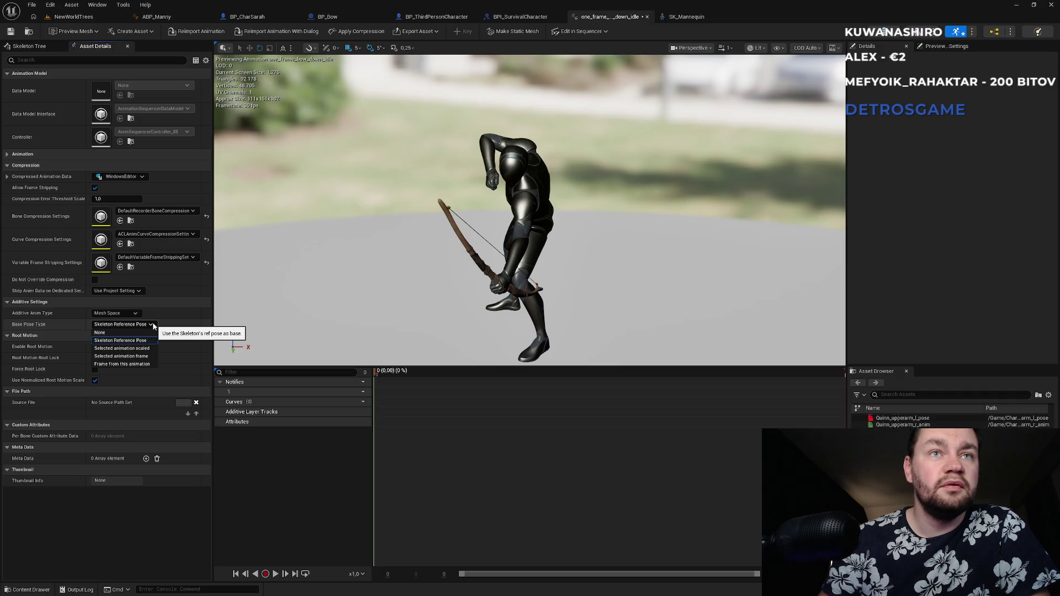
key(alt+Tab)
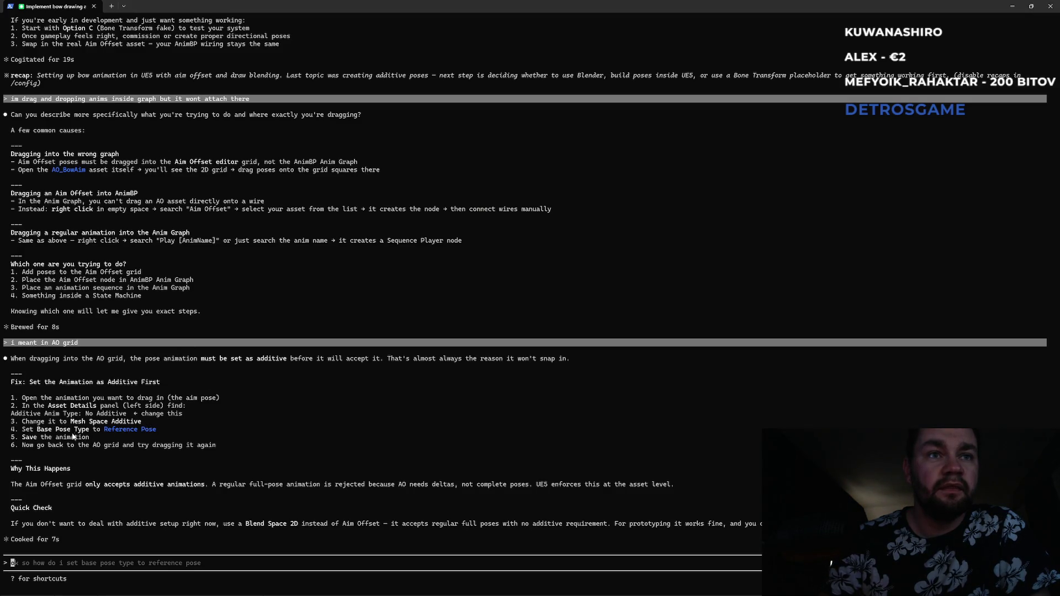
drag(37, 430, 90, 430)
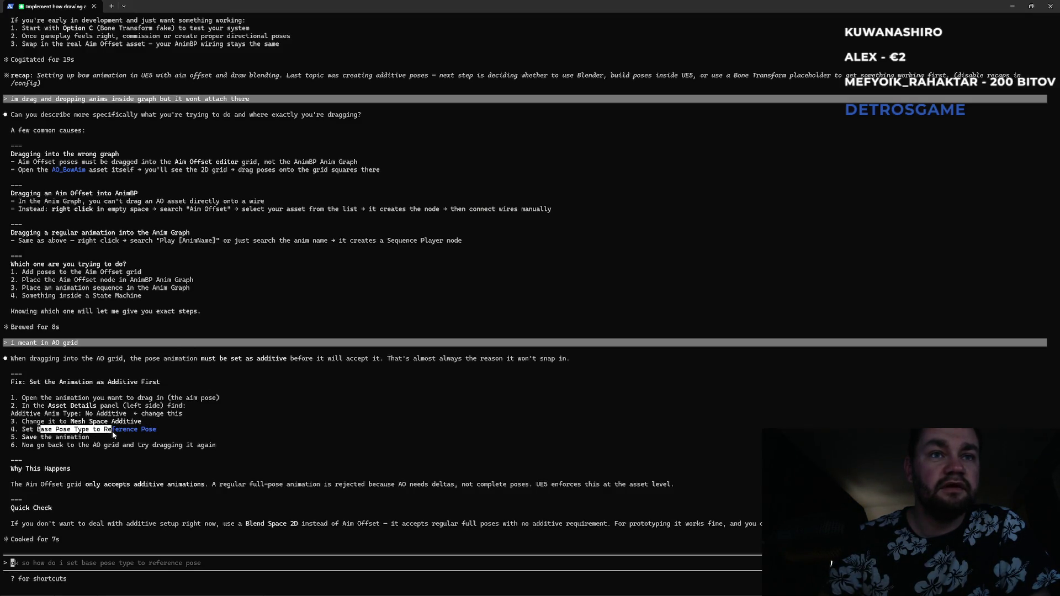
key(alt+Tab)
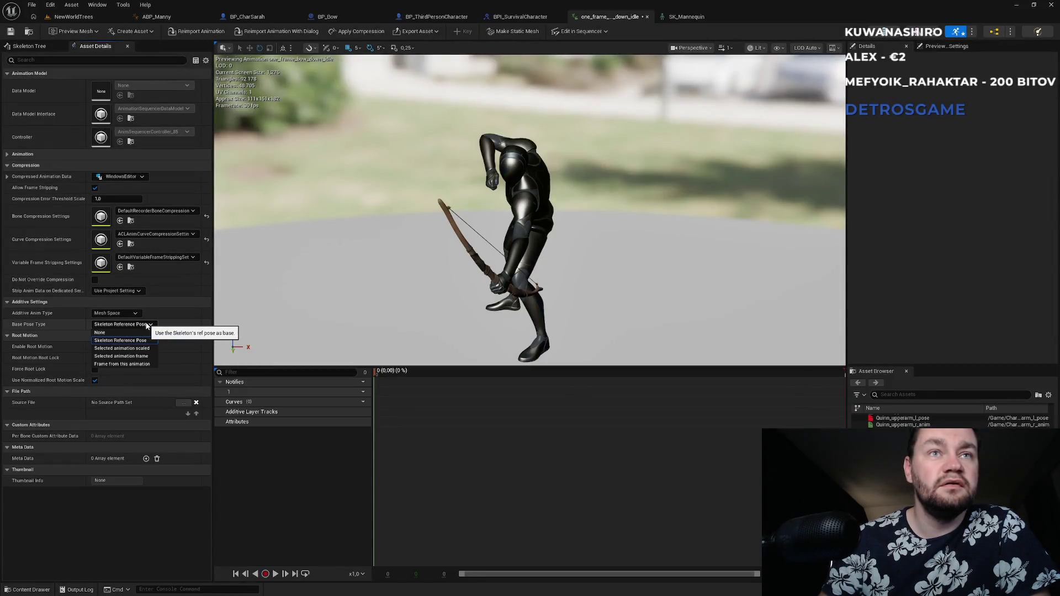
key(ctrl+s)
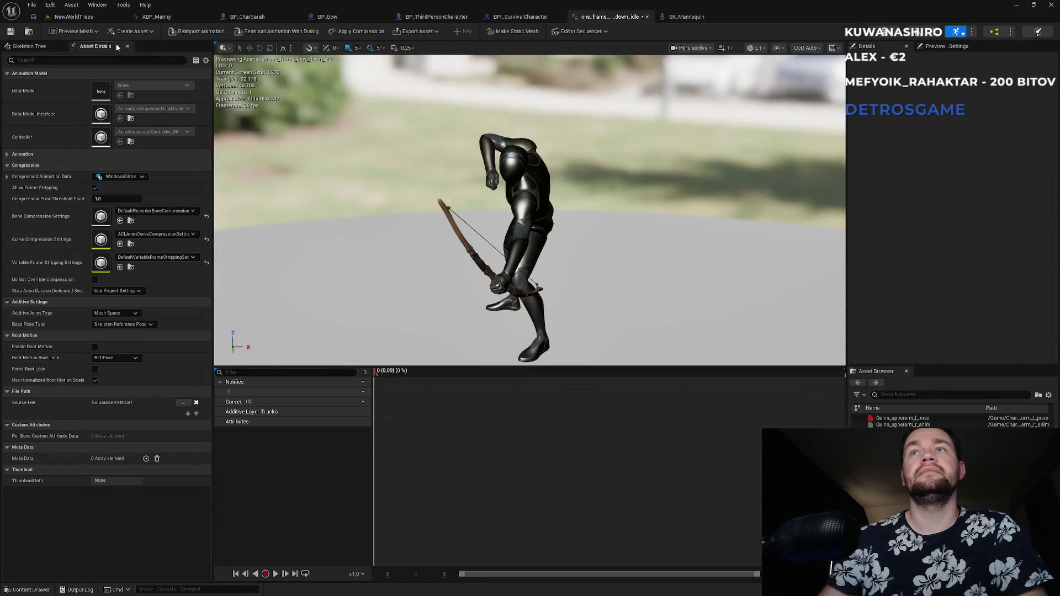
click(72, 16)
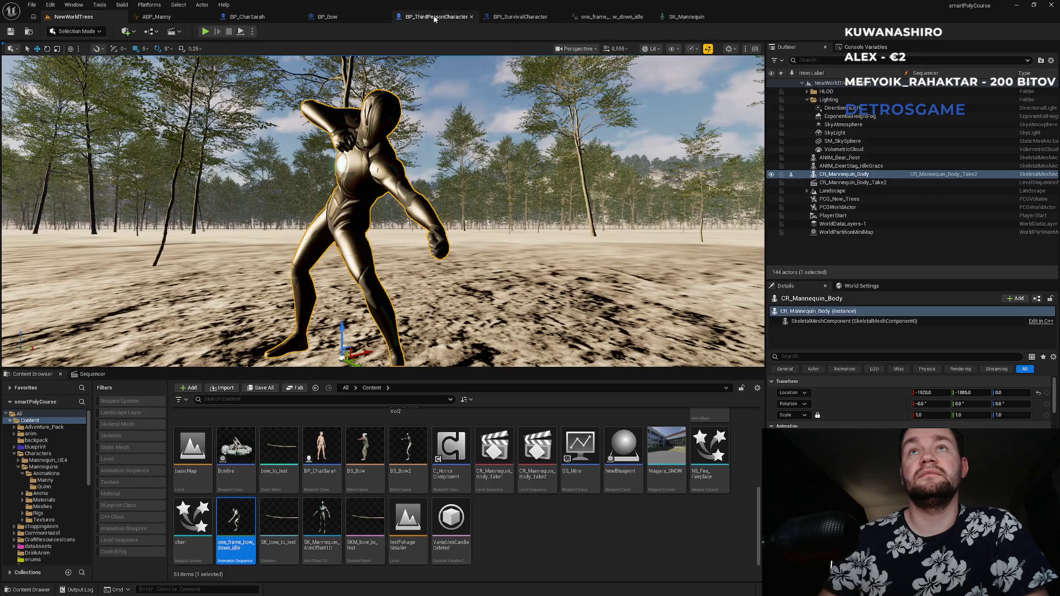
- Open AO_Test, search 'idlebow_do', and drop one_frame_bow_down_idle onto the grid at Pitch 0
scroll(668, 463, up, 1)
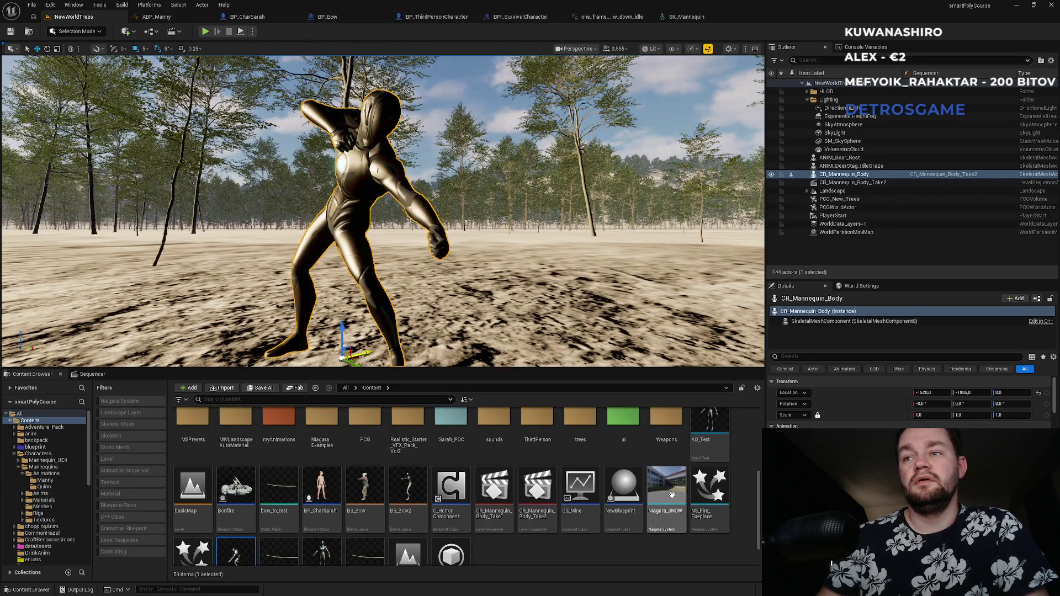
double_click(707, 444)
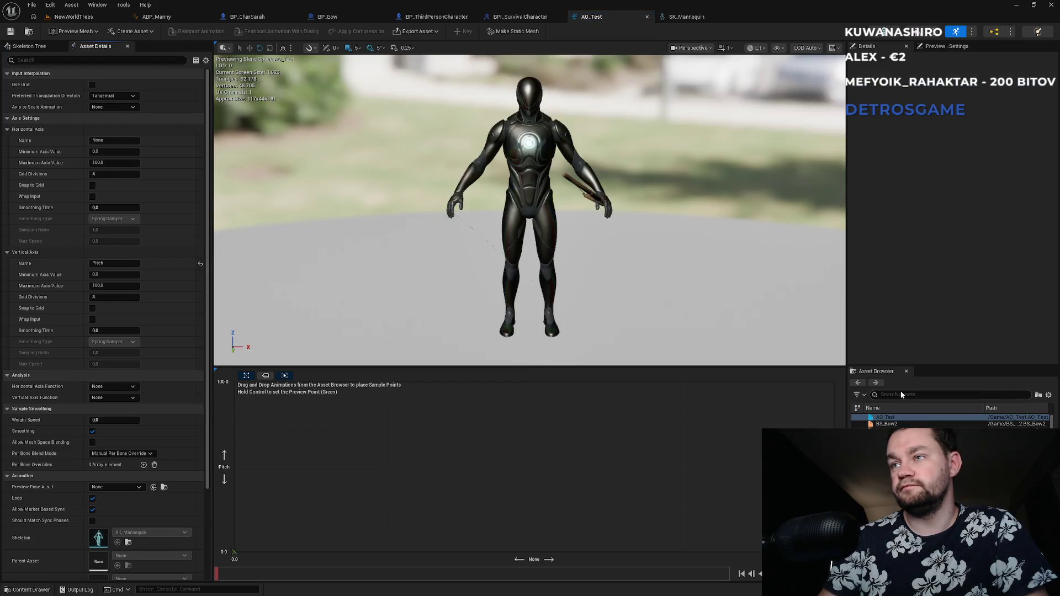
text(idle)
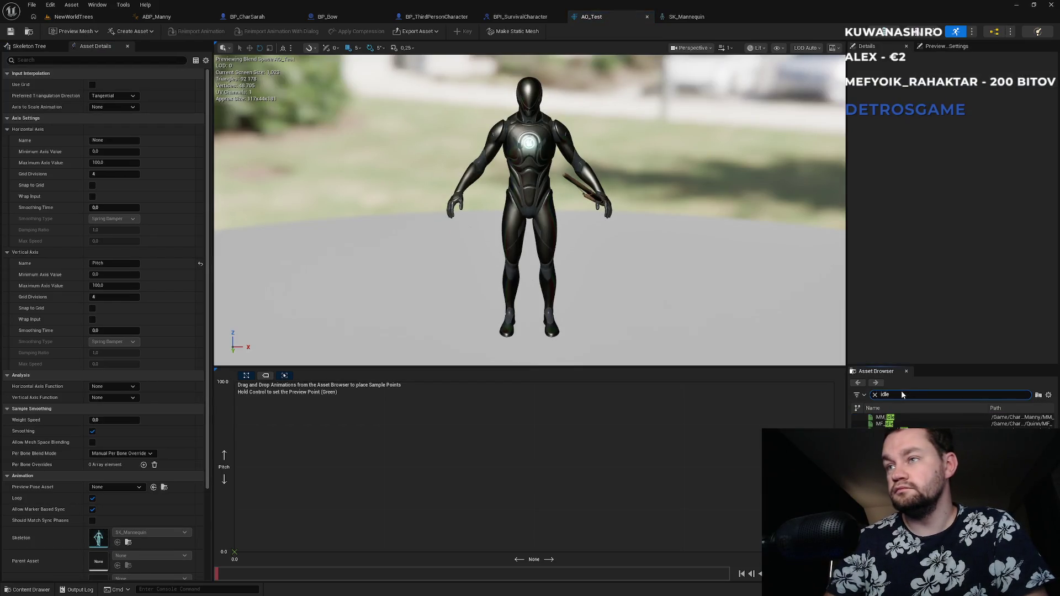
text(bow_do)
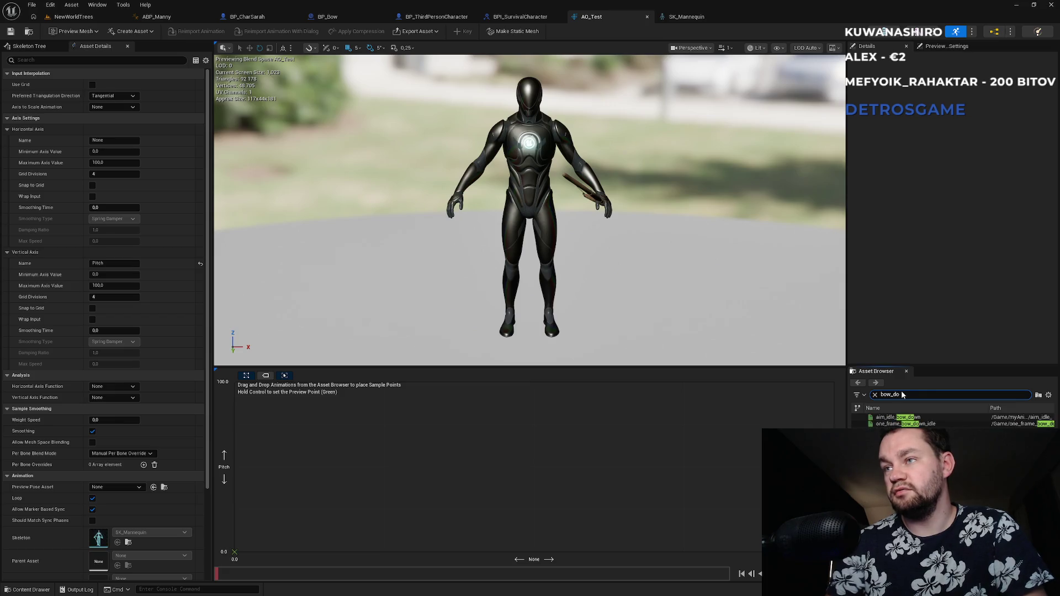
mouse_move(905, 424)
mouse_down()
mouse_move(634, 433)
mouse_move(552, 447)
mouse_up()
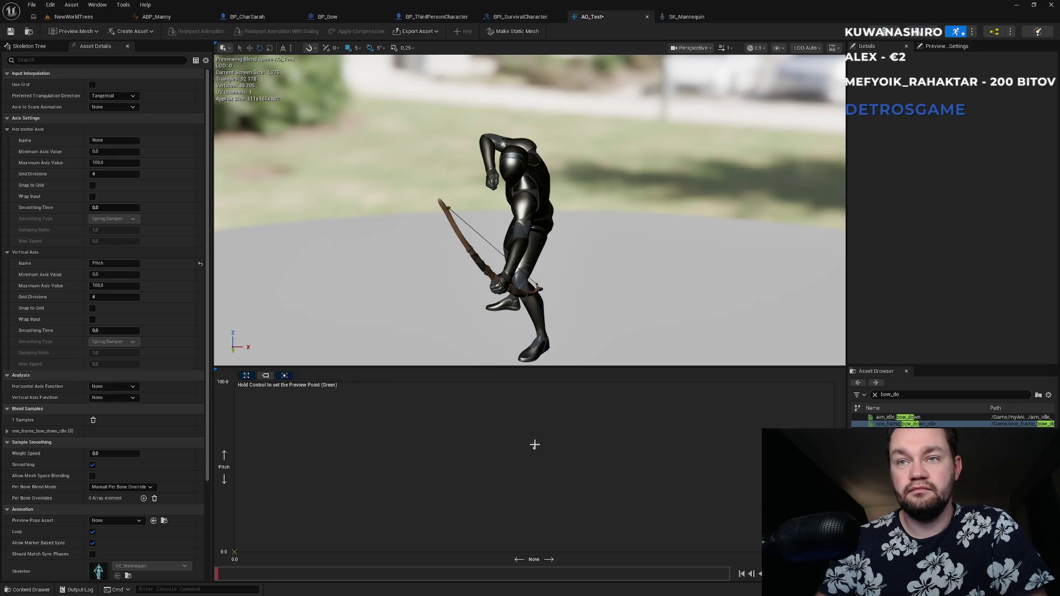
click(534, 562)
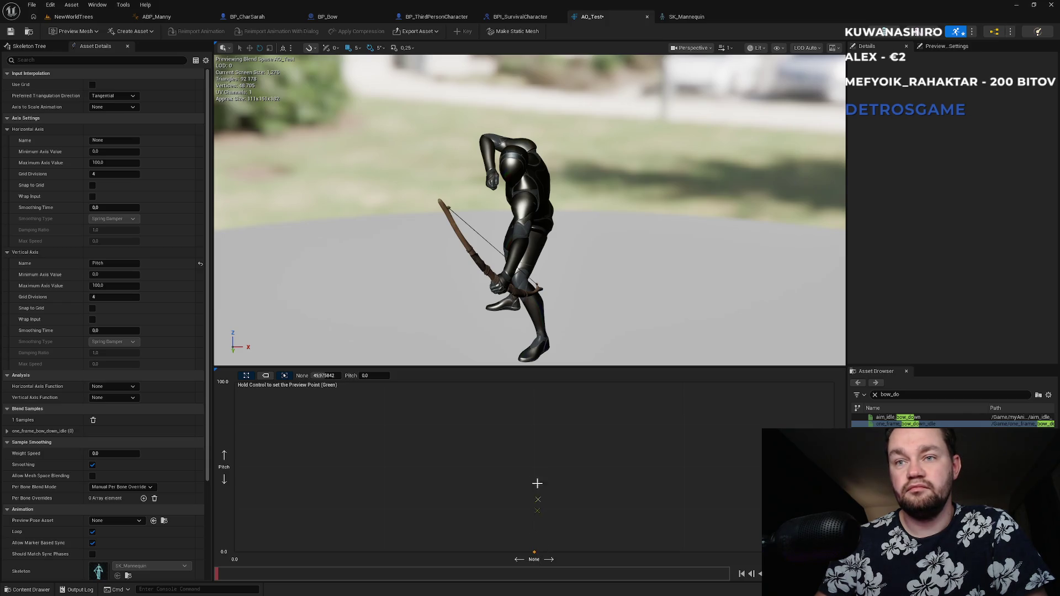
click(515, 426)
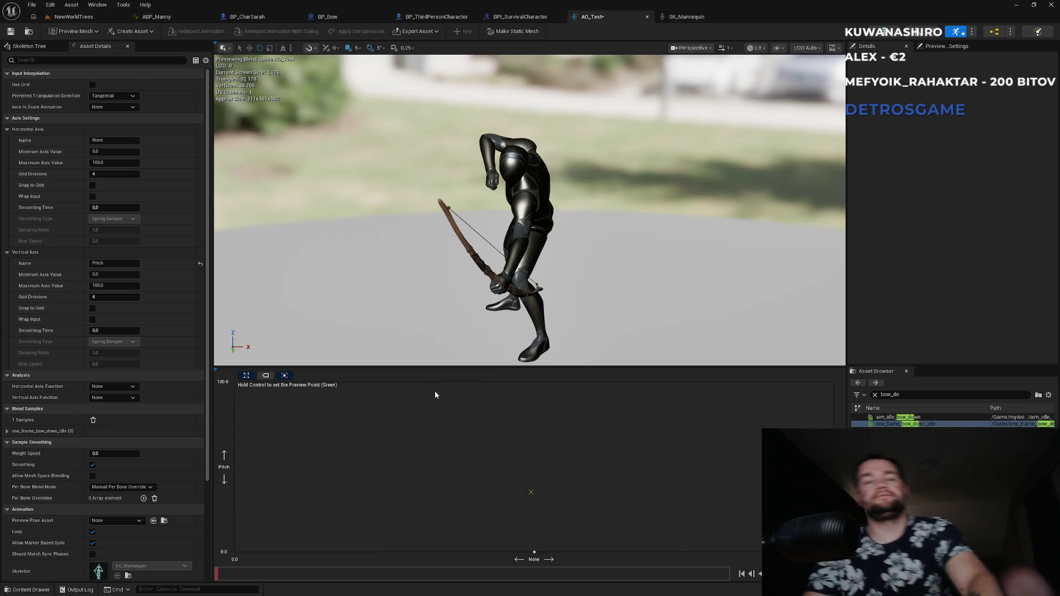
key(alt+Tab)
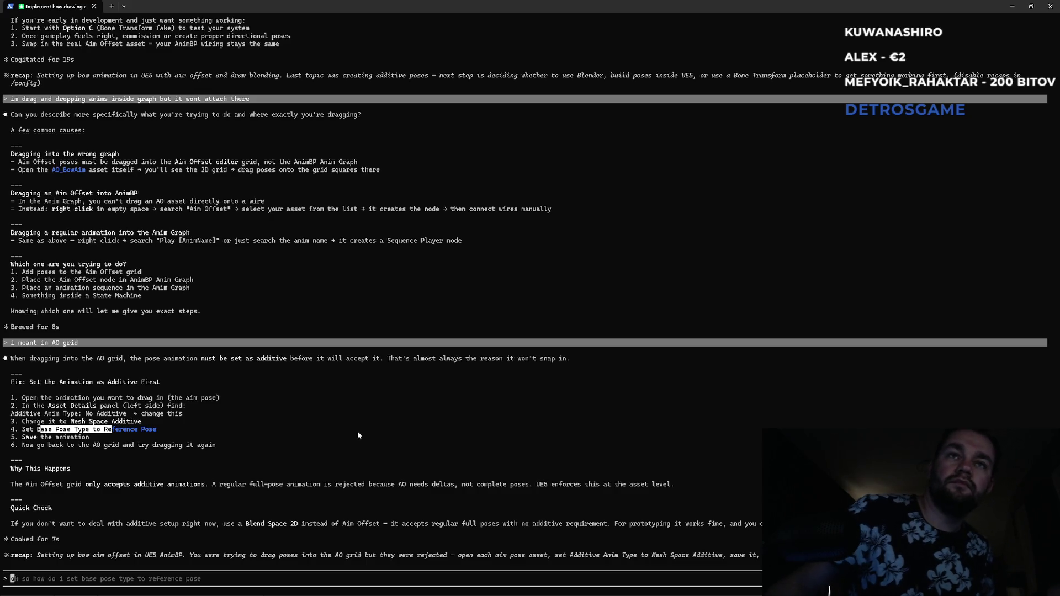
- Scroll through Claude Code's replies to the latest answer on making poses additive for the AO grid
scroll(221, 440, up, 3)
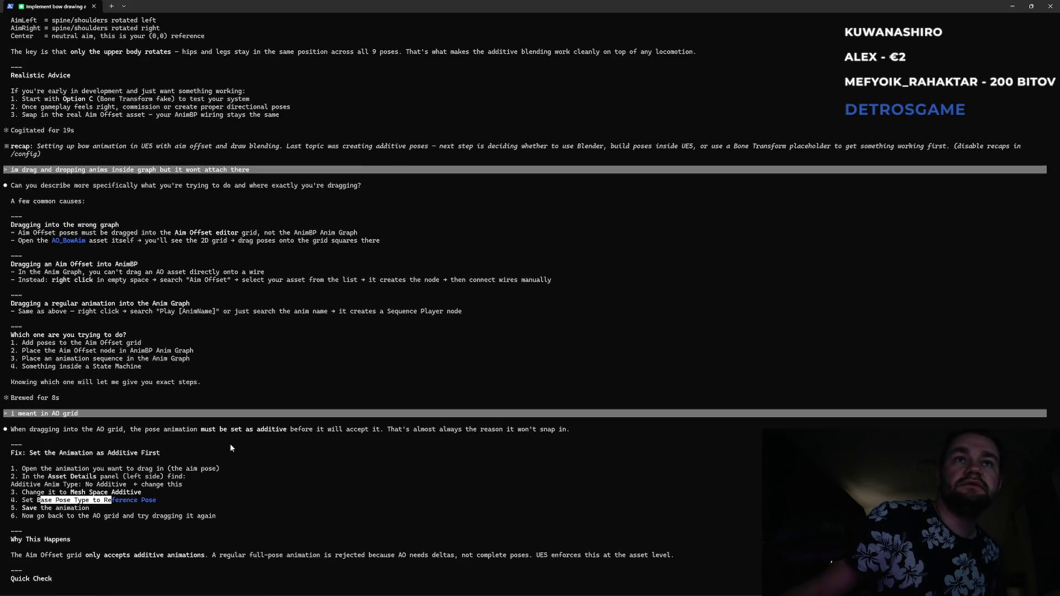
scroll(230, 448, up, 3)
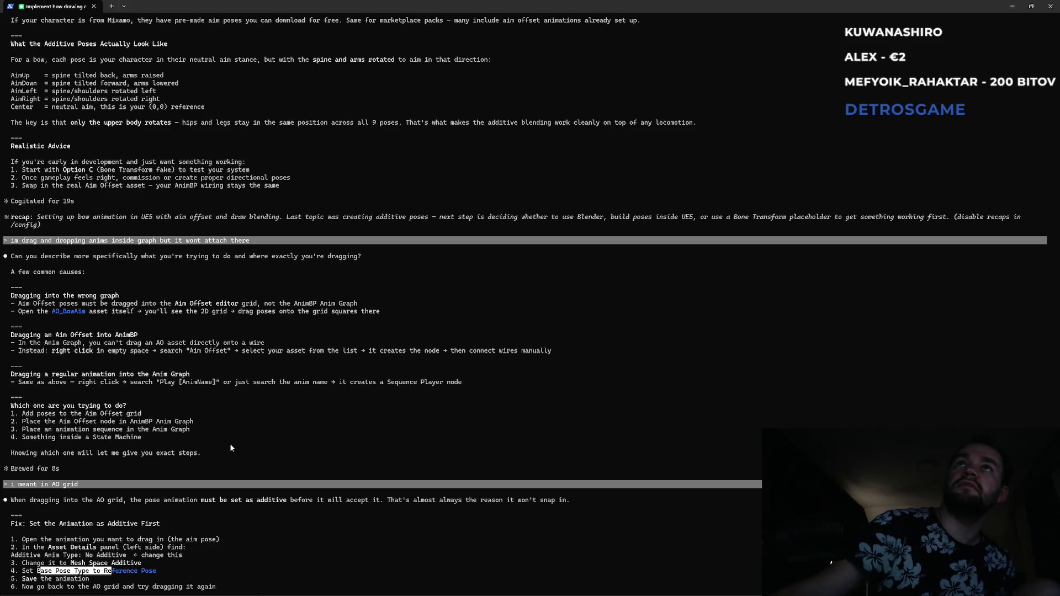
scroll(211, 438, down, 6)
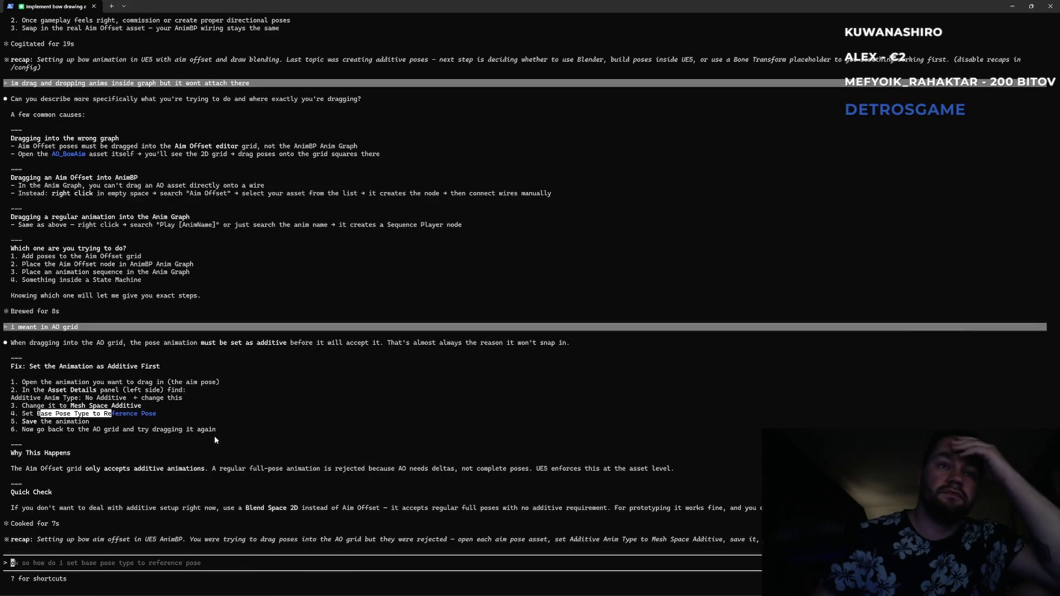
scroll(213, 436, up, 3)
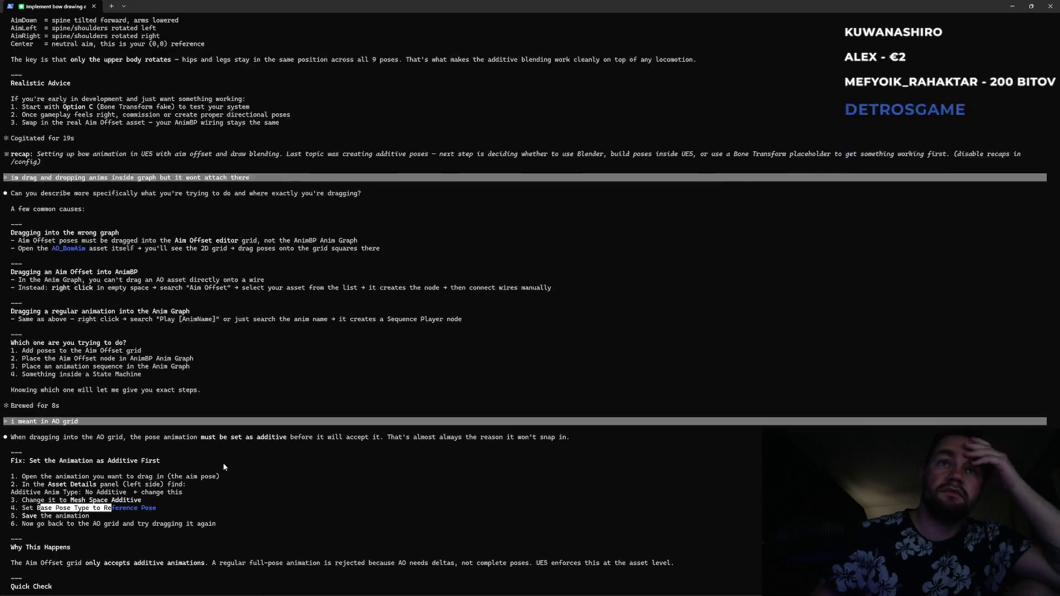
click(231, 426)
scroll(205, 399, up, 2)
scroll(197, 400, up, 6)
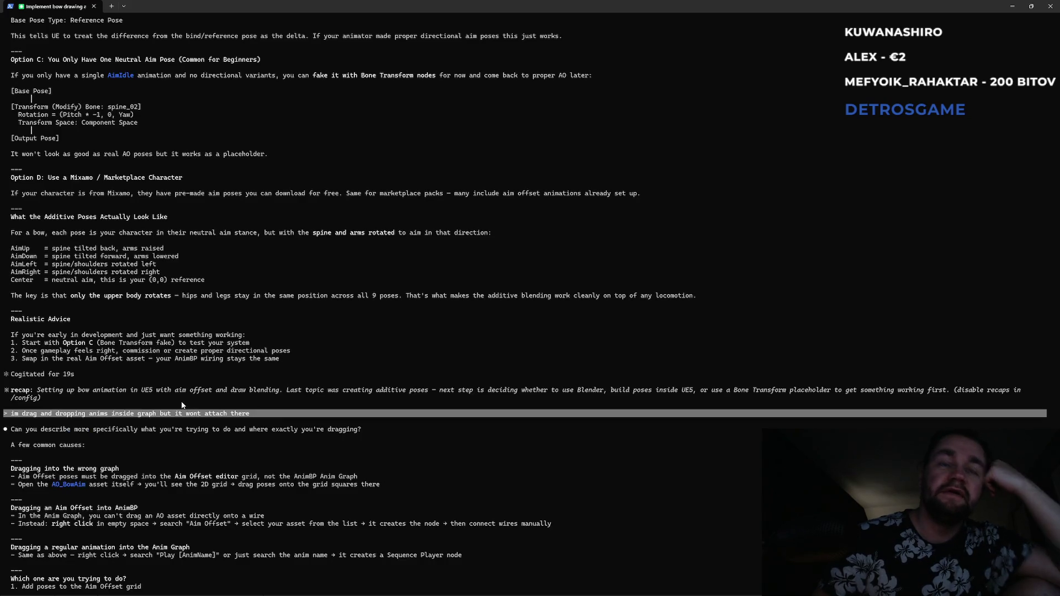
scroll(92, 320, down, 10)
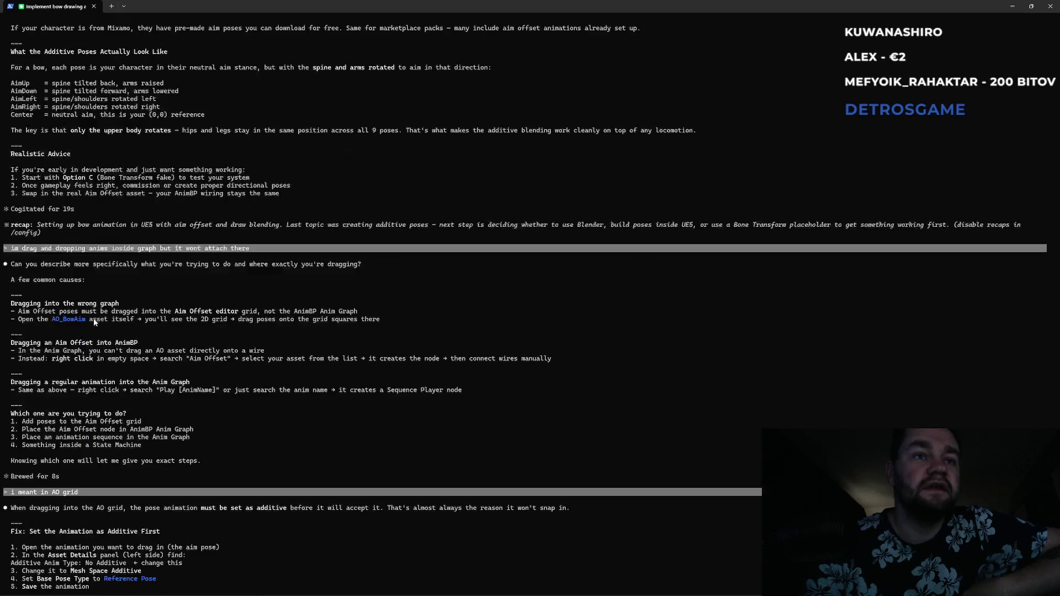
scroll(105, 314, up, 3)
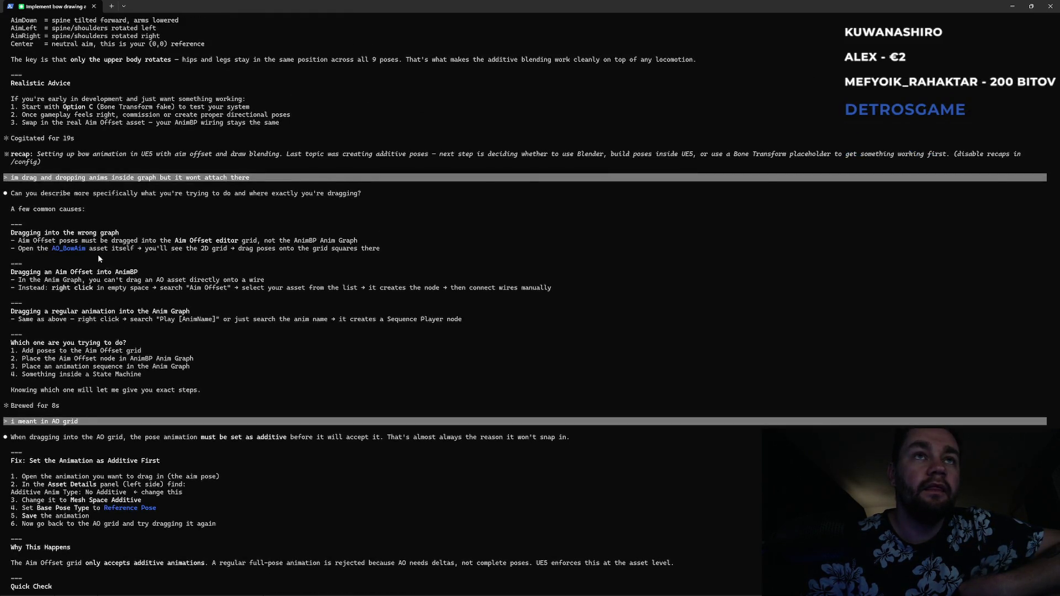
scroll(102, 255, up, 20)
scroll(107, 257, up, 8)
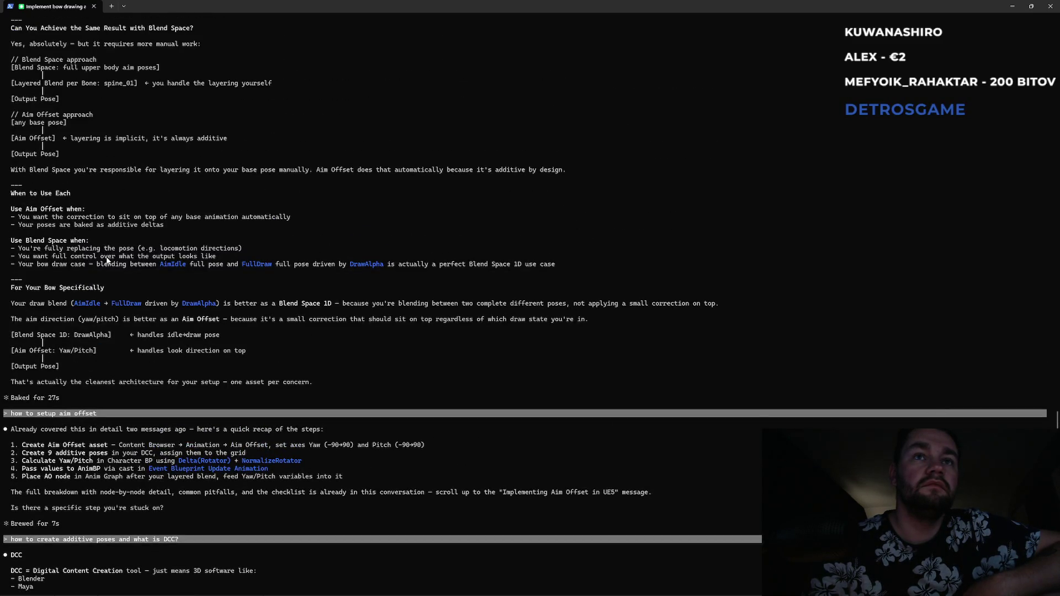
scroll(108, 261, up, 3)
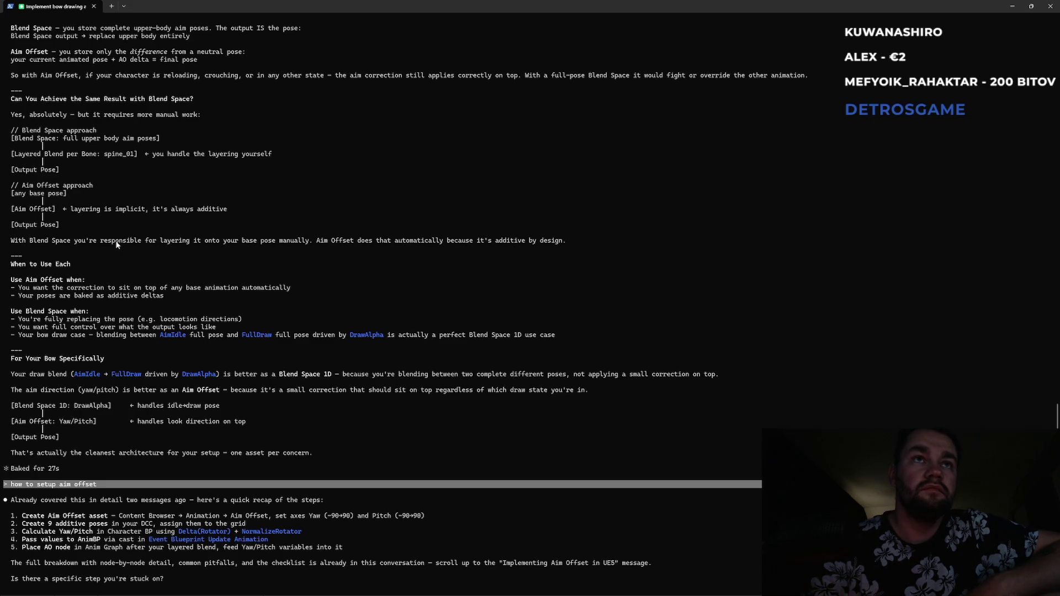
scroll(116, 244, up, 1)
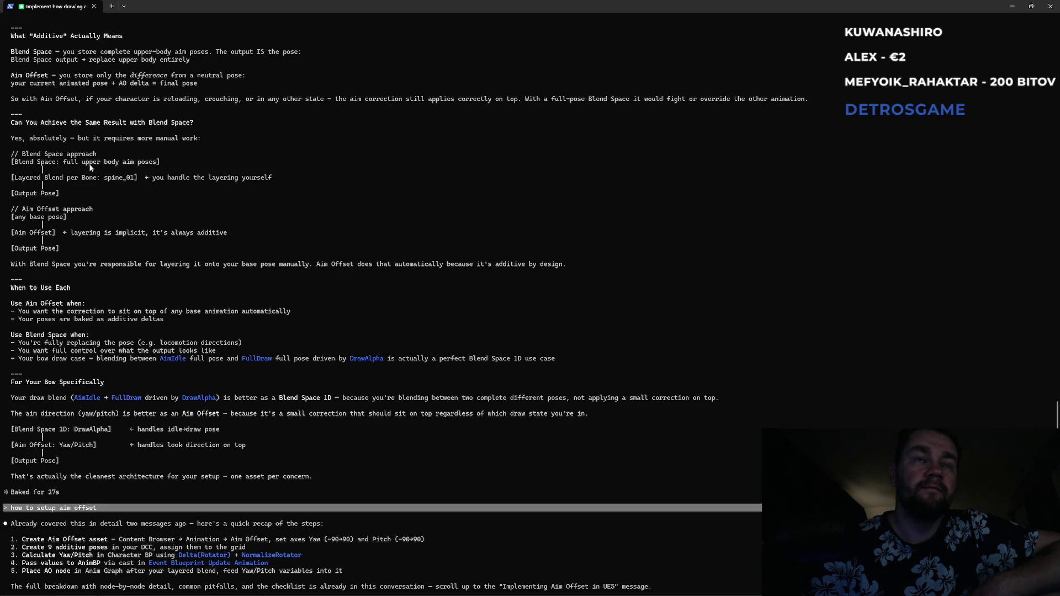
scroll(91, 165, up, 9)
scroll(93, 189, up, 4)
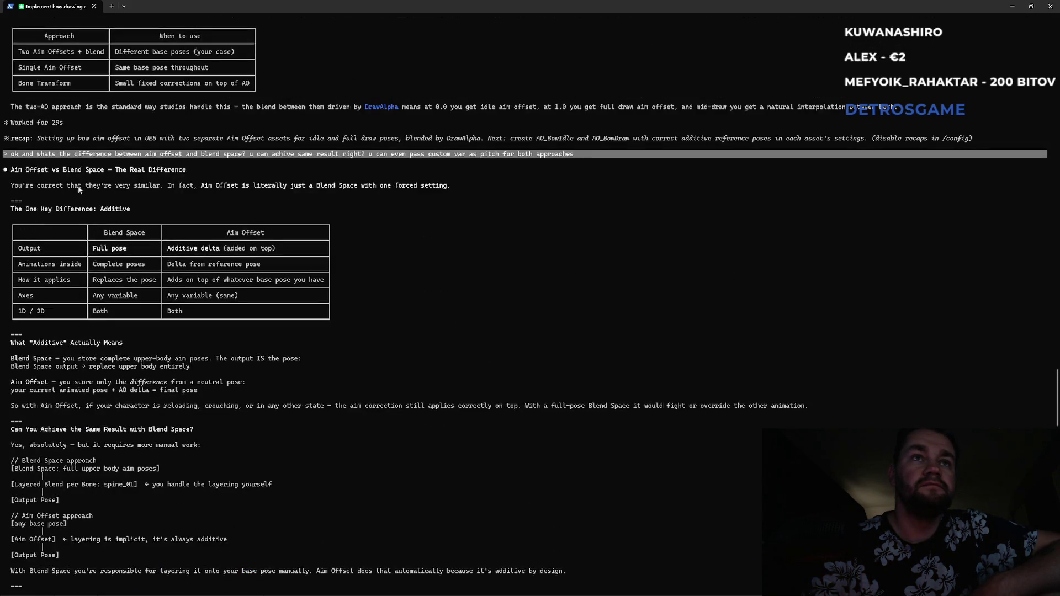
scroll(75, 190, up, 20)
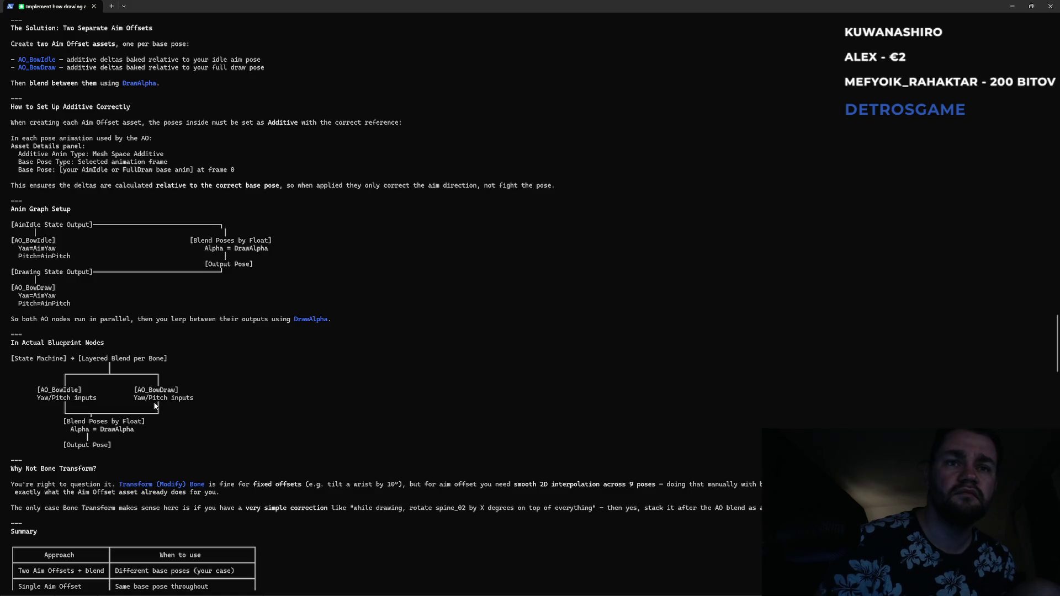
scroll(156, 405, up, 20)
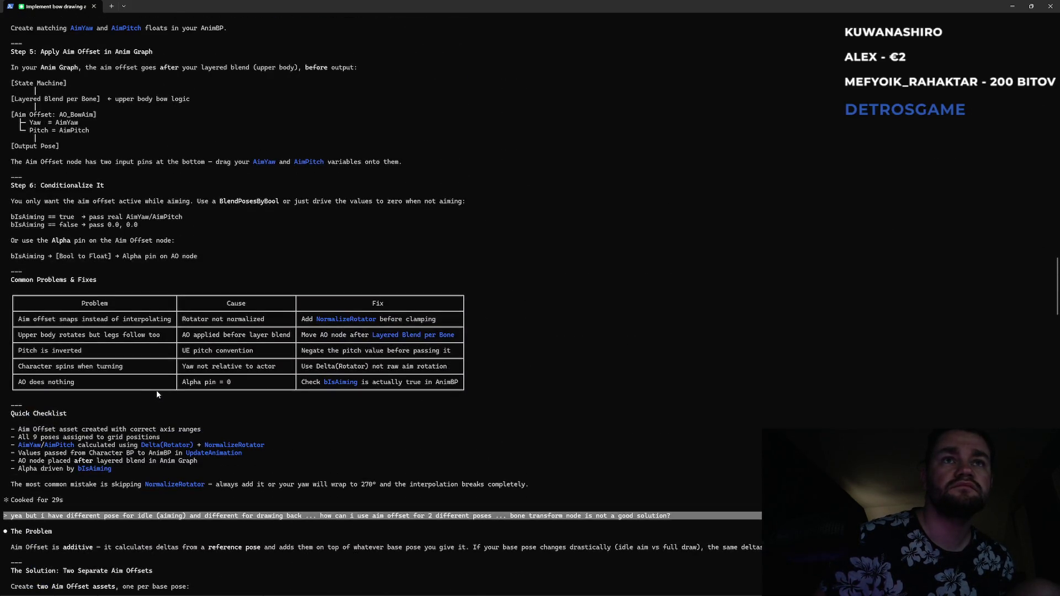
scroll(157, 390, down, 18)
scroll(164, 385, down, 3)
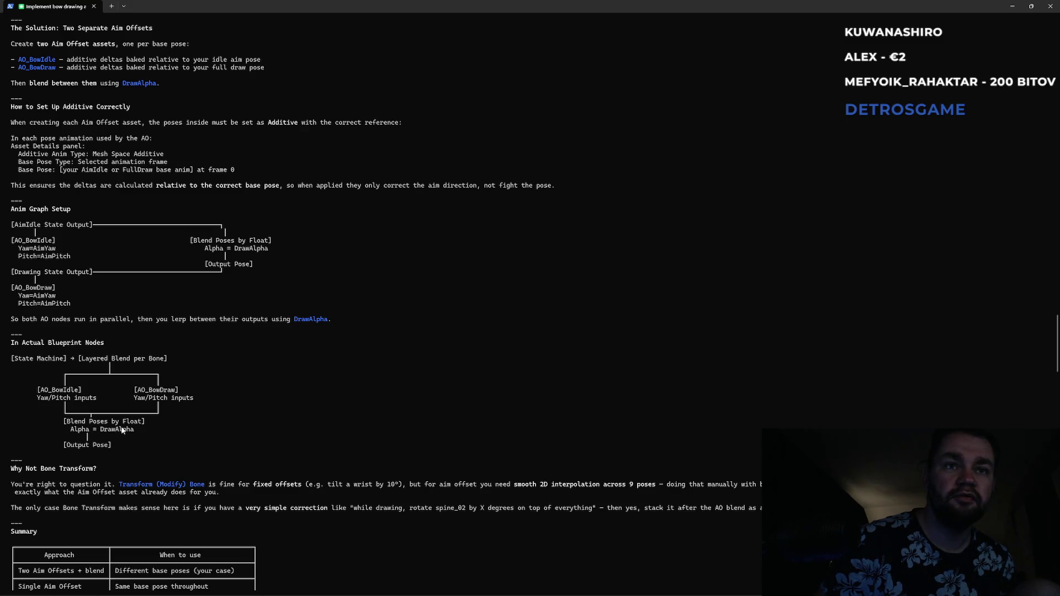
scroll(147, 450, down, 20)
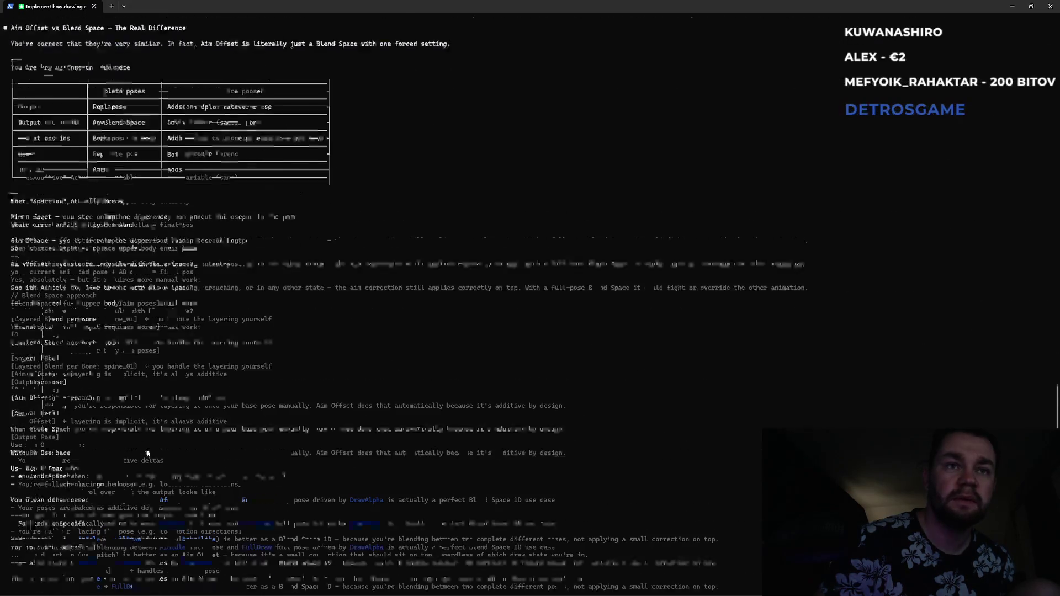
scroll(146, 451, down, 20)
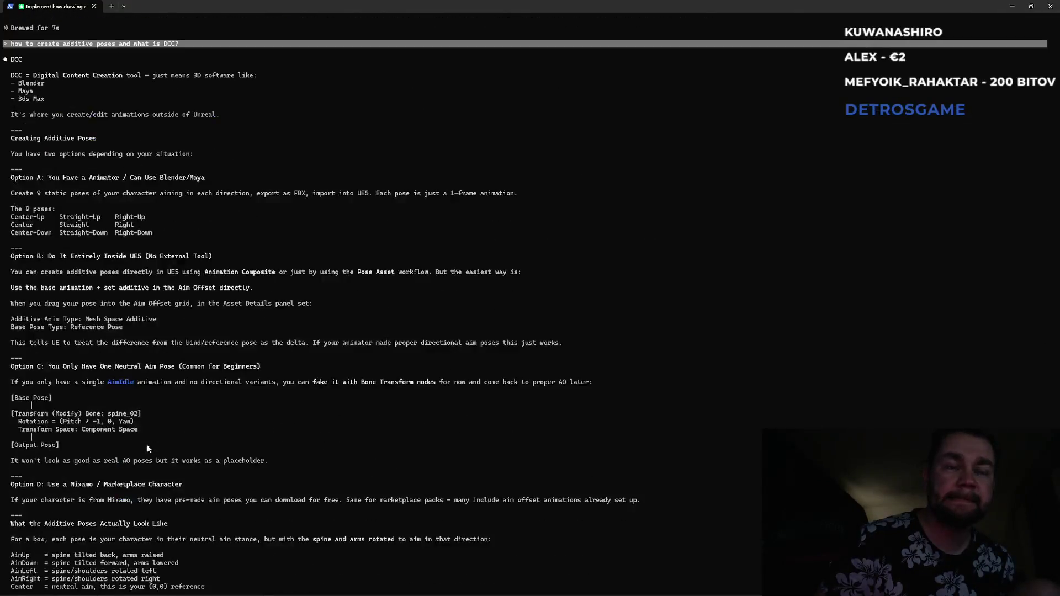
scroll(147, 448, down, 20)
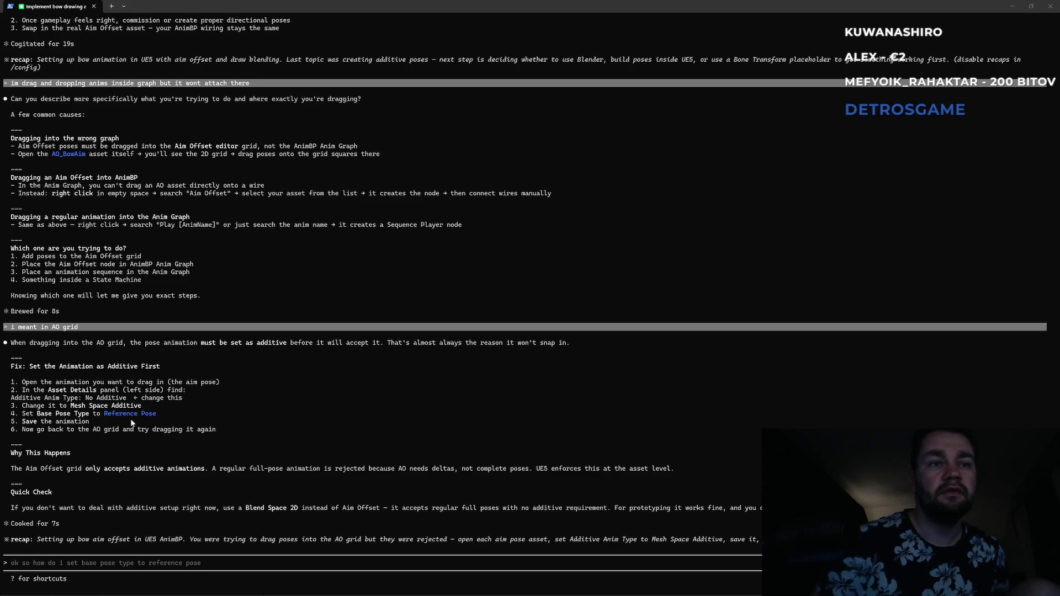
- Leave the AI chat terminal and bring back the AO_Test aim offset with its one_frame_bow_down_idle sample
ctrl+scroll(111, 427, up, 2)
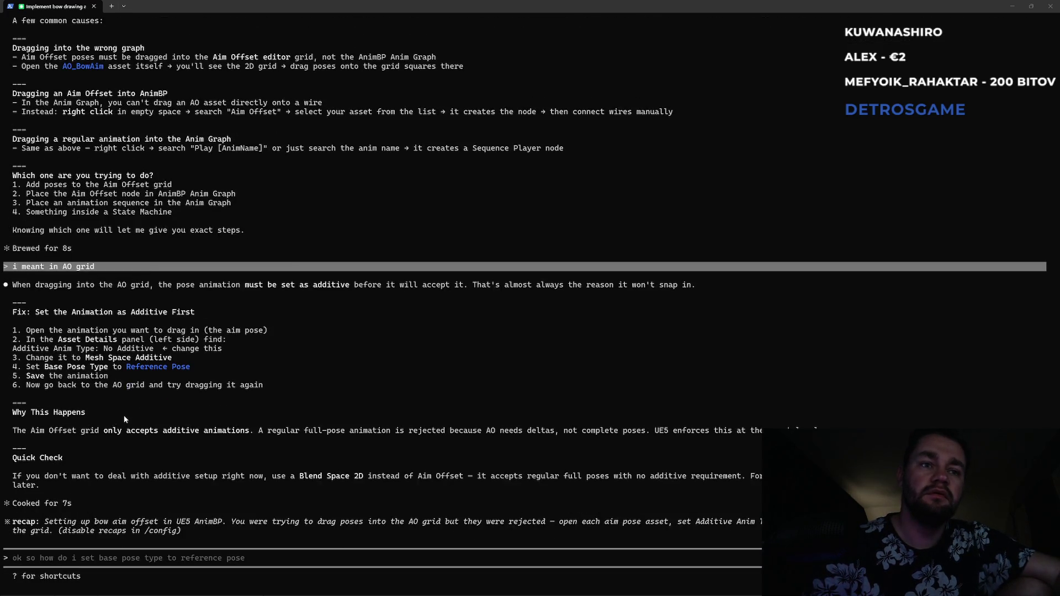
click(124, 402)
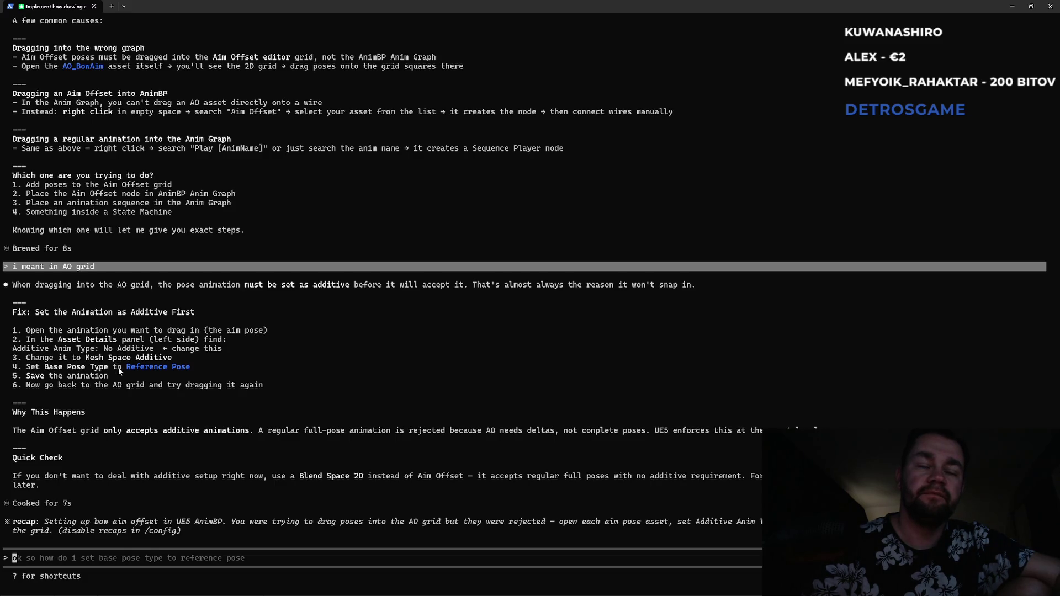
key(alt+Tab)
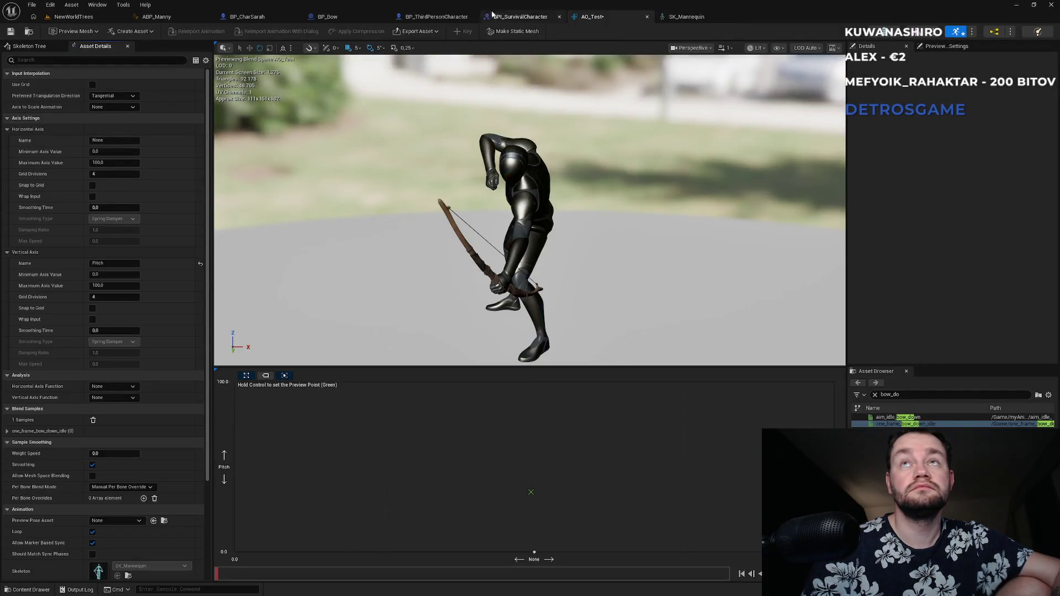
- Back in NewWorldTrees, frame CR_Mannequin_Body and open its CR_Mannequin_Body_Take2 sequence
click(74, 16)
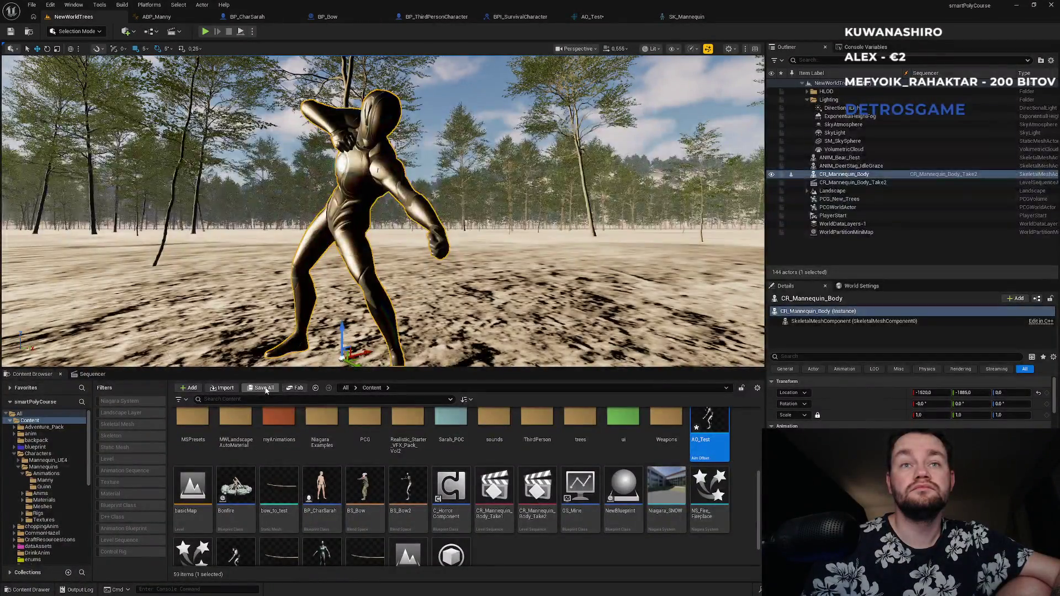
click(76, 31)
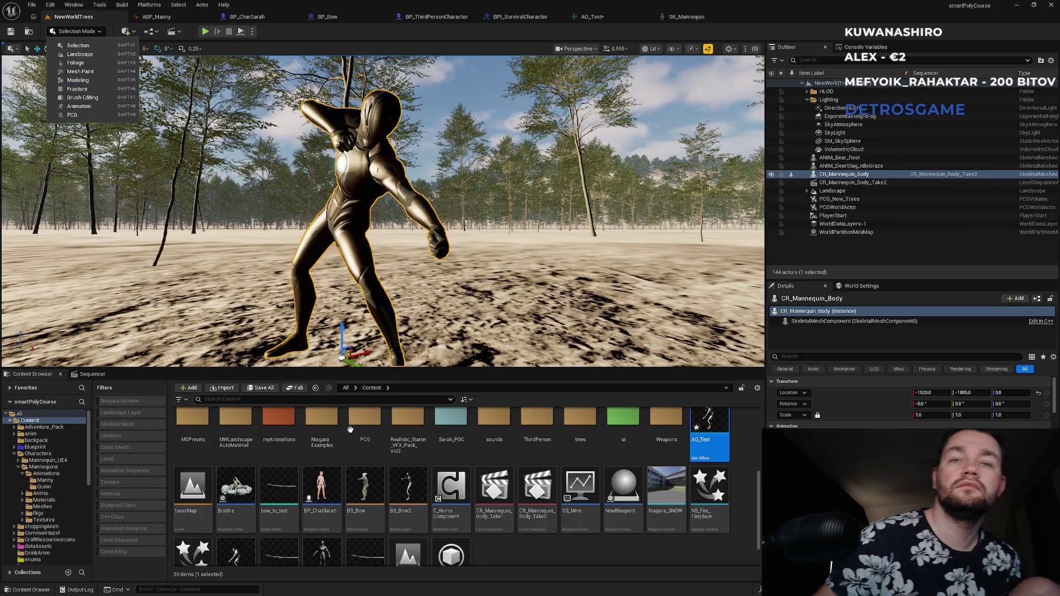
click(490, 553)
double_click(848, 175)
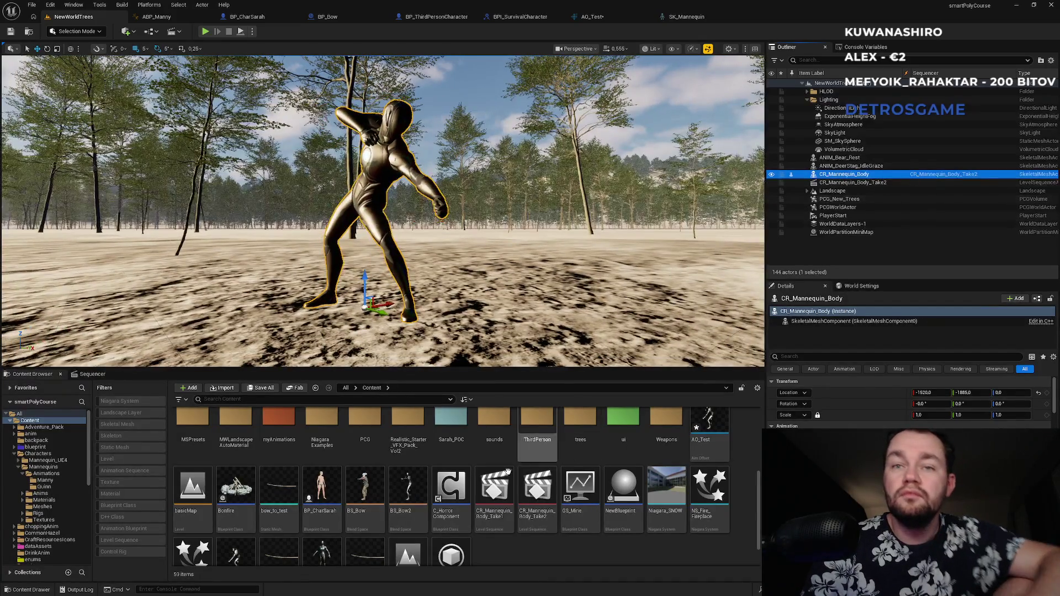
scroll(506, 470, down, 2)
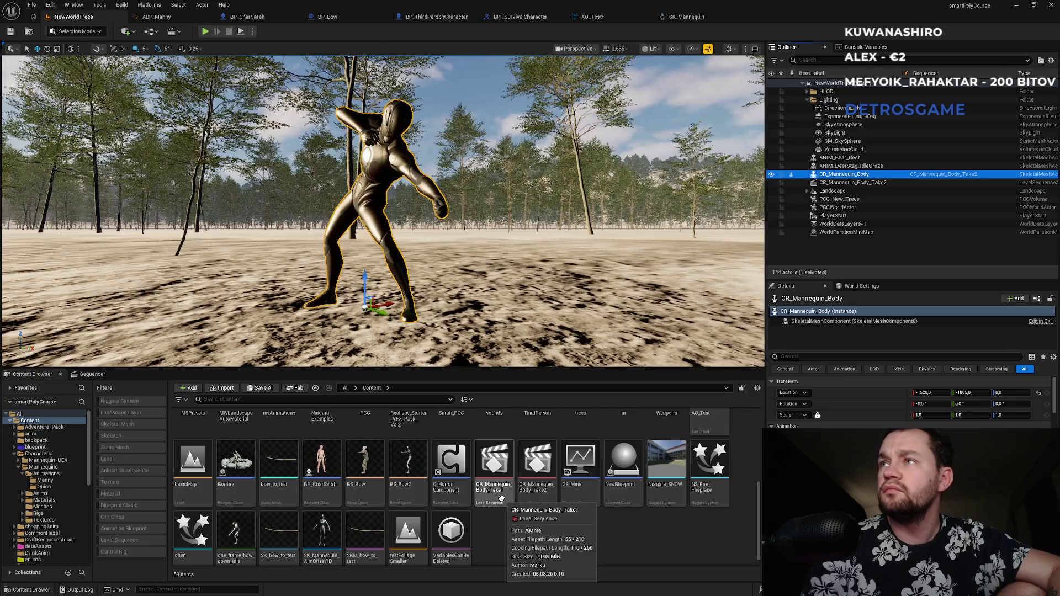
double_click(537, 461)
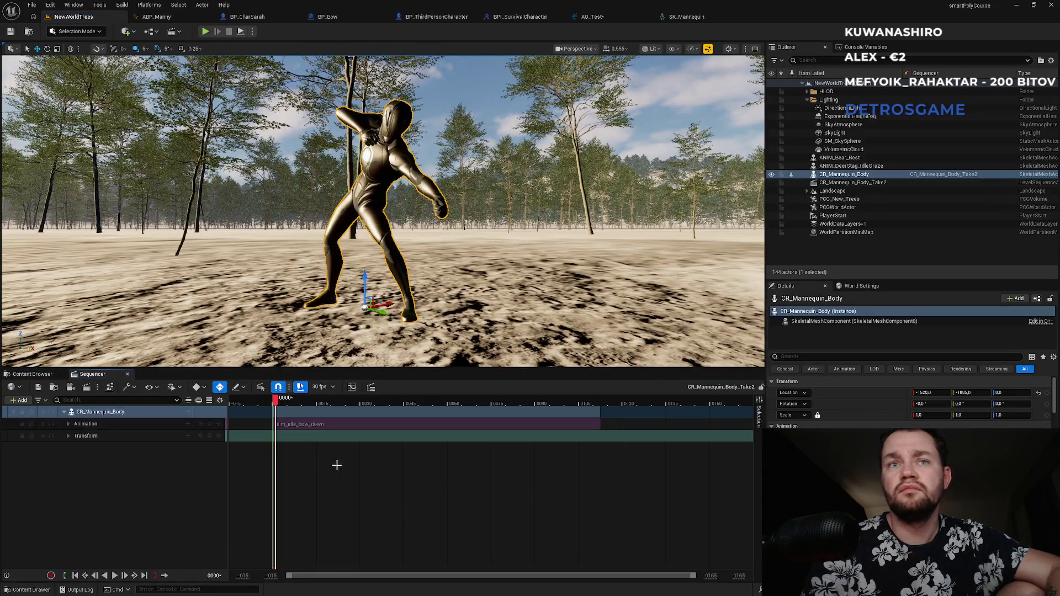
- Remove the aim_idle_bow_down clip from the mannequin's Animation track
click(68, 423)
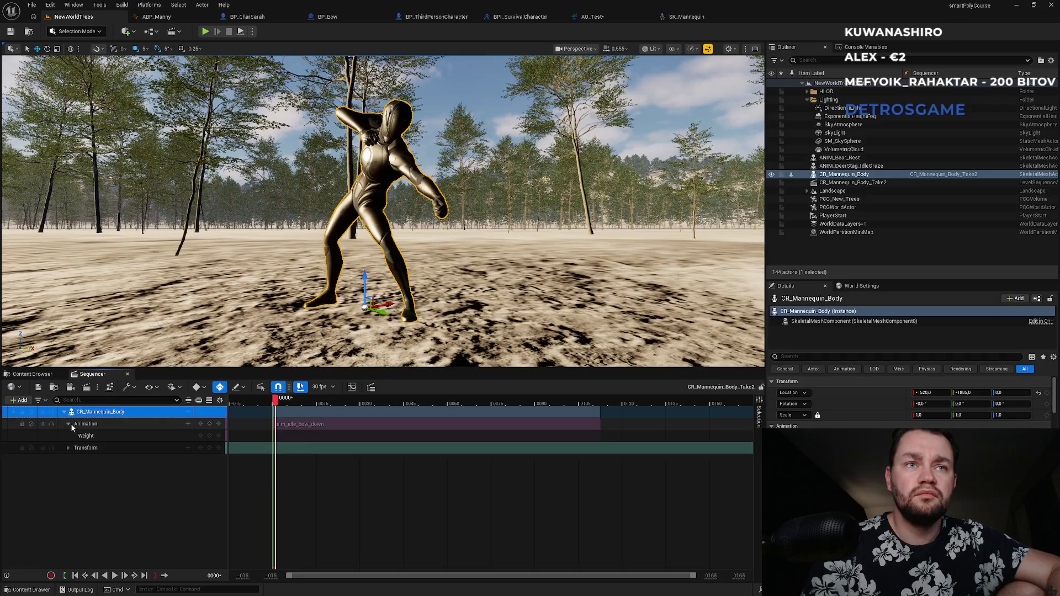
click(288, 421)
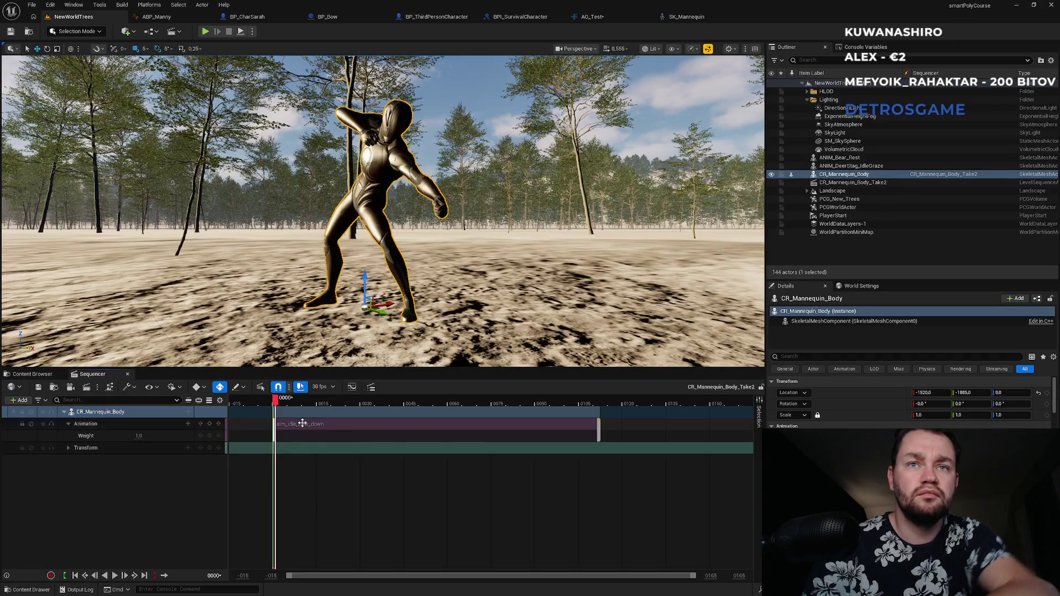
key(Delete)
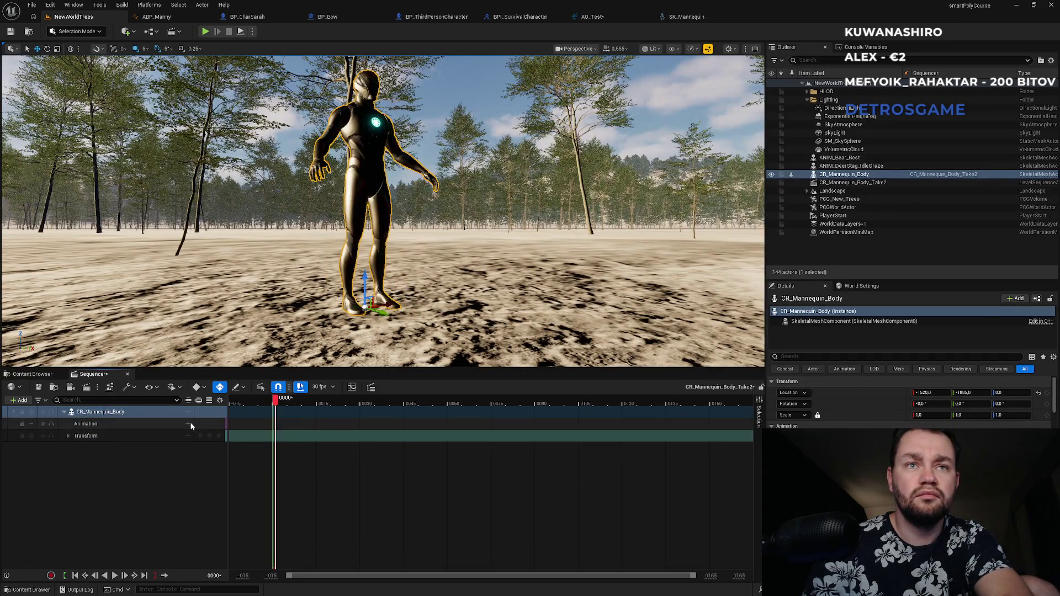
- Add idle_aim_idle_bow_up to the Animation track and play the sequence to preview it
click(187, 424)
mouse_move(230, 446)
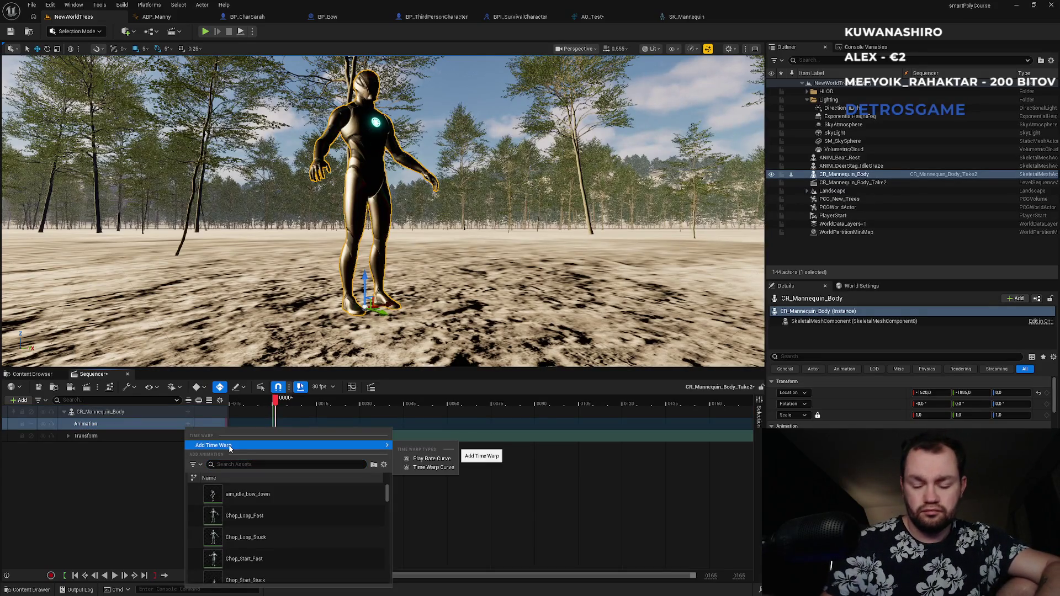
text(bow_up)
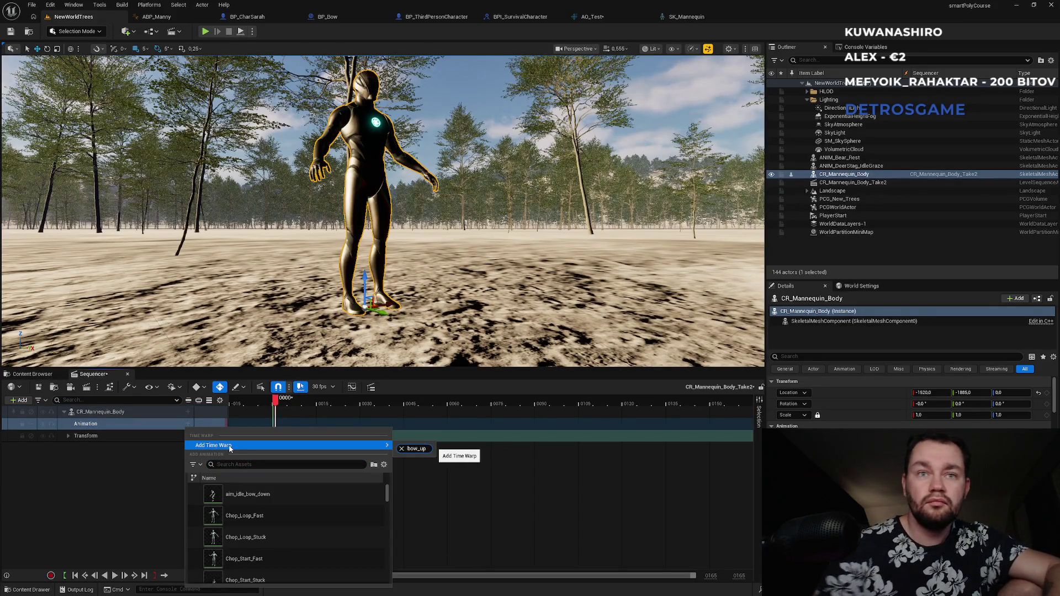
click(264, 464)
text(bow)
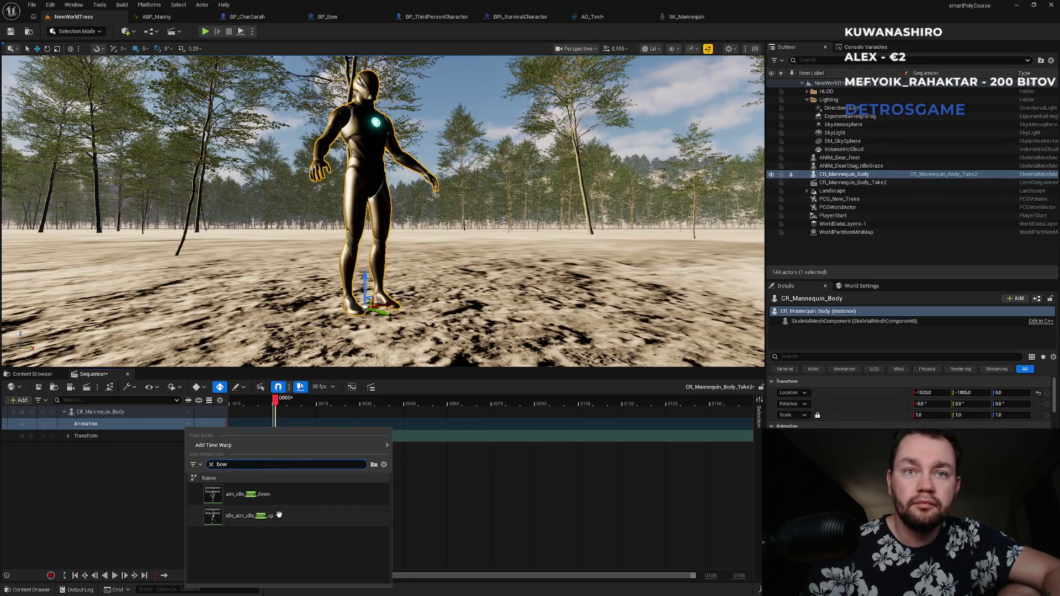
click(279, 515)
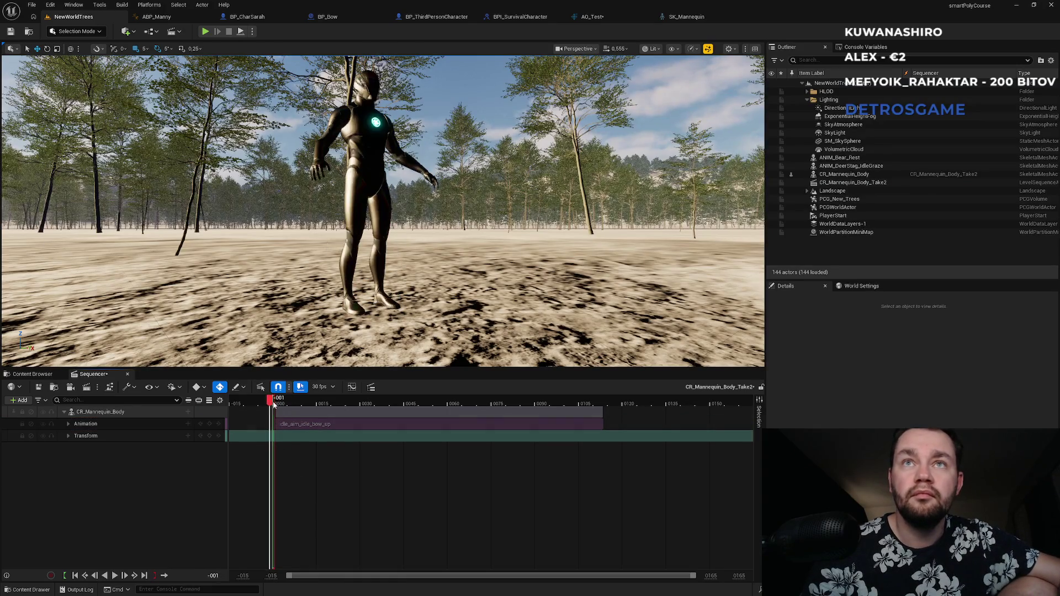
click(115, 576)
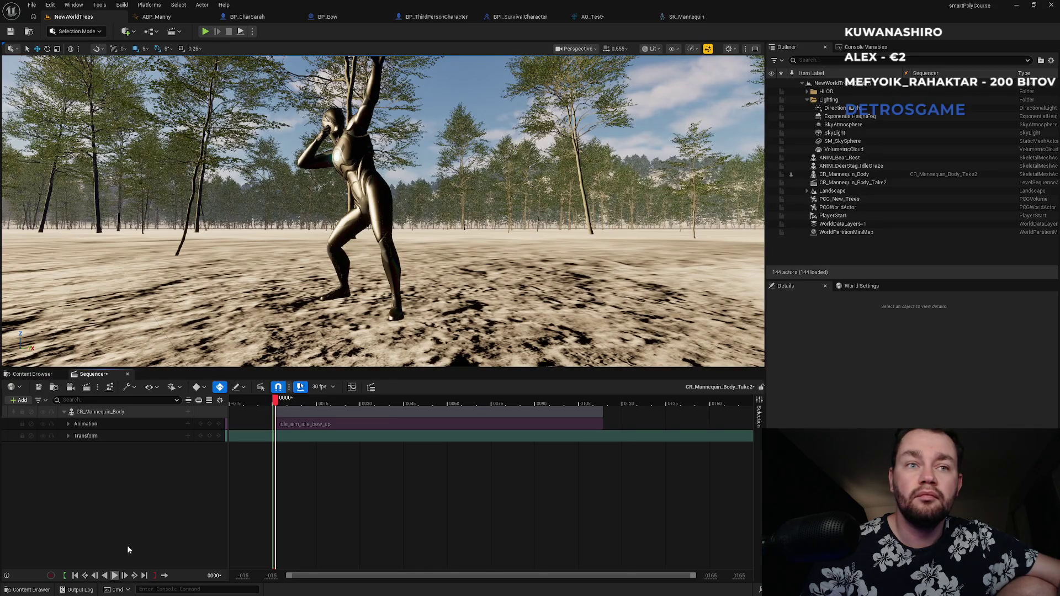
- Bake the mannequin's bow-up pose into a one-frame animation named one_frame_bow_up_idle
right_click(100, 413)
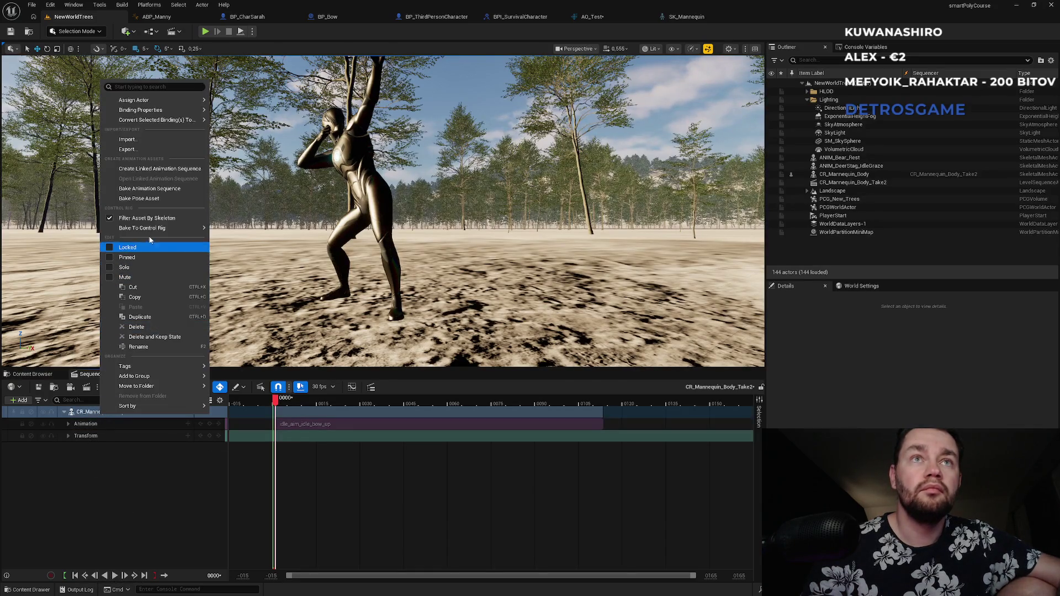
mouse_move(162, 236)
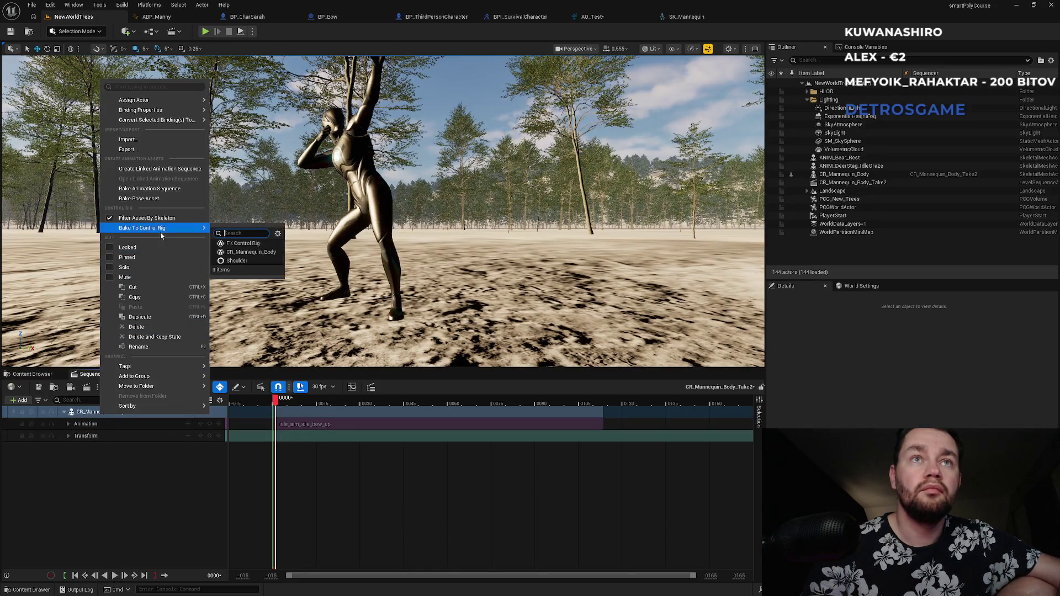
click(163, 190)
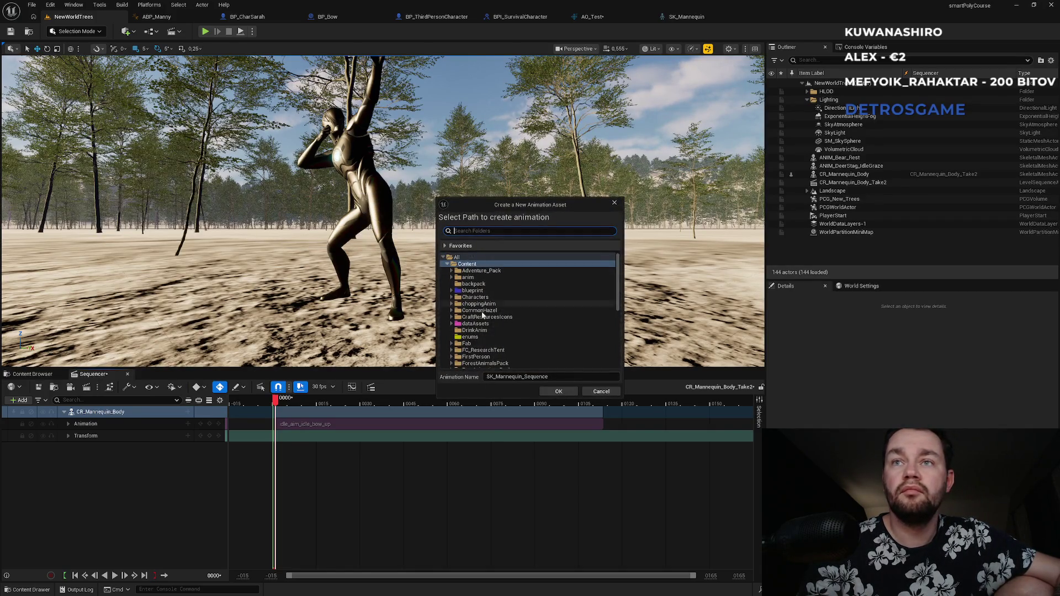
click(501, 377)
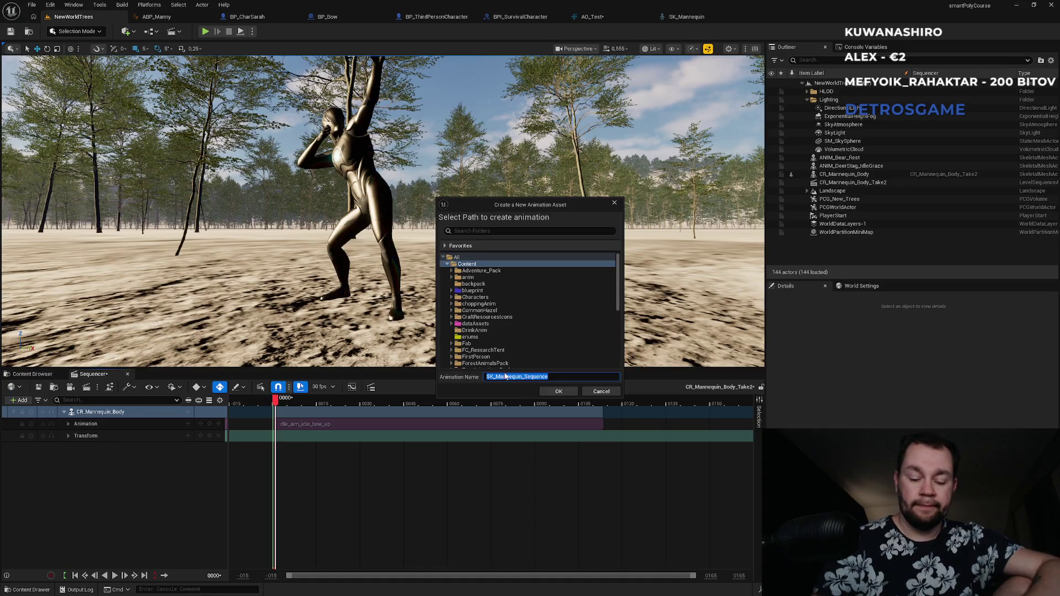
text(c)
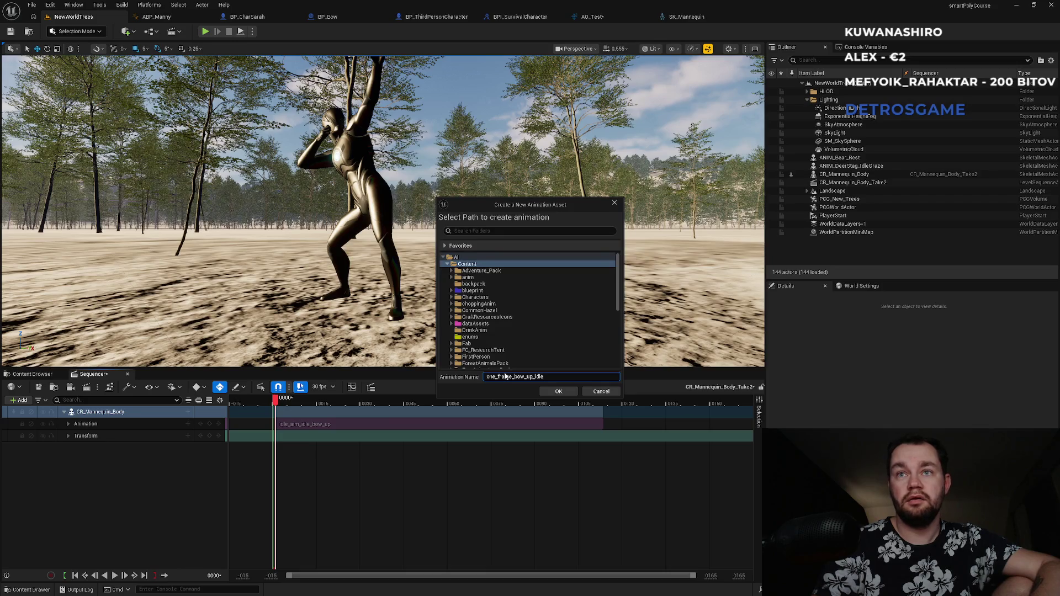
click(558, 390)
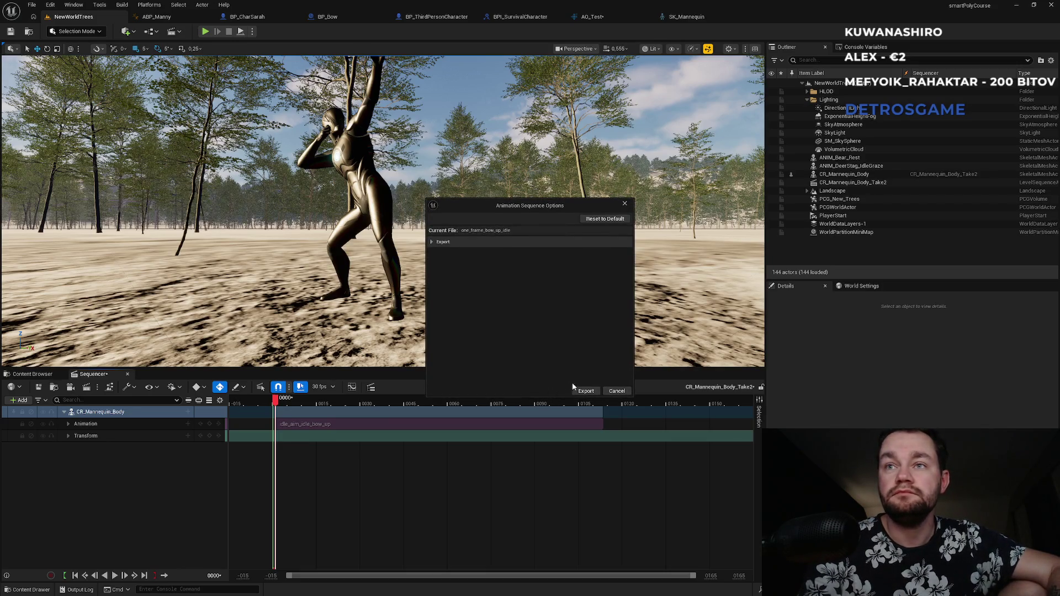
click(586, 390)
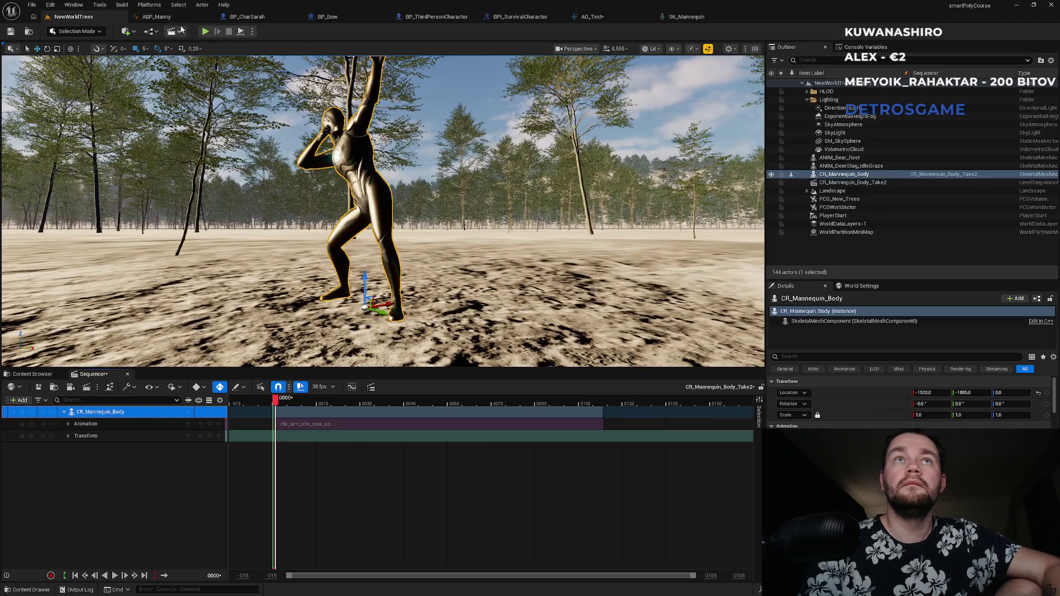
- Find and select the one_frame_bow_up_idle asset in the Content folder
click(36, 387)
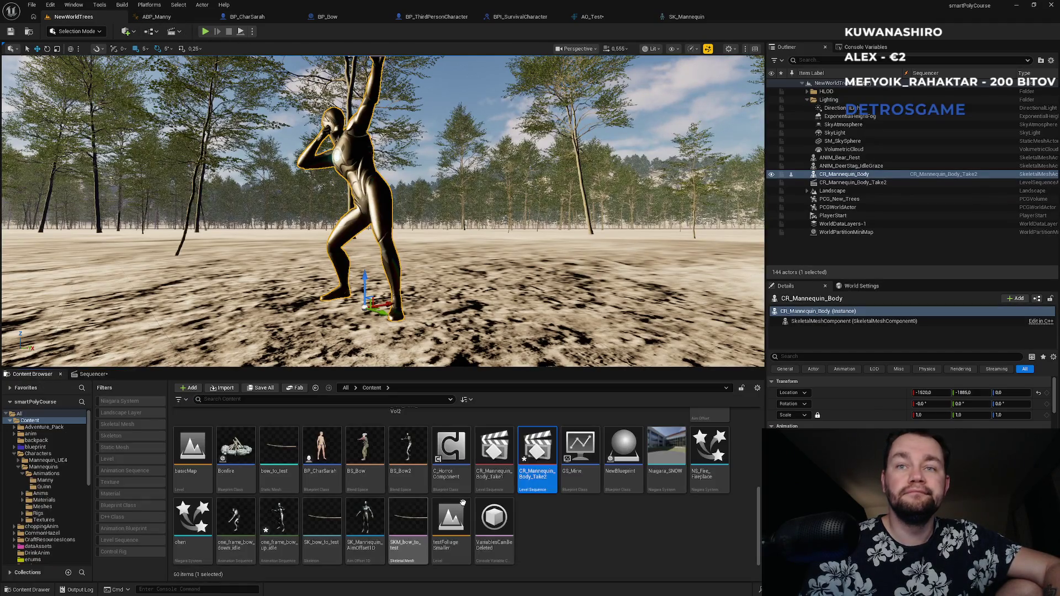
scroll(483, 513, up, 1)
scroll(483, 515, down, 1)
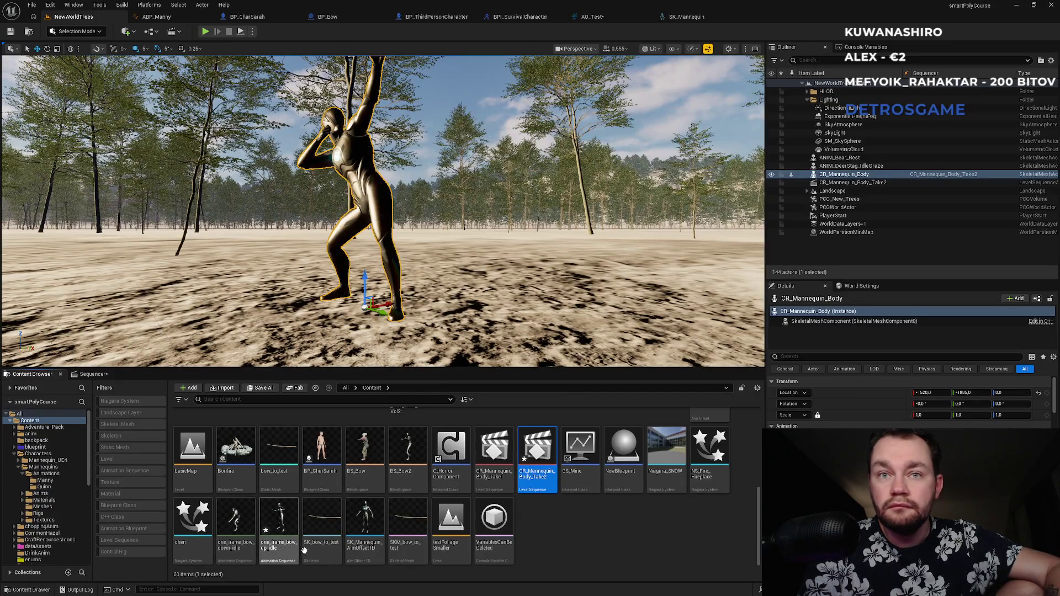
scroll(550, 543, up, 1)
scroll(549, 543, down, 1)
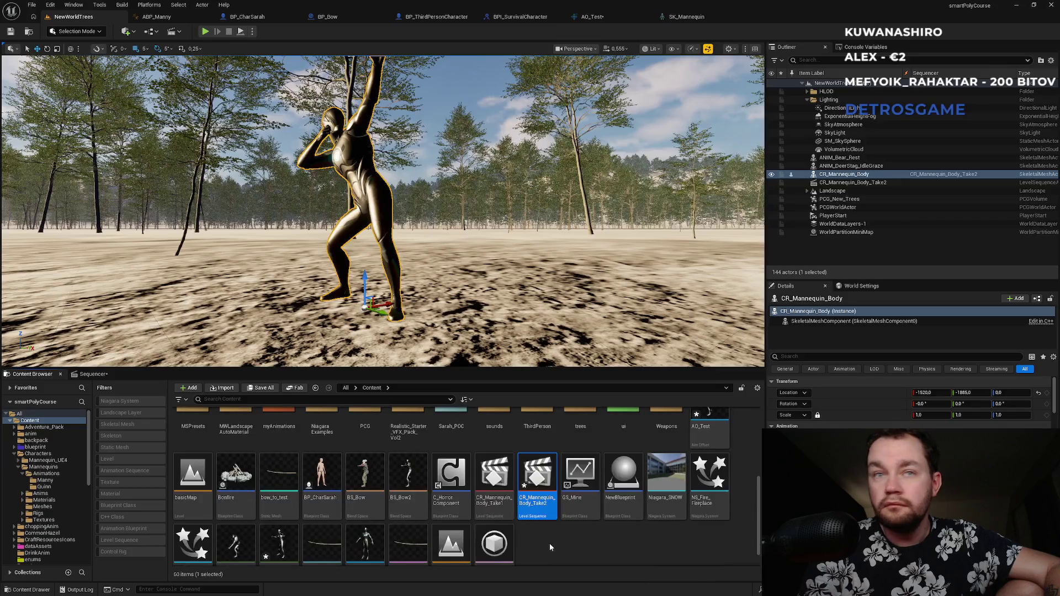
scroll(547, 545, down, 1)
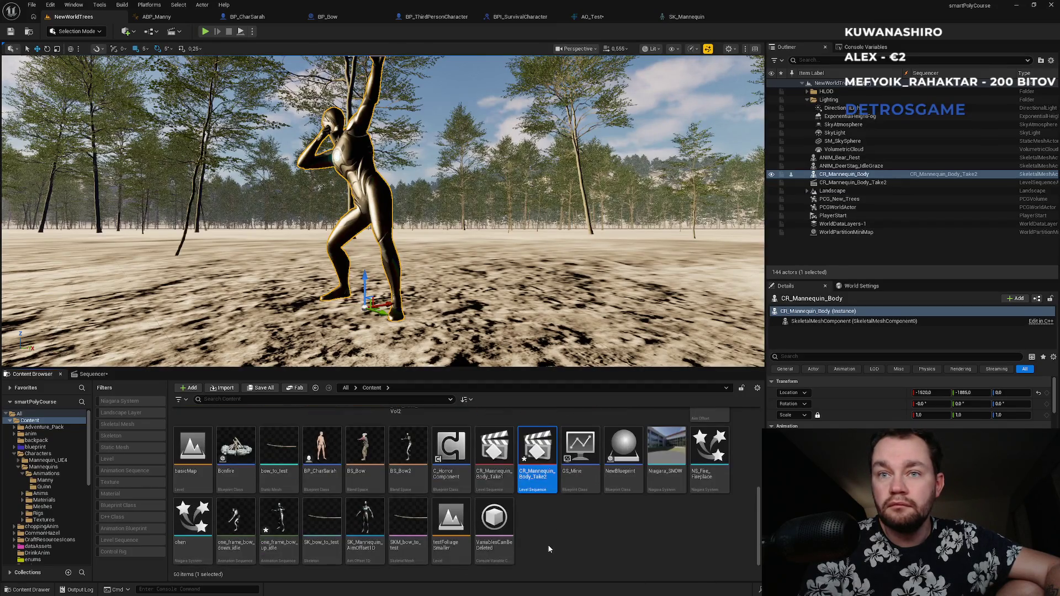
click(548, 542)
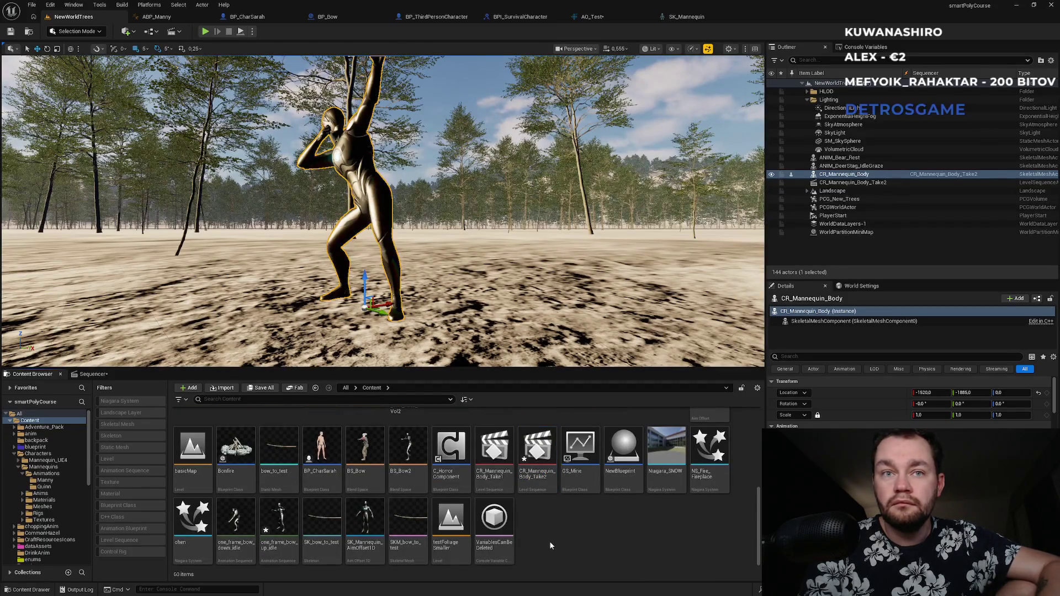
click(276, 560)
- Play one_frame_bow_up_idle to check its pose, rewind to frame one, then return to NewWorldTrees
double_click(276, 561)
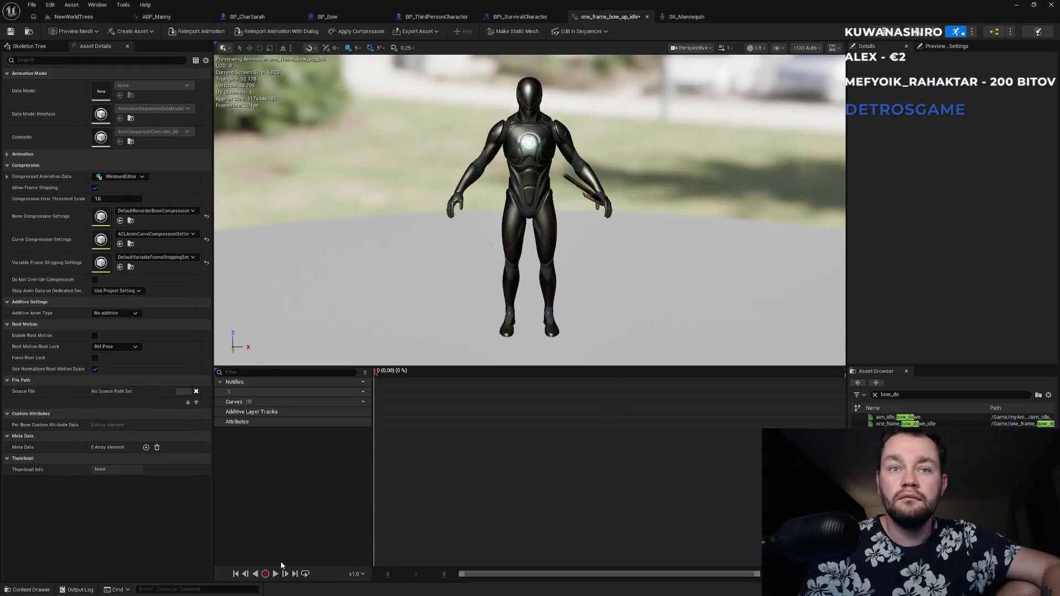
click(275, 574)
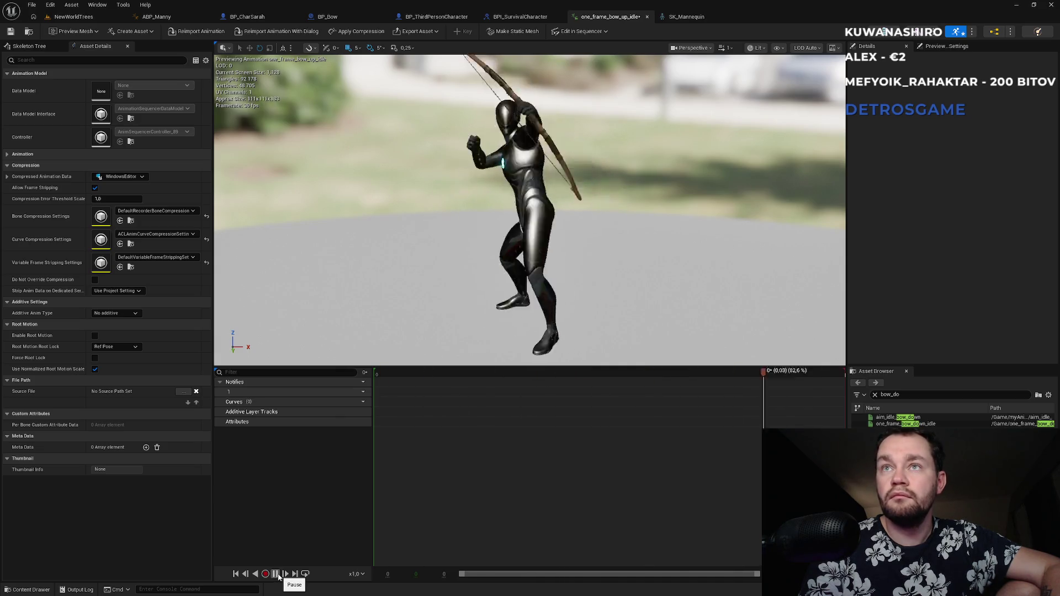
click(276, 574)
mouse_move(442, 374)
mouse_down()
mouse_move(379, 376)
mouse_move(867, 383)
mouse_up()
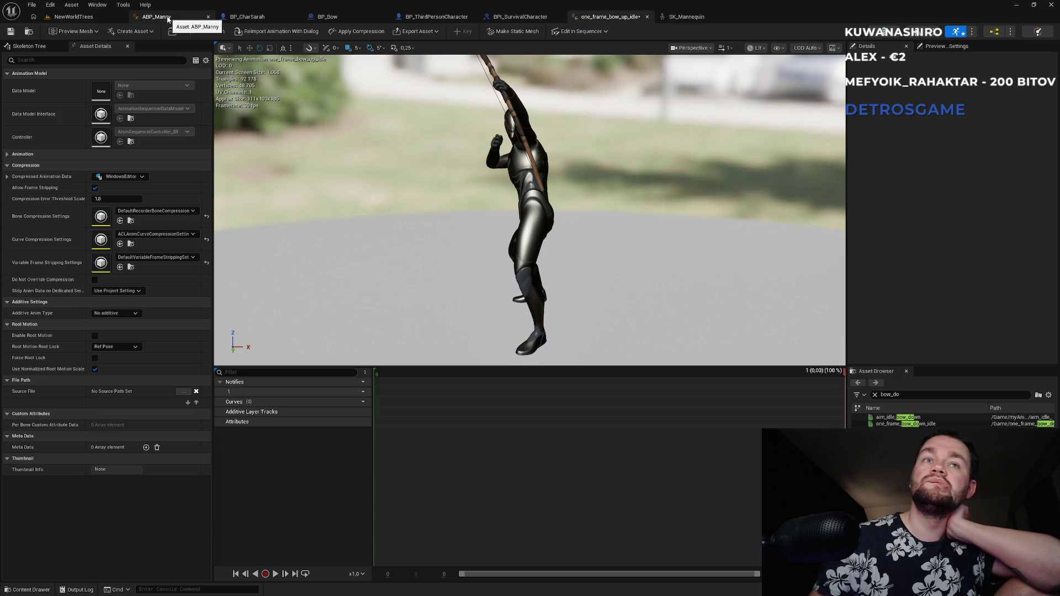
click(91, 18)
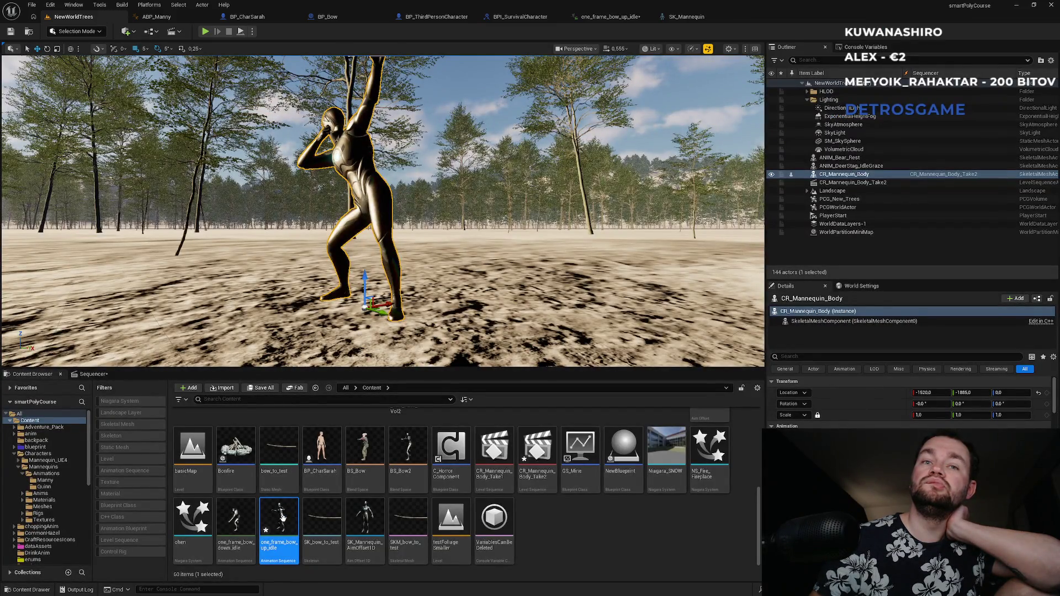
mouse_move(282, 517)
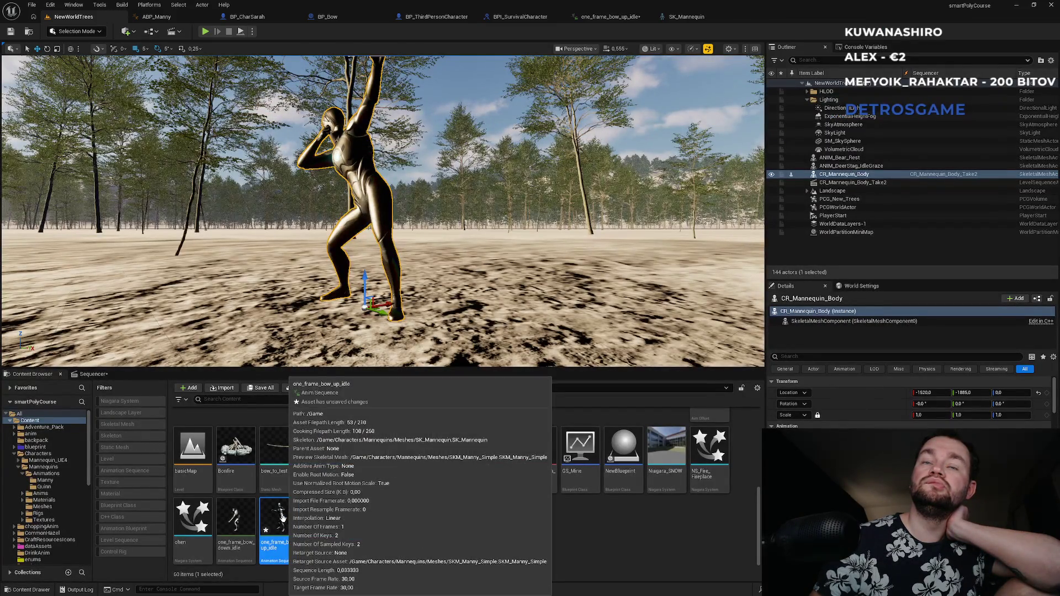
- Open and play one_frame_bow_down_idle, which crashes the editor with a fatal error
double_click(246, 522)
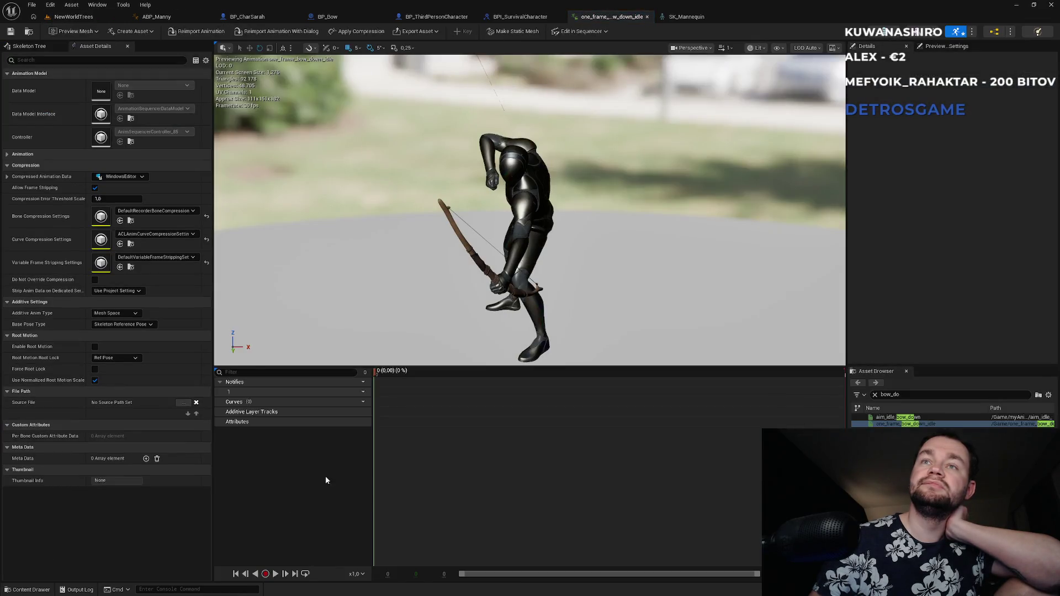
click(275, 575)
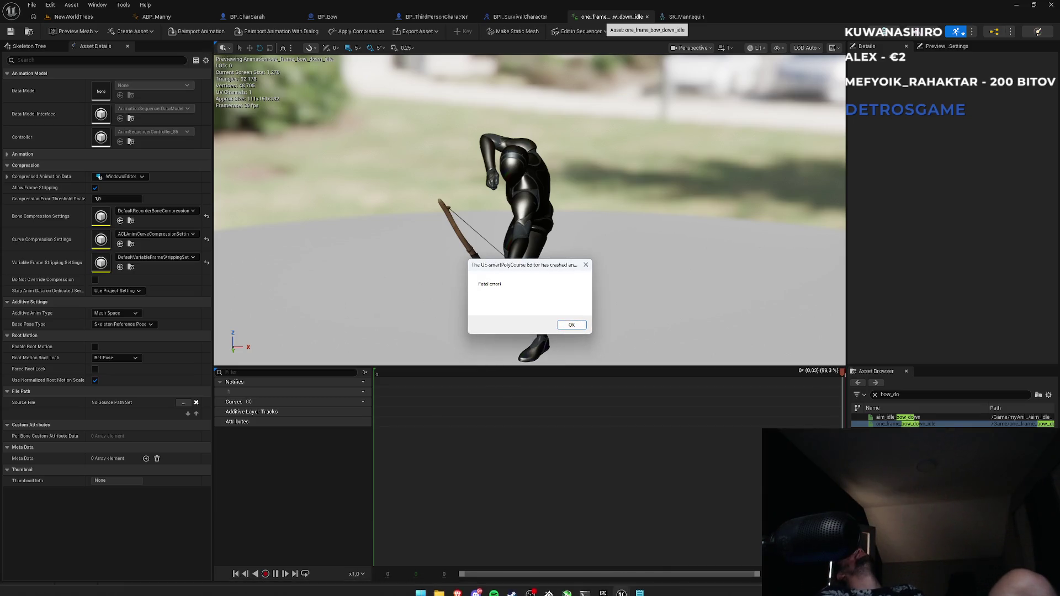
- Acknowledge the crash error and minimise the terminal to reach the Epic Games Launcher
click(571, 324)
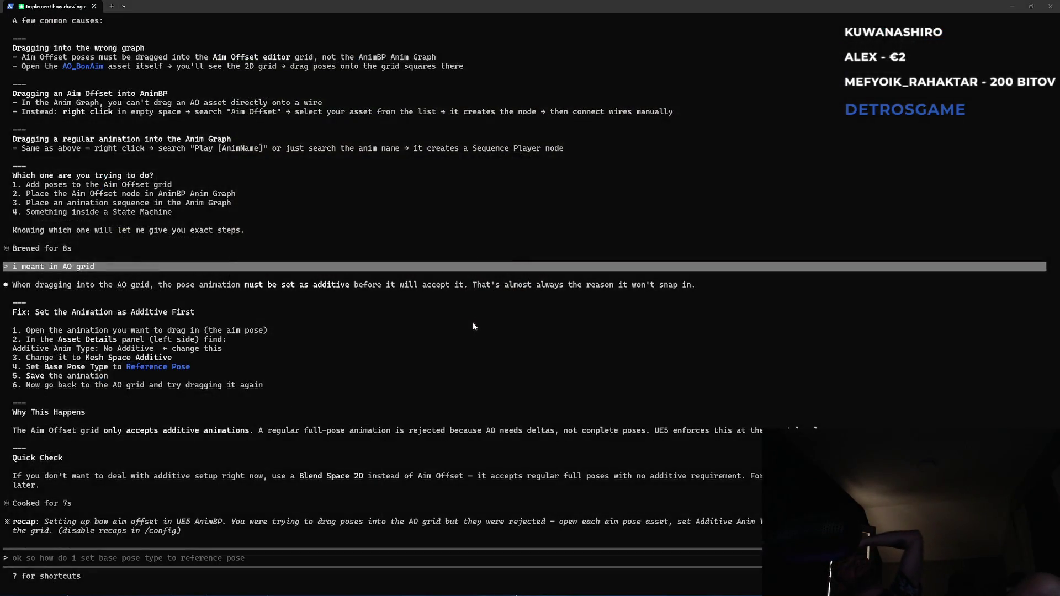
click(1012, 5)
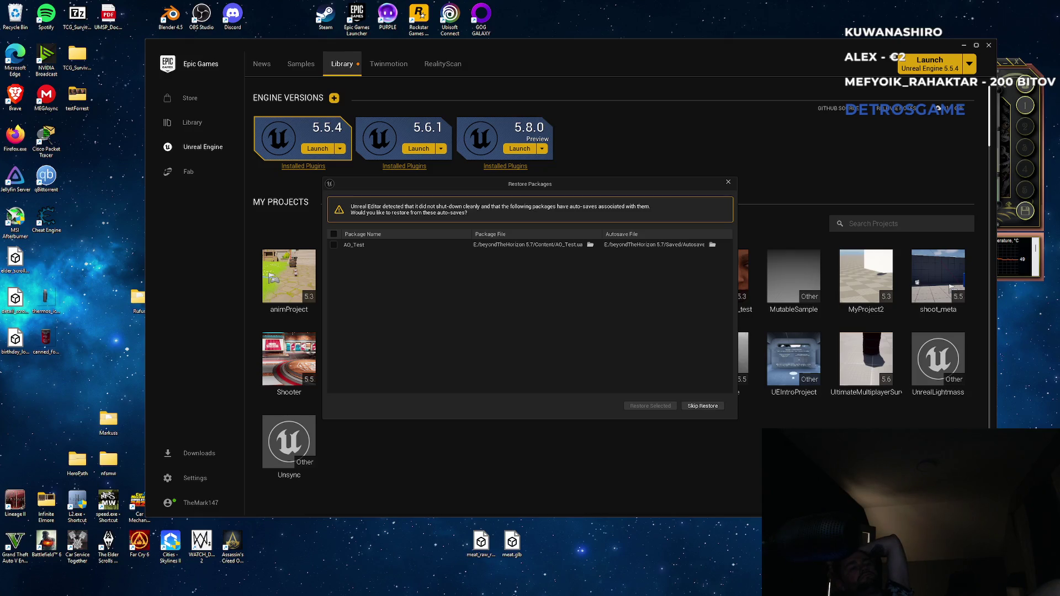
- Restore the AO_Test autosave and dismiss the revision-control check-out warning
click(334, 245)
click(657, 407)
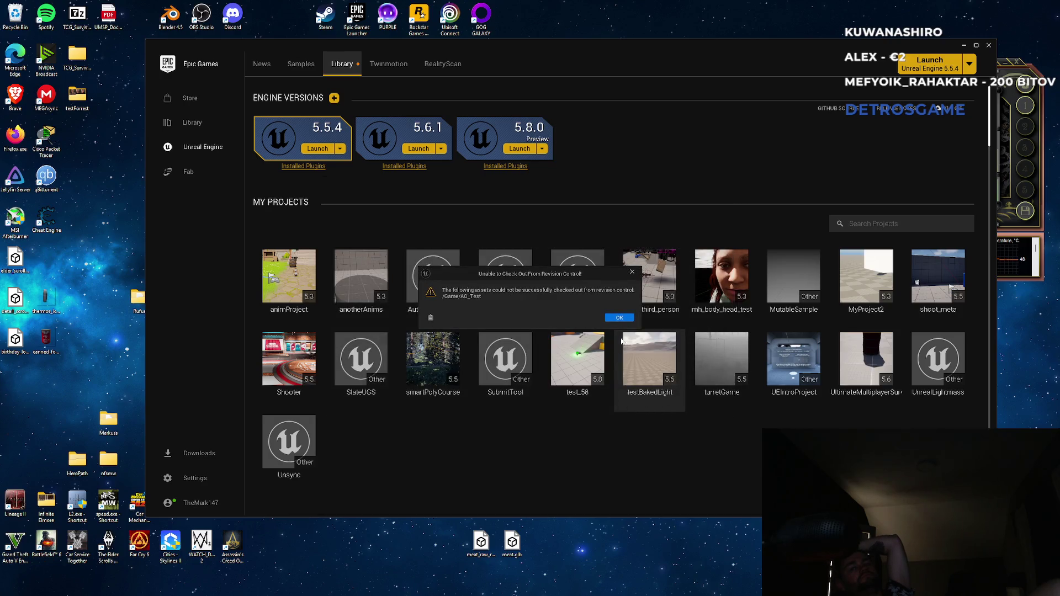
click(619, 317)
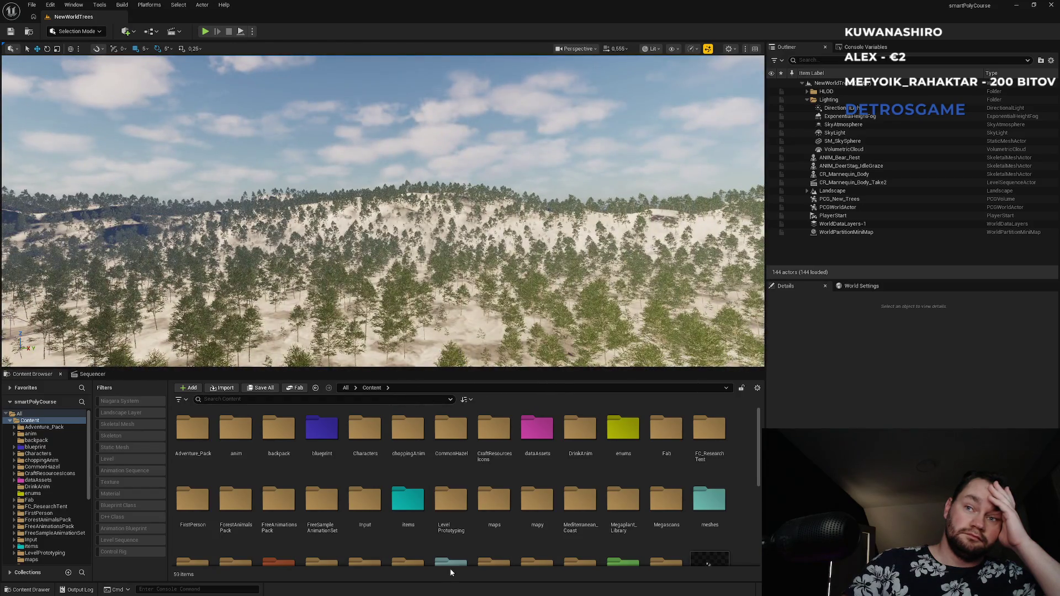
- Frame the viewport on the CR_Mannequin_Body actor in the forest level
scroll(692, 518, down, 3)
scroll(693, 518, down, 3)
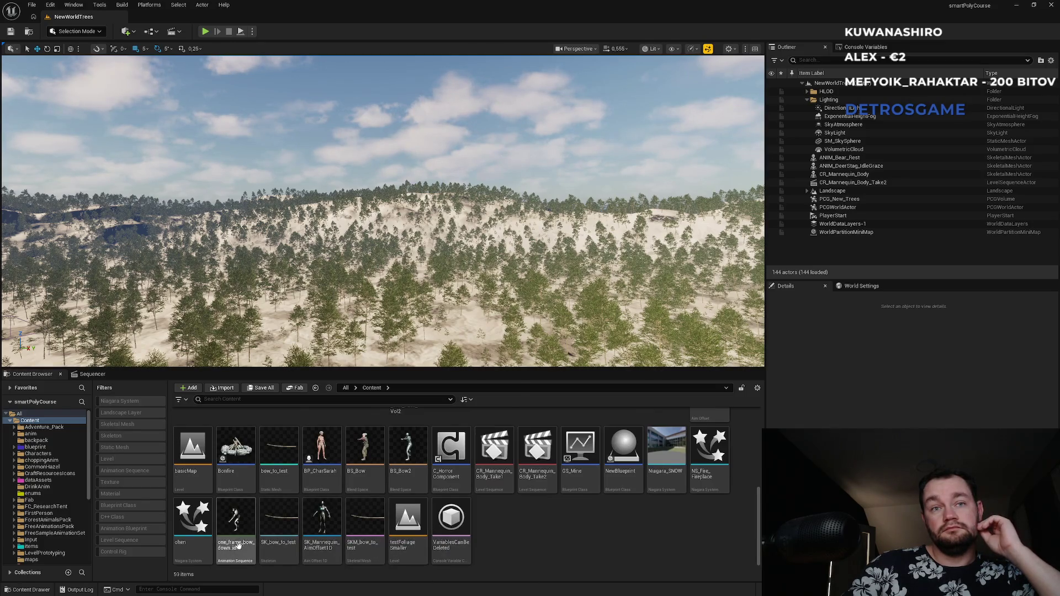
drag(421, 302, 421, 354)
click(842, 177)
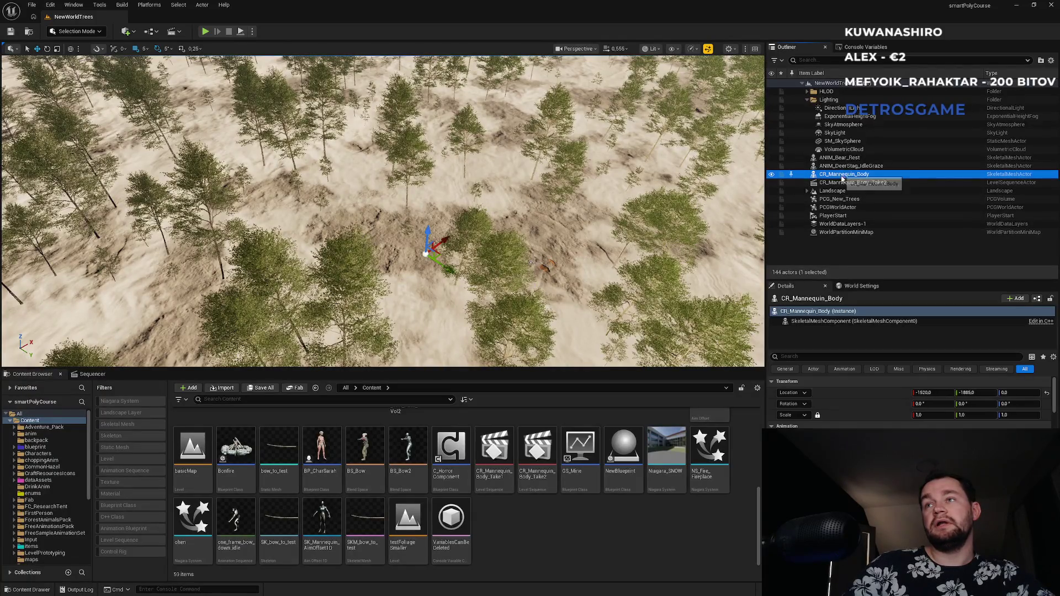
key(f)
click(846, 183)
key(f)
click(844, 174)
key(f)
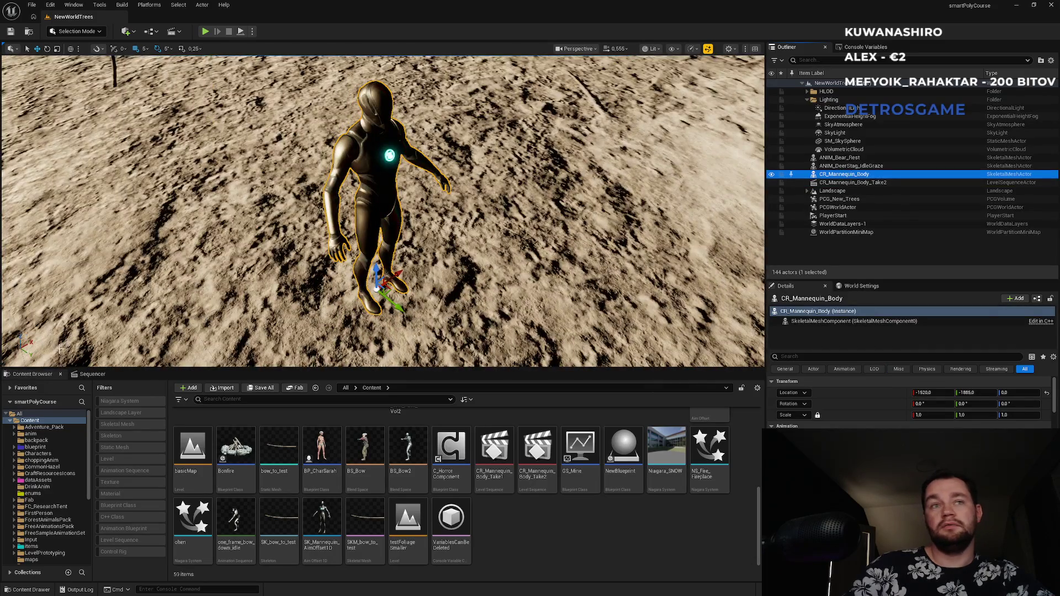
- Locate the CR_Mannequin_Body_Take2 sequence actor and select its asset in the Content Browser
click(94, 375)
click(876, 183)
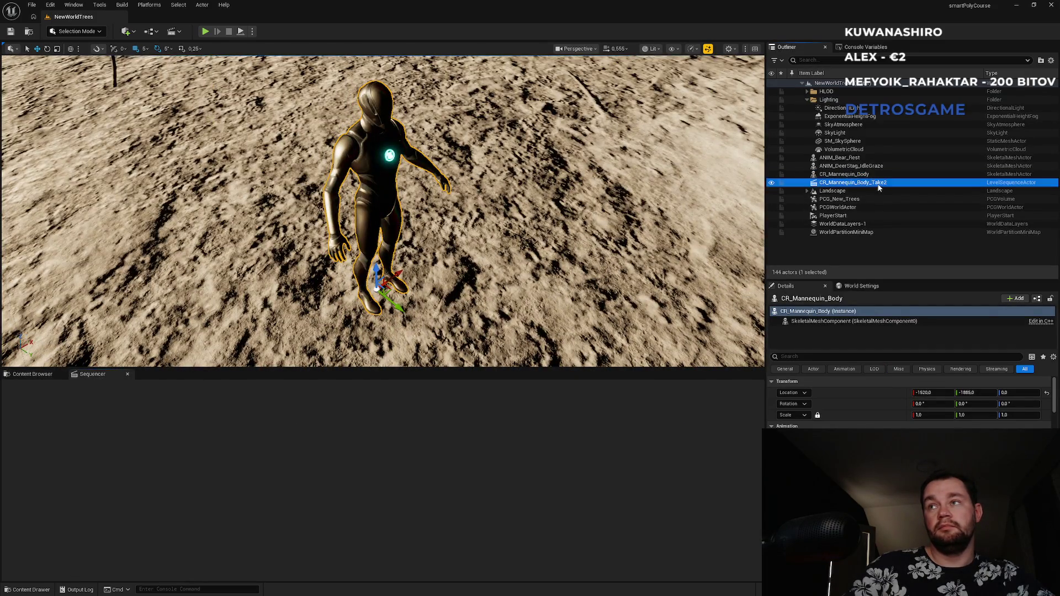
key(f)
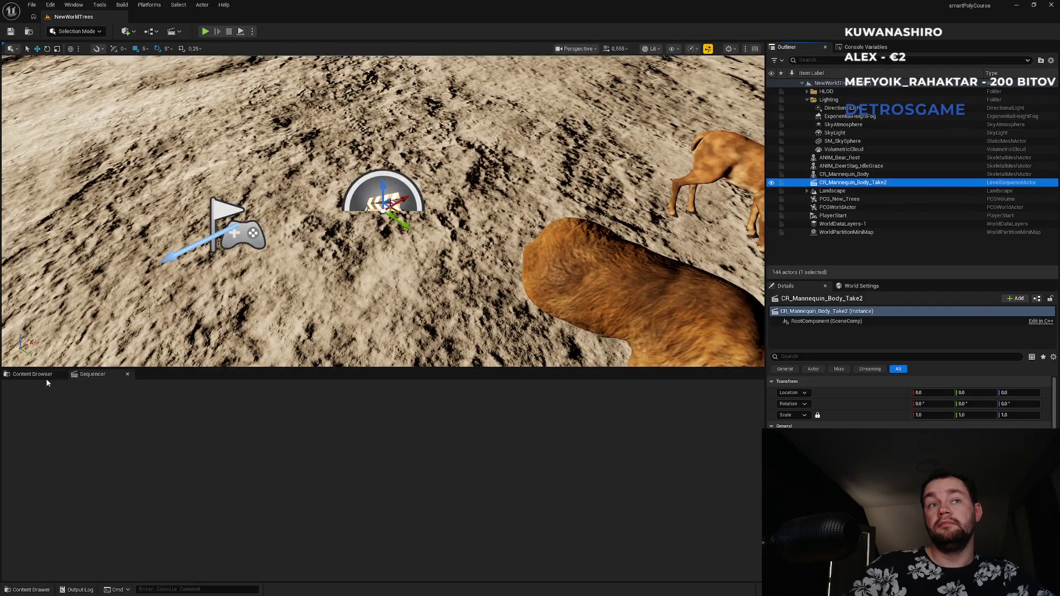
click(47, 375)
scroll(452, 486, up, 1)
click(530, 491)
- Open CR_Mannequin_Body_Take2 and delete the aim_idle_bow_down clip from the mannequin's track
double_click(534, 493)
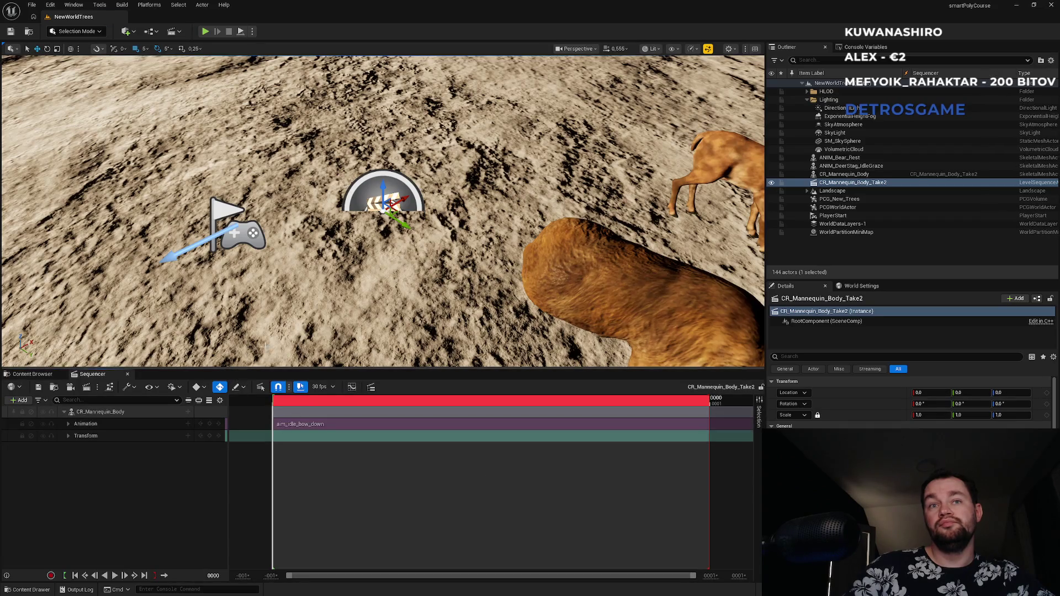
click(137, 413)
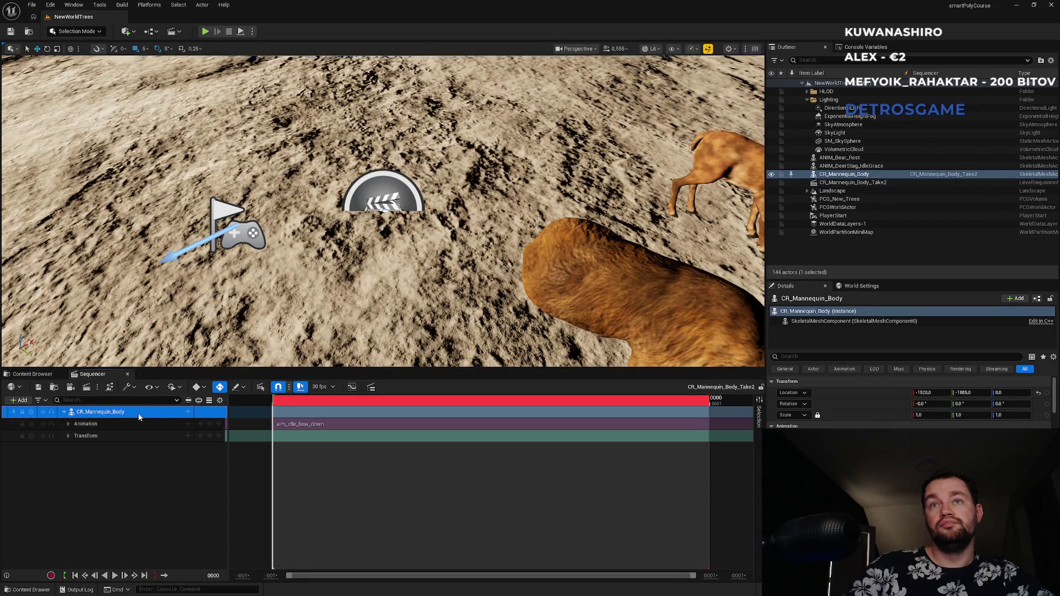
double_click(845, 174)
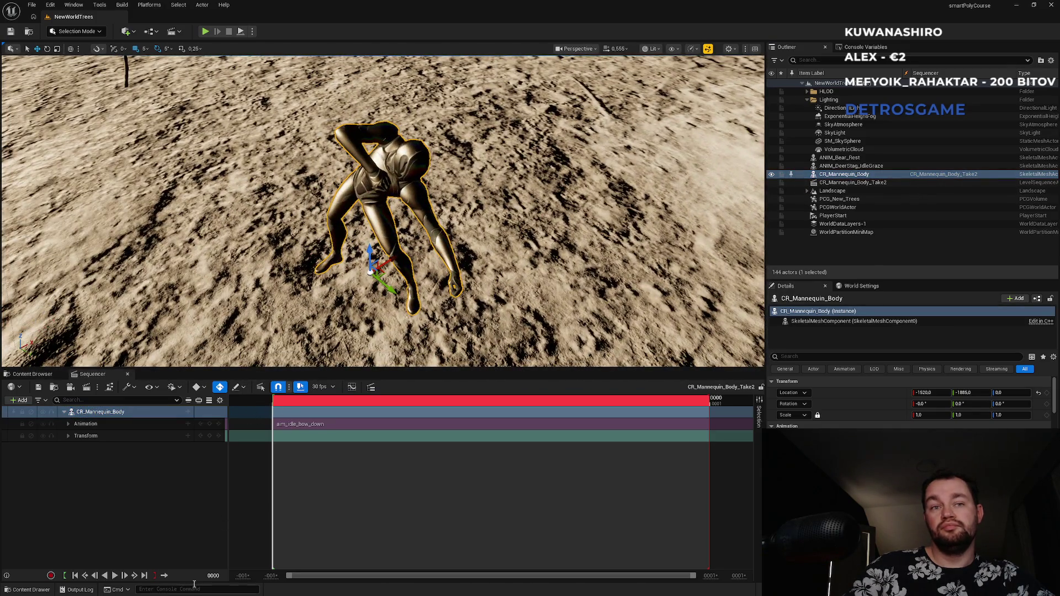
click(114, 576)
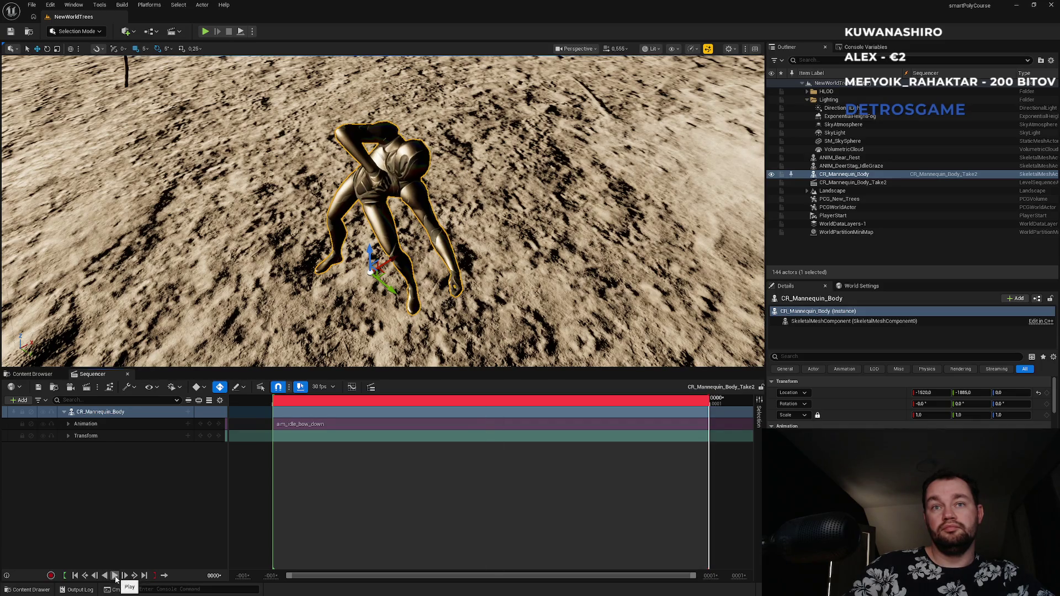
click(362, 426)
key(Delete)
- Add the bow-up aim idle animation to the Animation track and slide it to frame 0
click(118, 413)
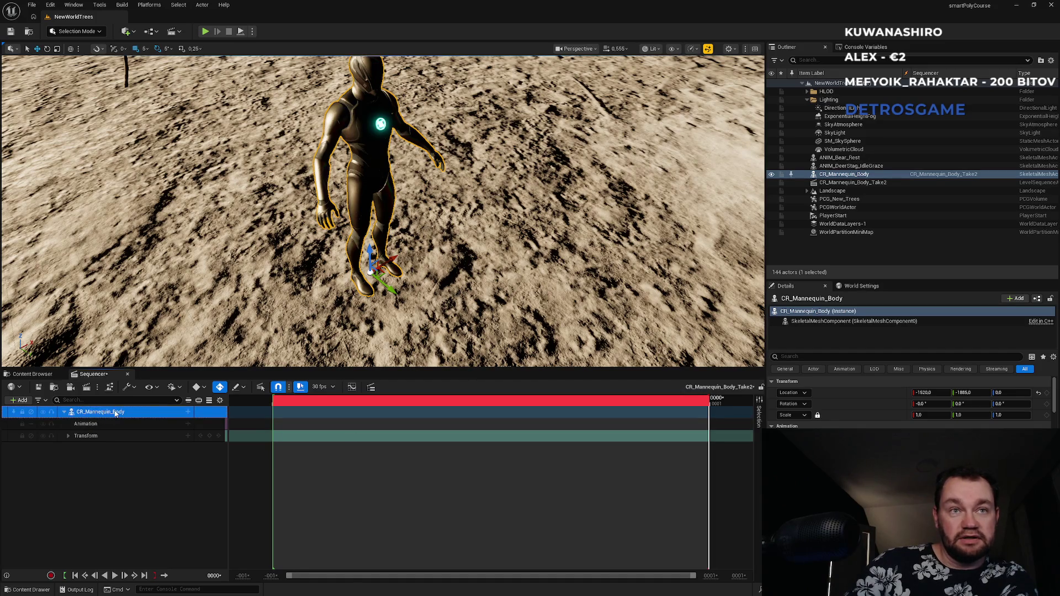
right_click(118, 413)
mouse_move(176, 228)
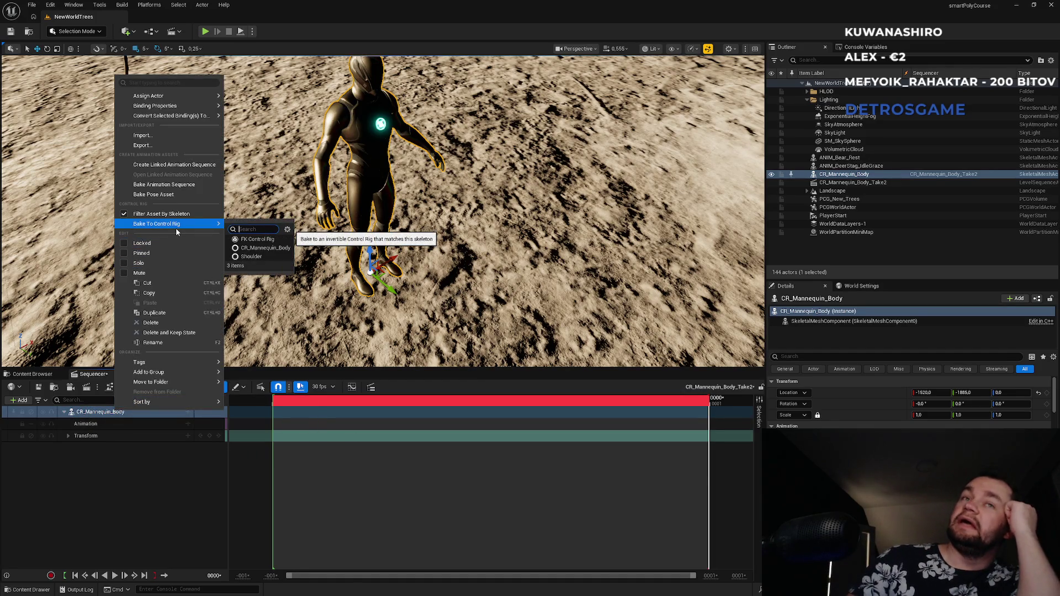
click(188, 424)
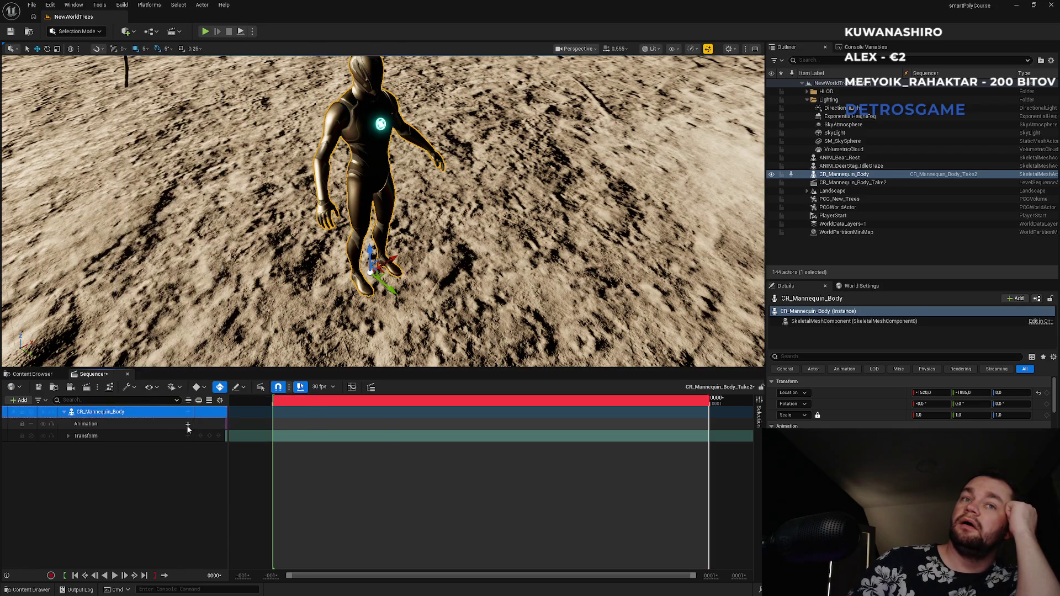
mouse_move(216, 444)
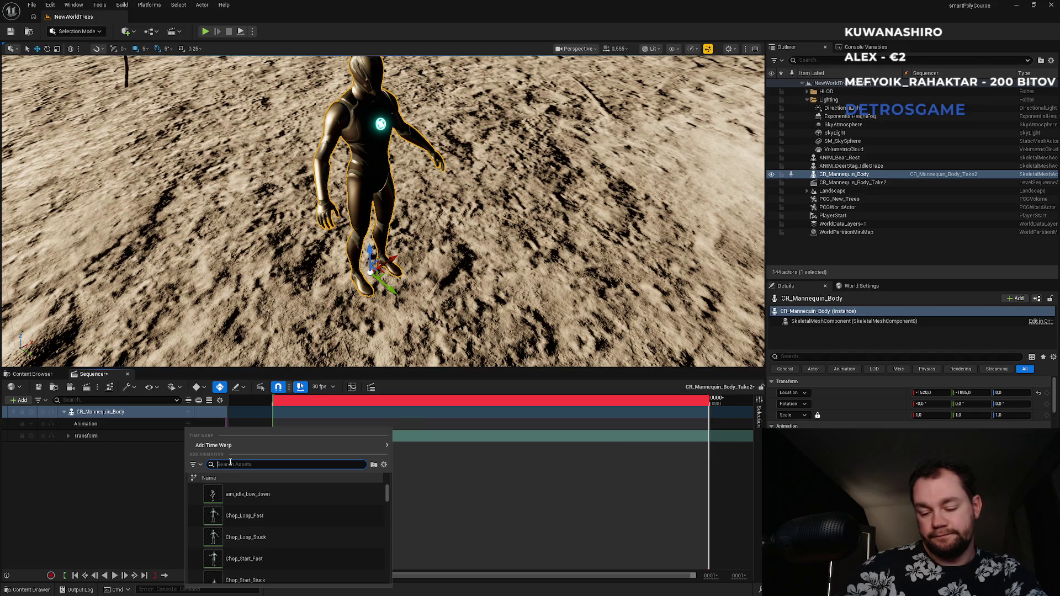
click(261, 495)
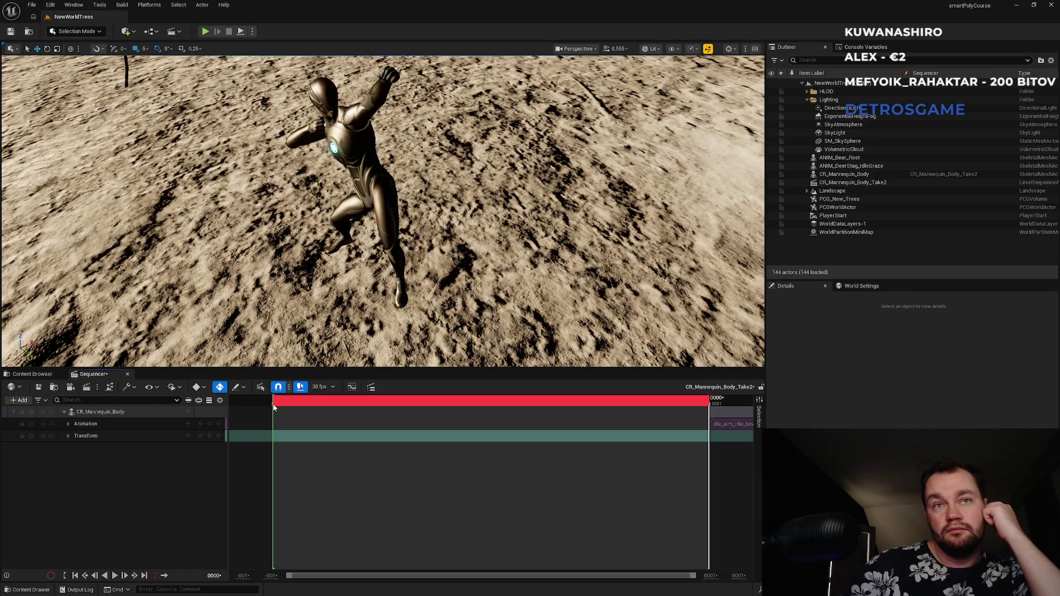
drag(722, 428, 438, 426)
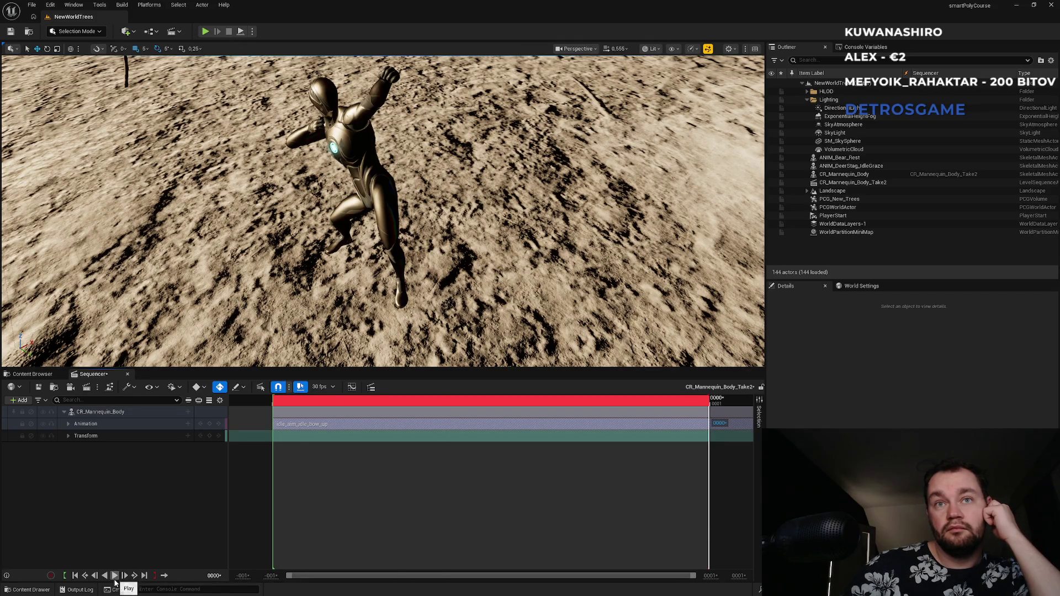
click(103, 416)
right_click(103, 418)
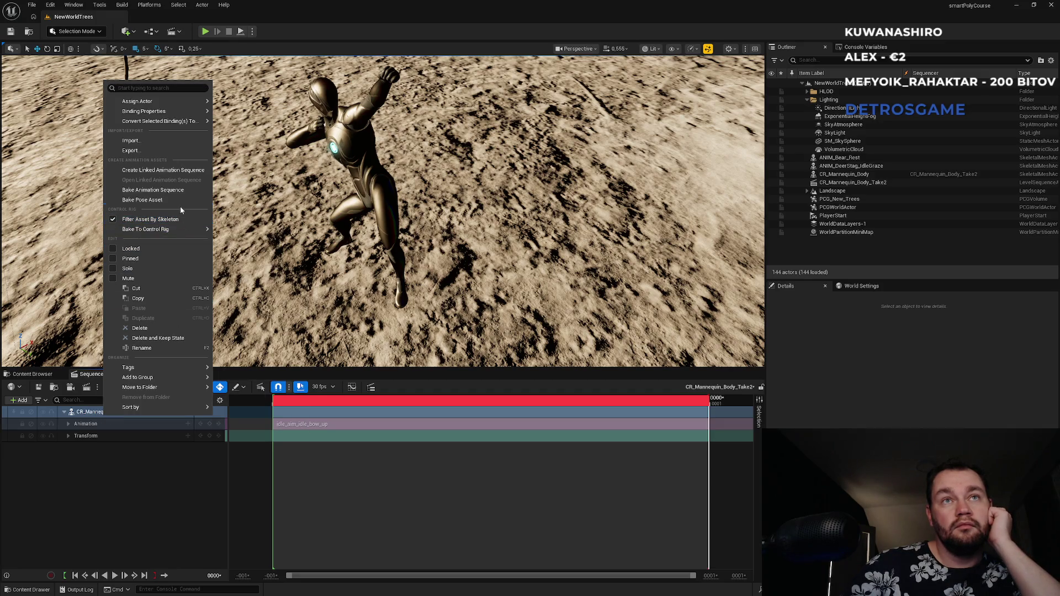
- Bake the mannequin's bow-up pose into a new animation named one_frame_bow_up_idle with default export options
click(174, 193)
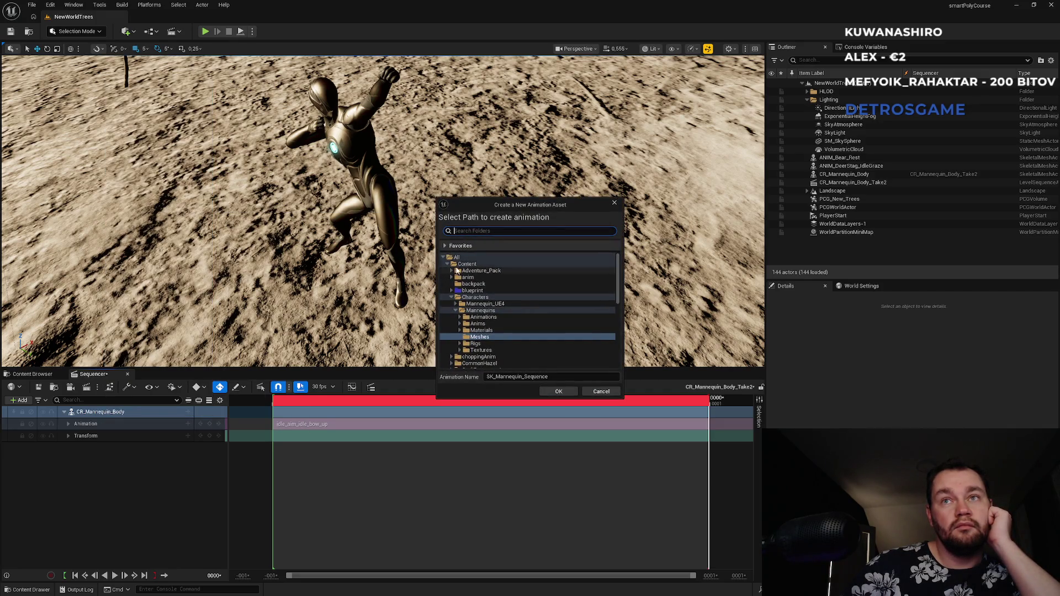
click(489, 380)
click(501, 378)
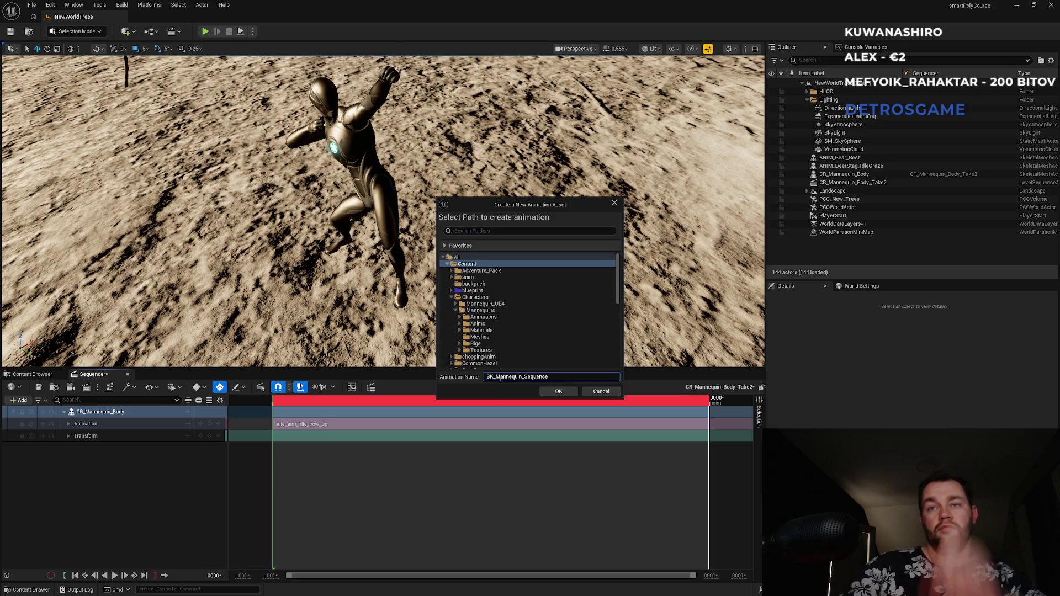
key(ctrl+a)
text(on)
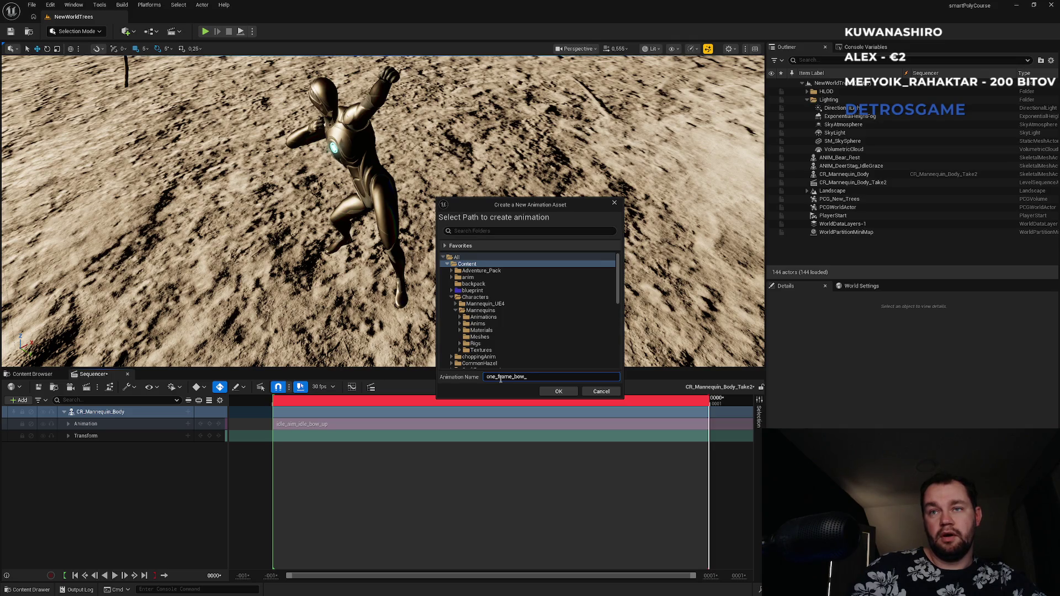
click(548, 388)
click(575, 394)
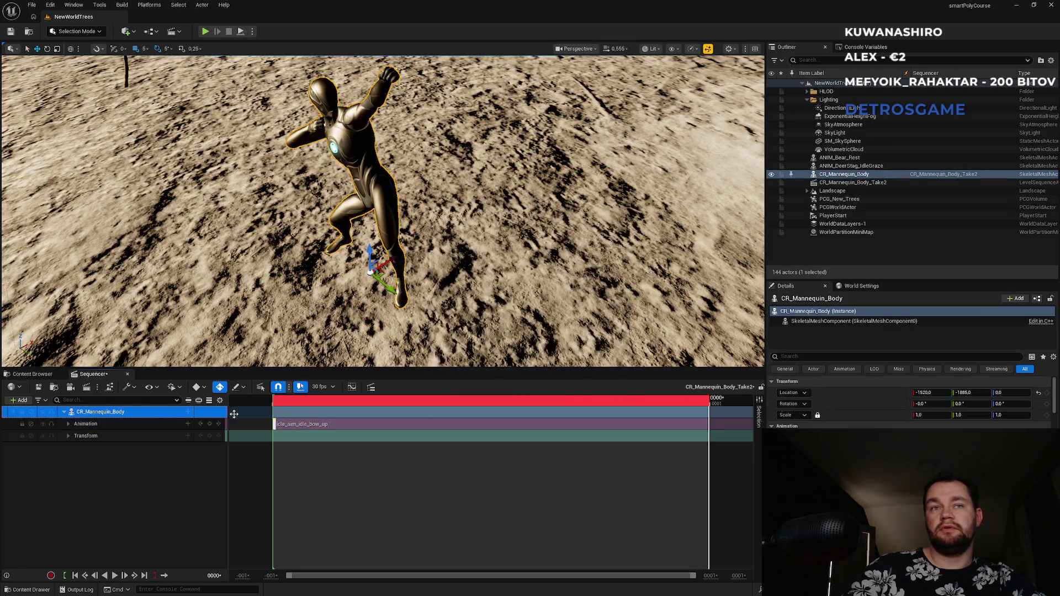
click(33, 374)
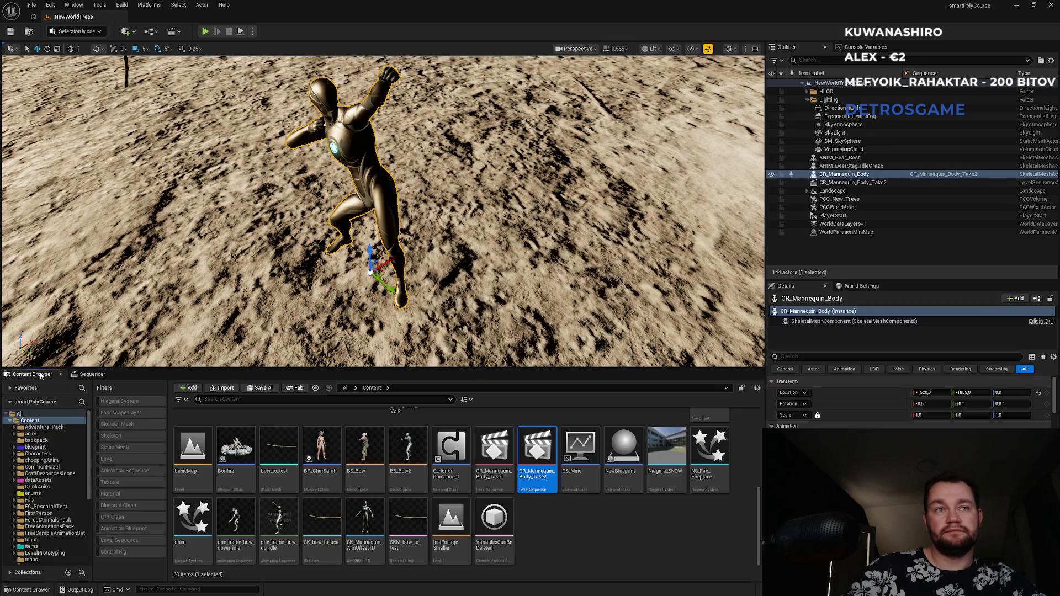
- Set one_frame_bow_up_idle's Additive Anim Type to Mesh Space and close its editor
double_click(296, 543)
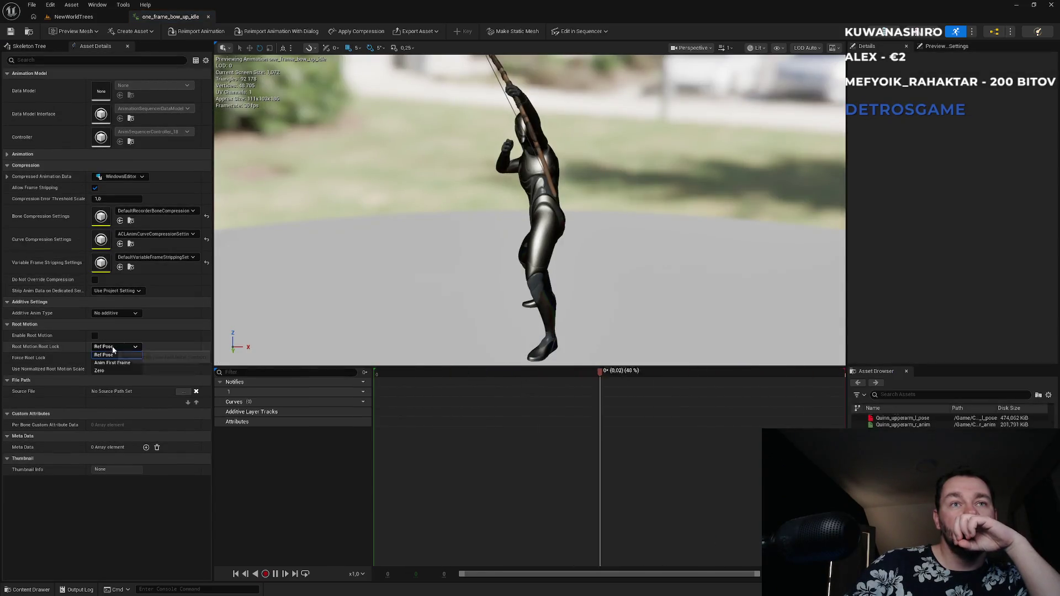
click(124, 312)
click(112, 337)
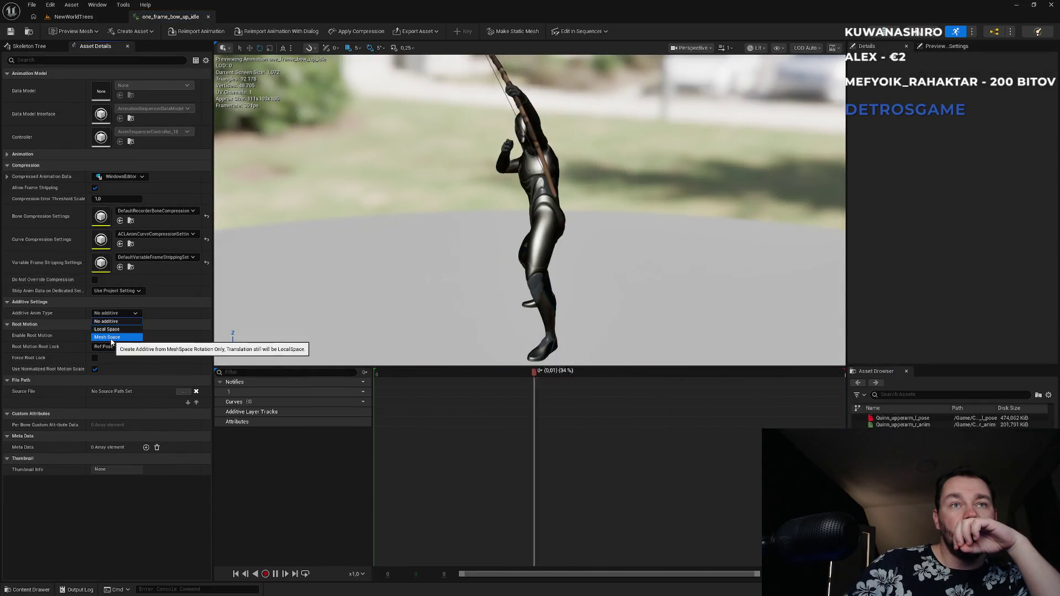
click(113, 314)
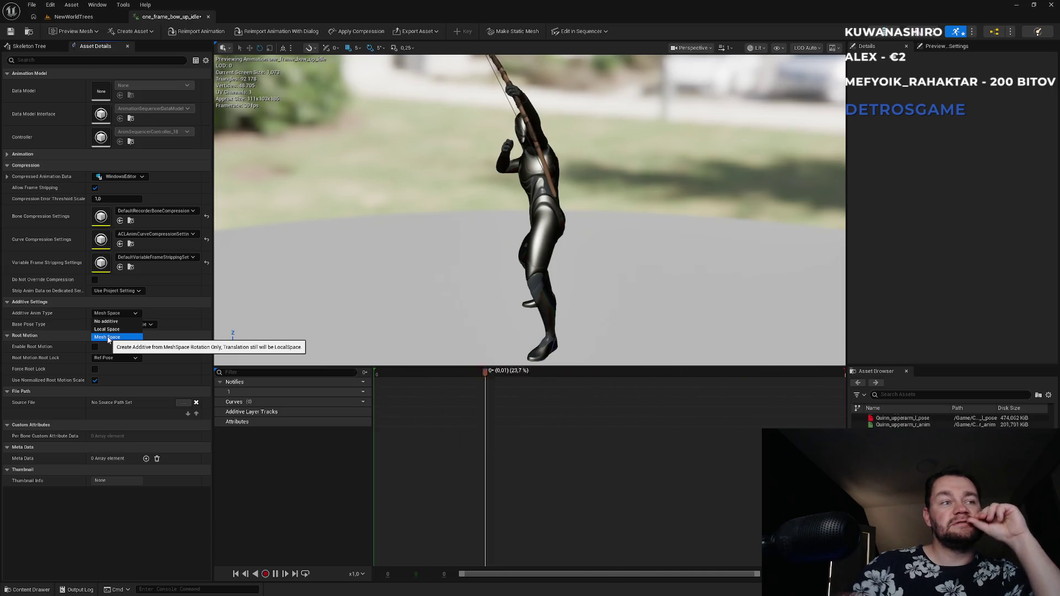
click(208, 17)
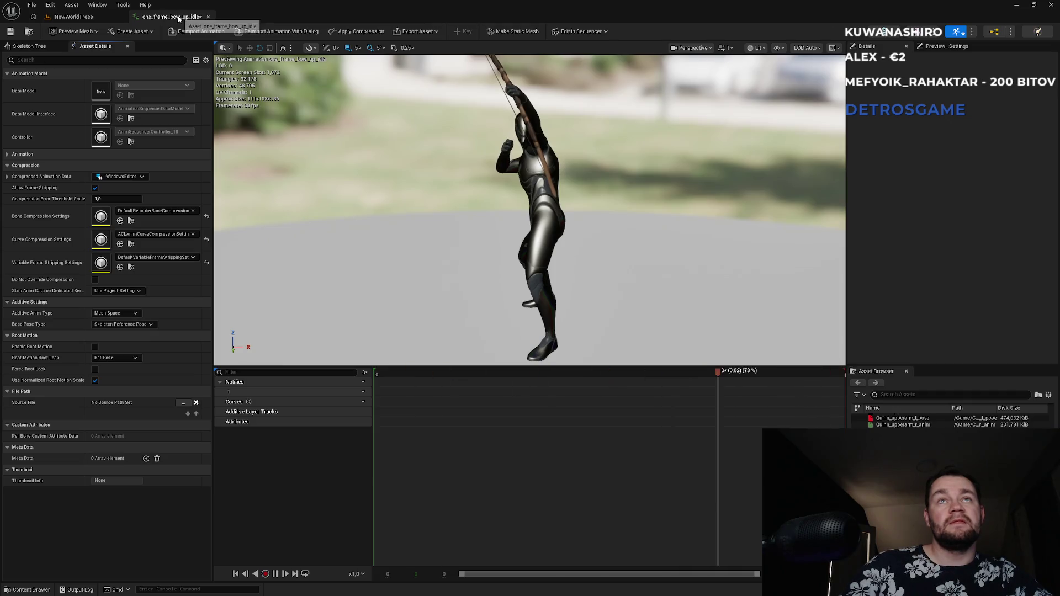
click(208, 16)
scroll(659, 530, up, 1)
- In AO_Test, drop one_frame_bow_up_idle at the top of the Pitch range with None set to 50
double_click(712, 468)
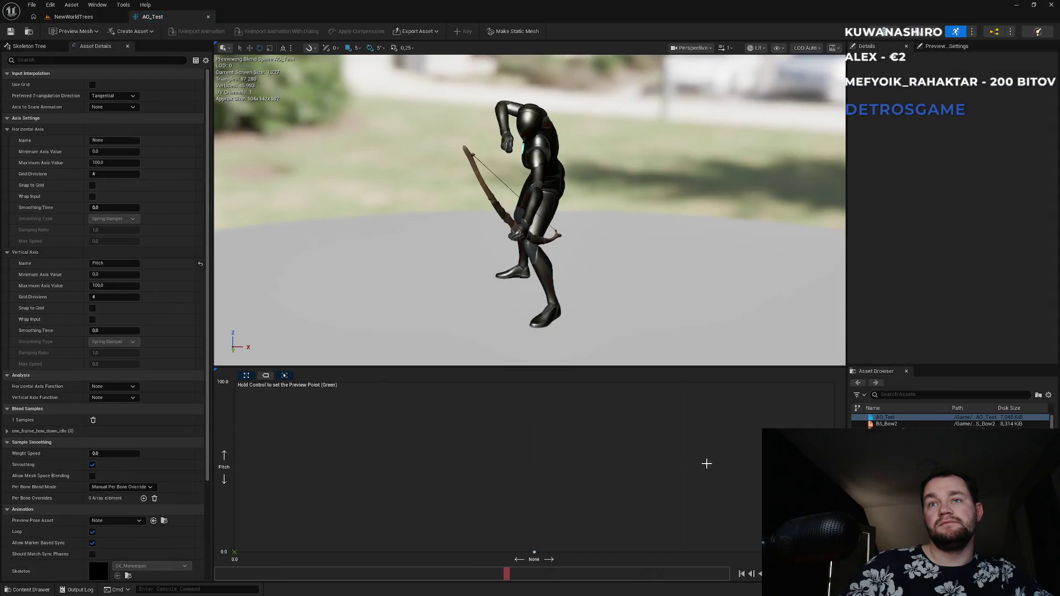
click(896, 395)
text(up)
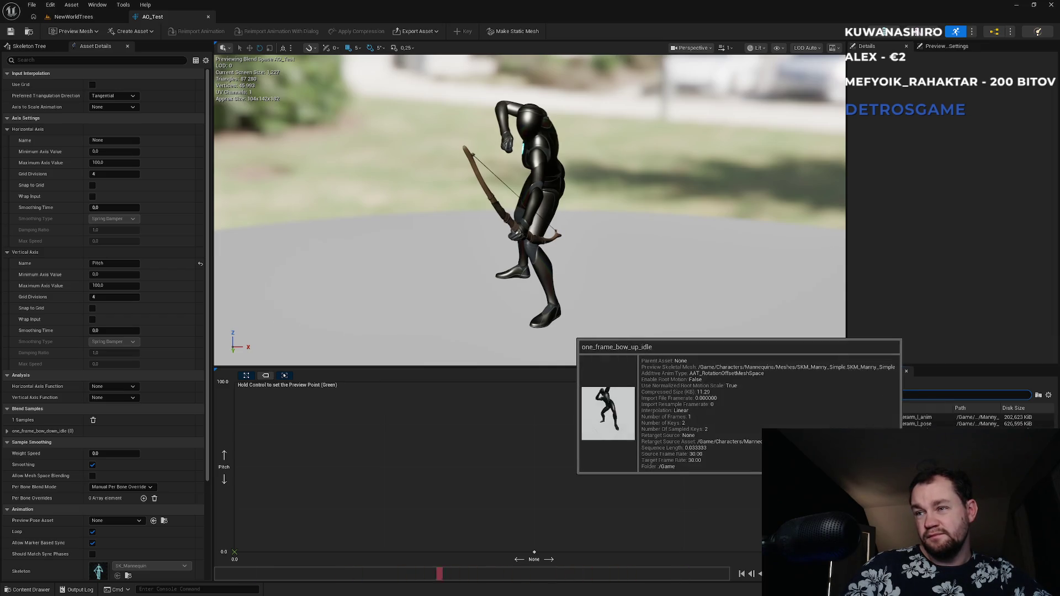
mouse_move(903, 418)
mouse_down()
mouse_move(528, 406)
mouse_move(532, 380)
mouse_up()
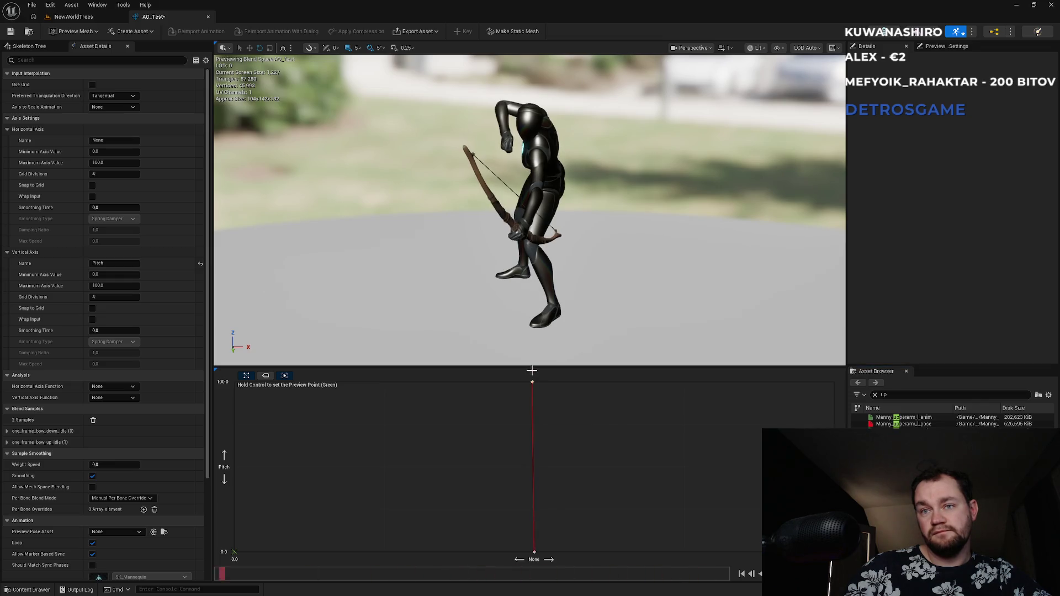
click(530, 380)
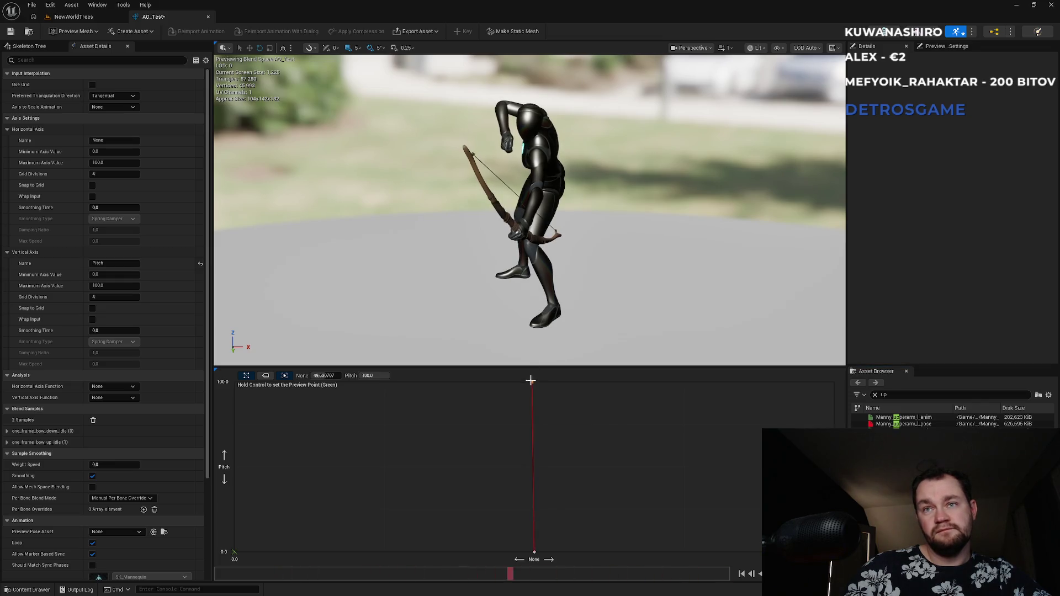
click(323, 375)
text(50)
key(Return)
click(535, 551)
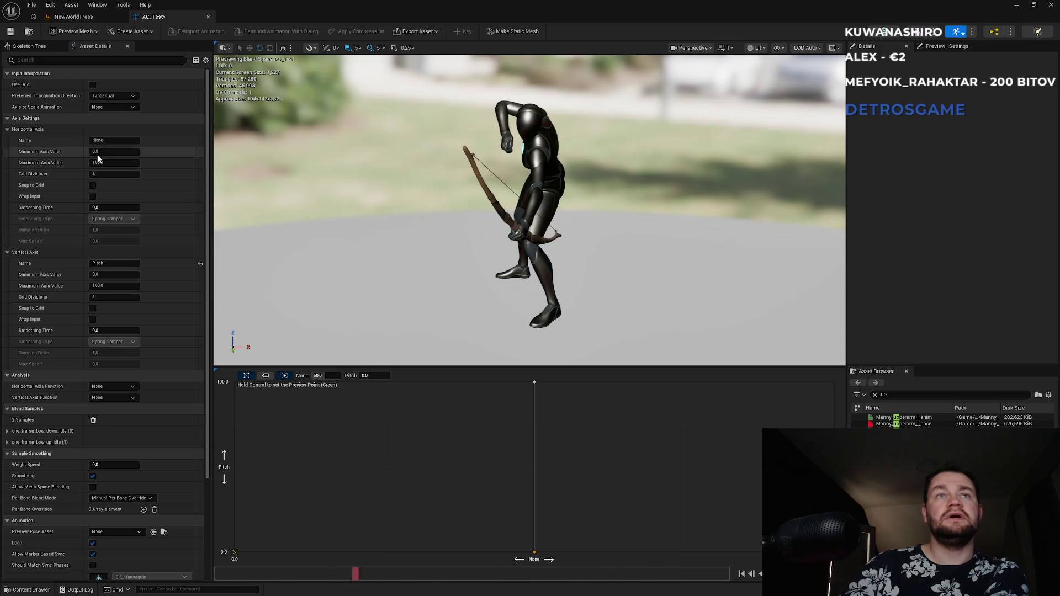
click(108, 275)
text(-90)
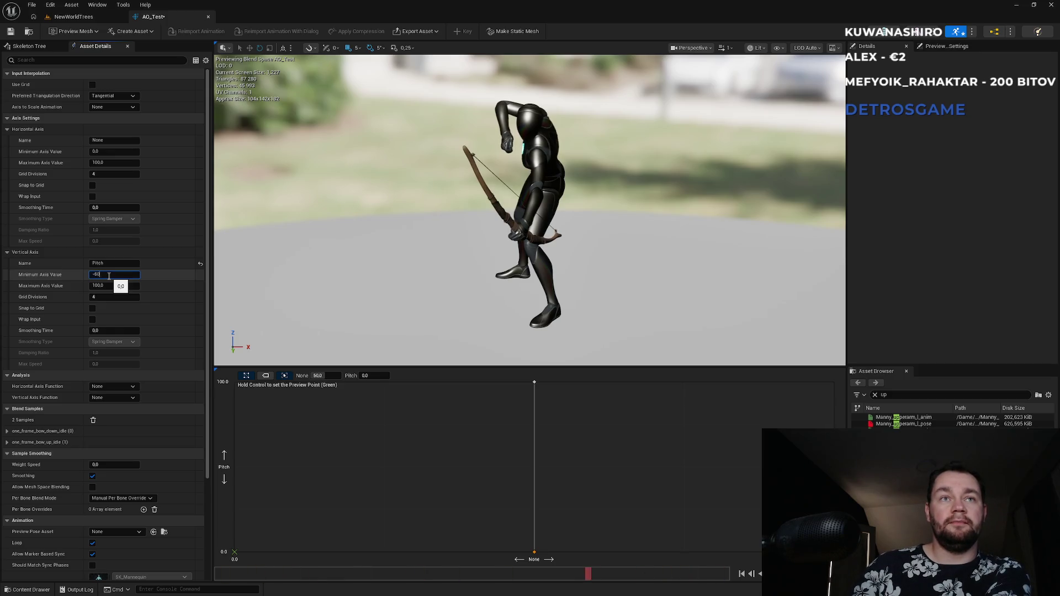
- Set the Pitch axis maximum to 60 so the range spans -60 to 60
click(122, 286)
text(60)
key(Return)
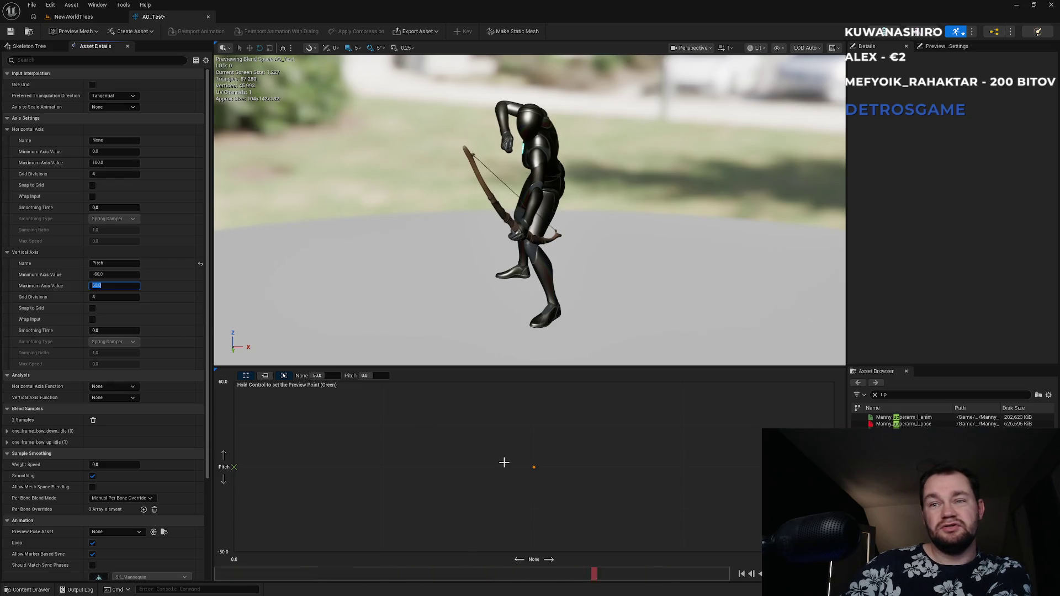
- Delete the misplaced blend sample and drop the raised-arm bow pose back near the grid centre
click(534, 468)
drag(535, 473, 535, 503)
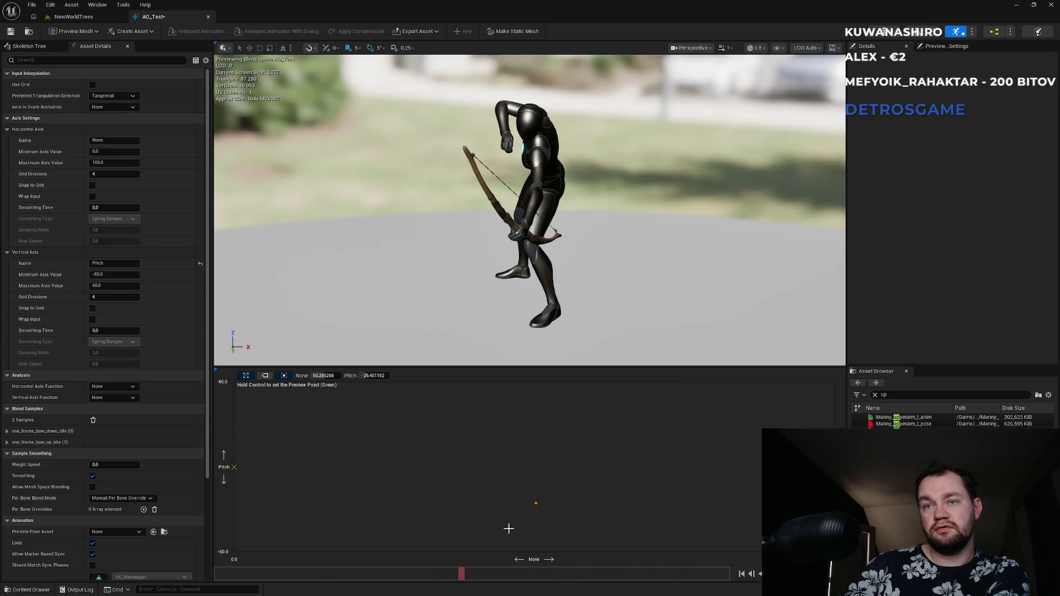
key(Delete)
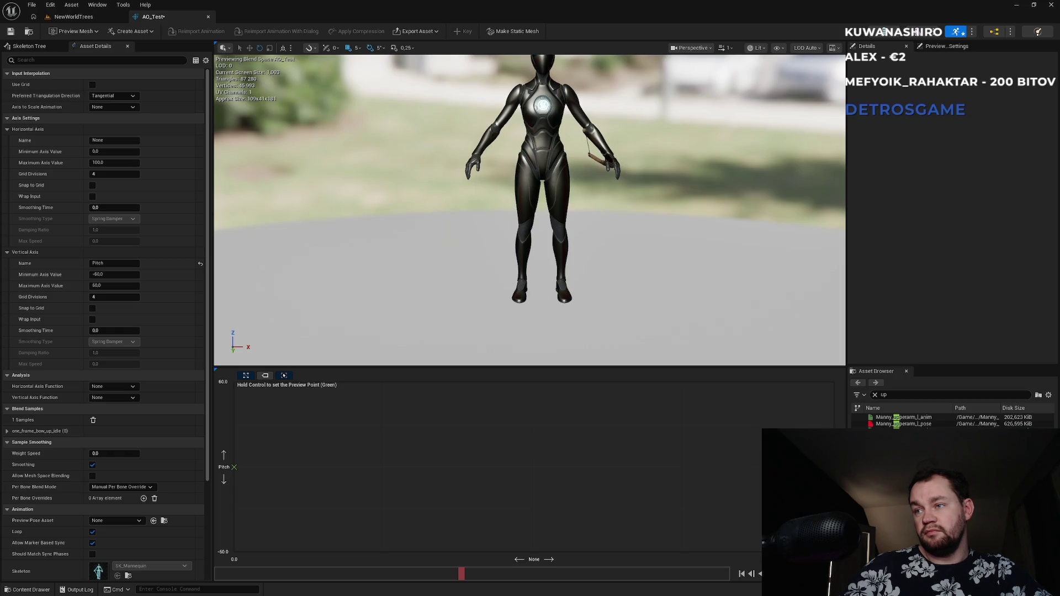
mouse_move(904, 417)
mouse_down()
mouse_move(715, 480)
mouse_move(542, 467)
mouse_up()
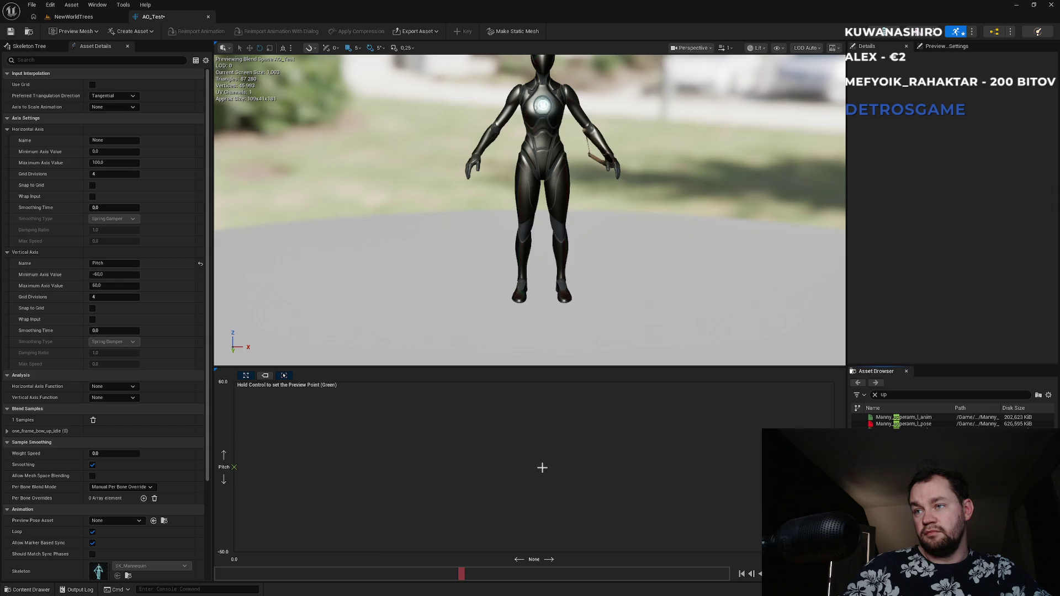
drag(542, 467, 542, 467)
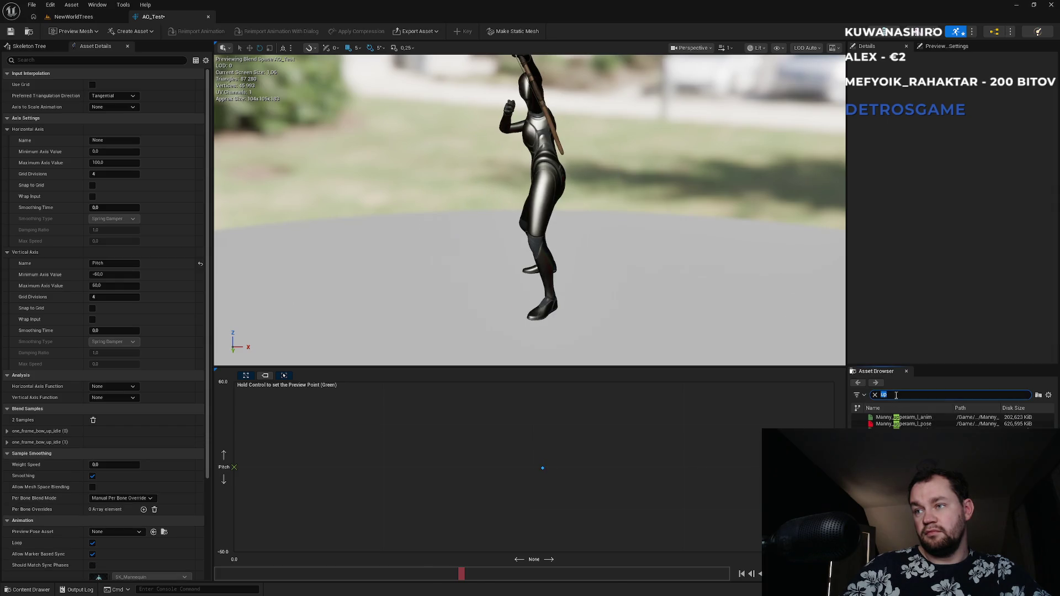
text(down)
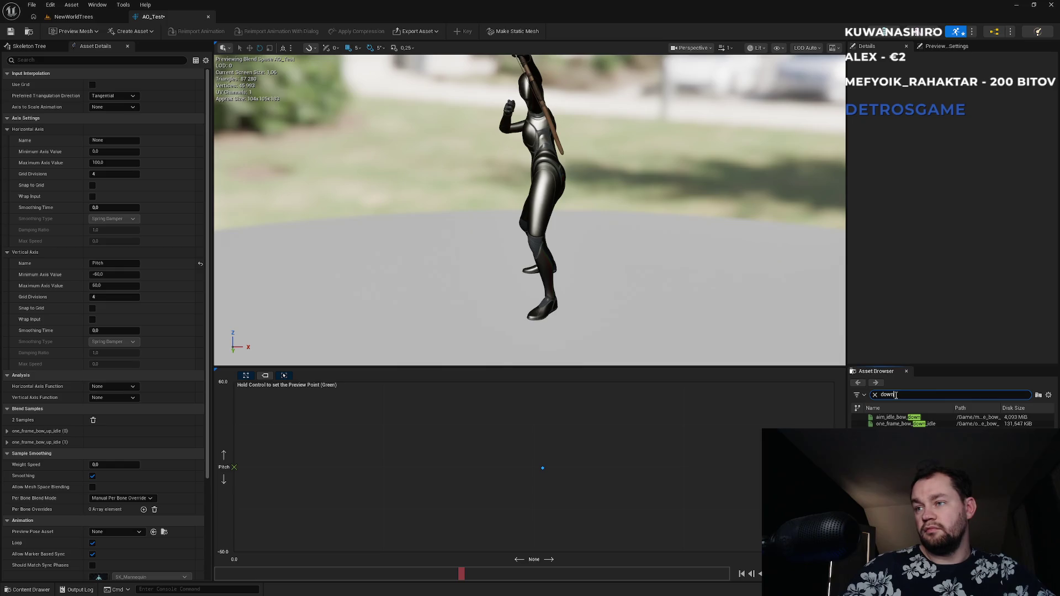
- Add one_frame_bow_down_idle to the grid with None 50 and move it to Pitch -60
mouse_move(890, 424)
mouse_down()
mouse_move(670, 469)
mouse_move(530, 425)
mouse_move(534, 559)
mouse_up()
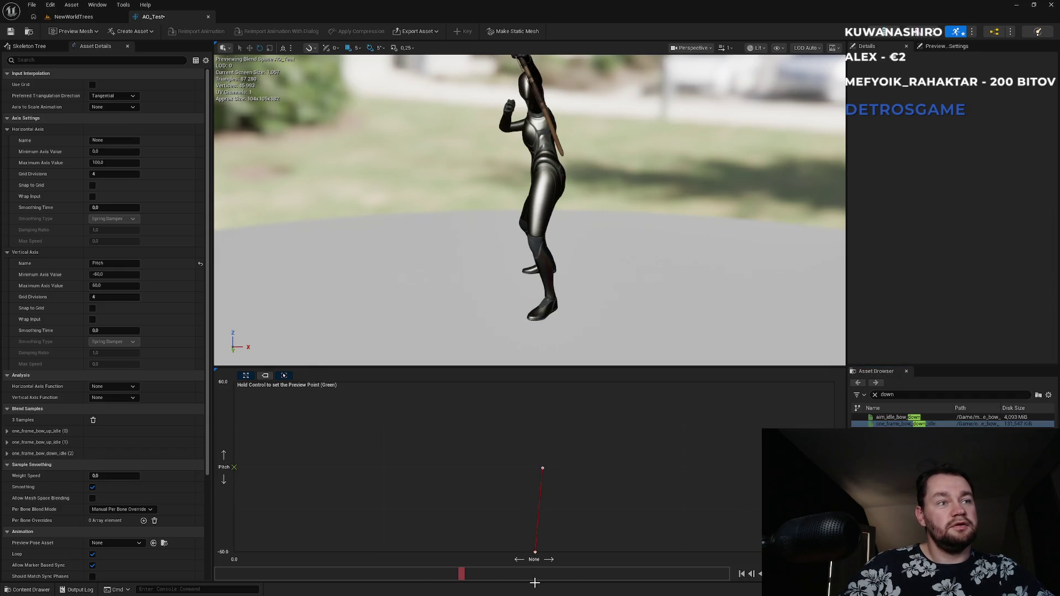
drag(534, 583, 541, 564)
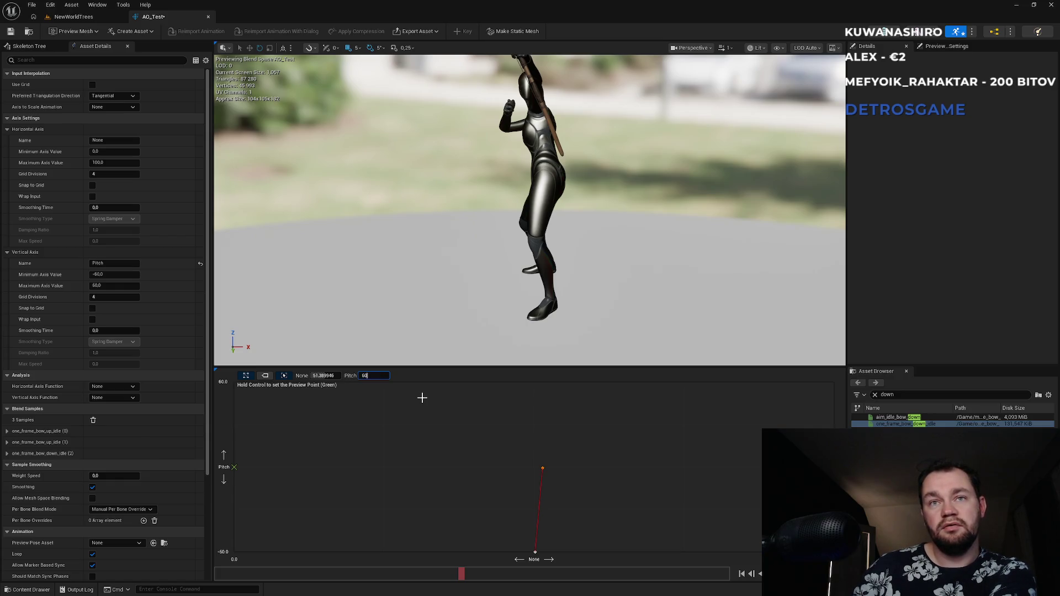
key(Return)
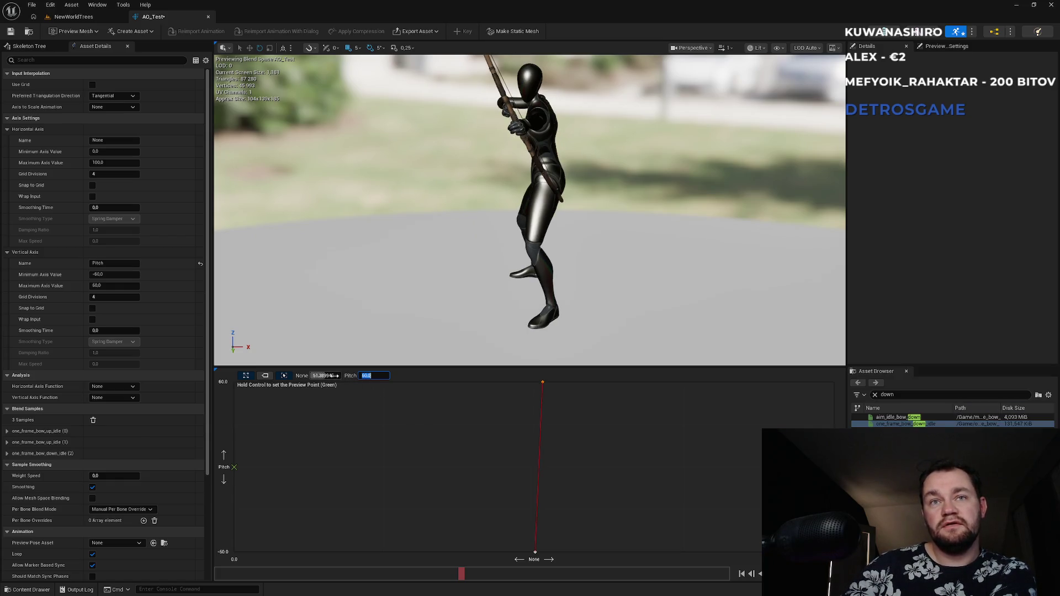
click(334, 376)
text(5)
key(Return)
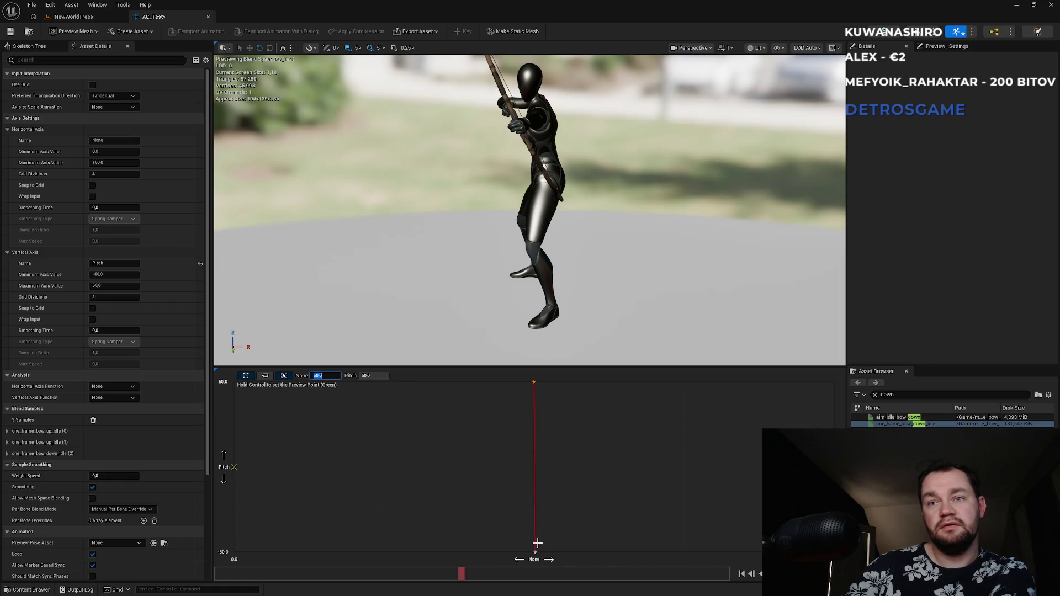
drag(534, 382, 535, 551)
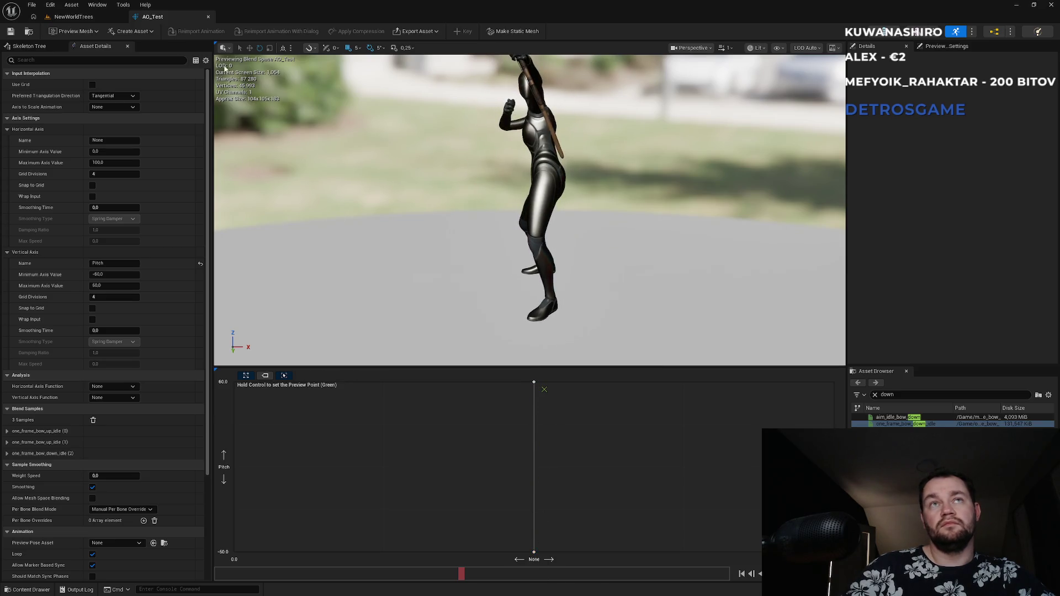
- Close the AO_Test editor, check the Play mode options, and open the BP_CharSarah blueprint
click(208, 17)
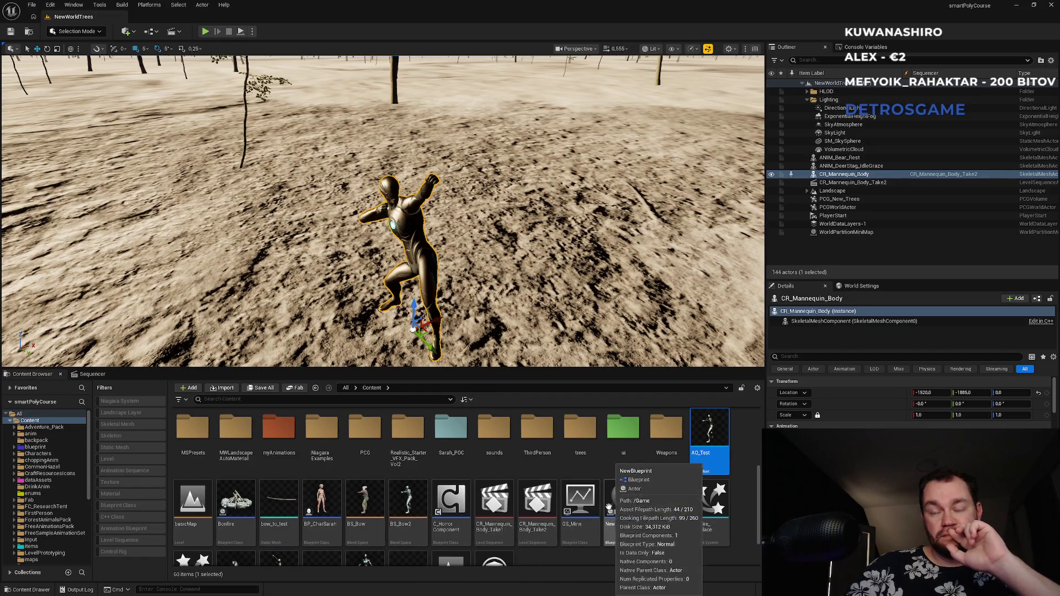
scroll(577, 543, down, 2)
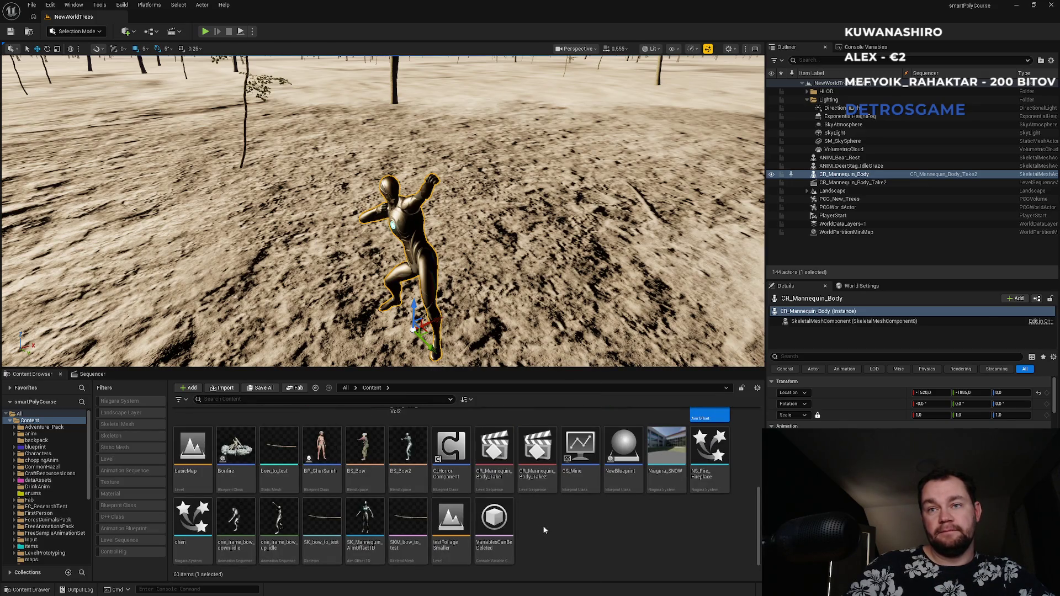
scroll(544, 530, up, 3)
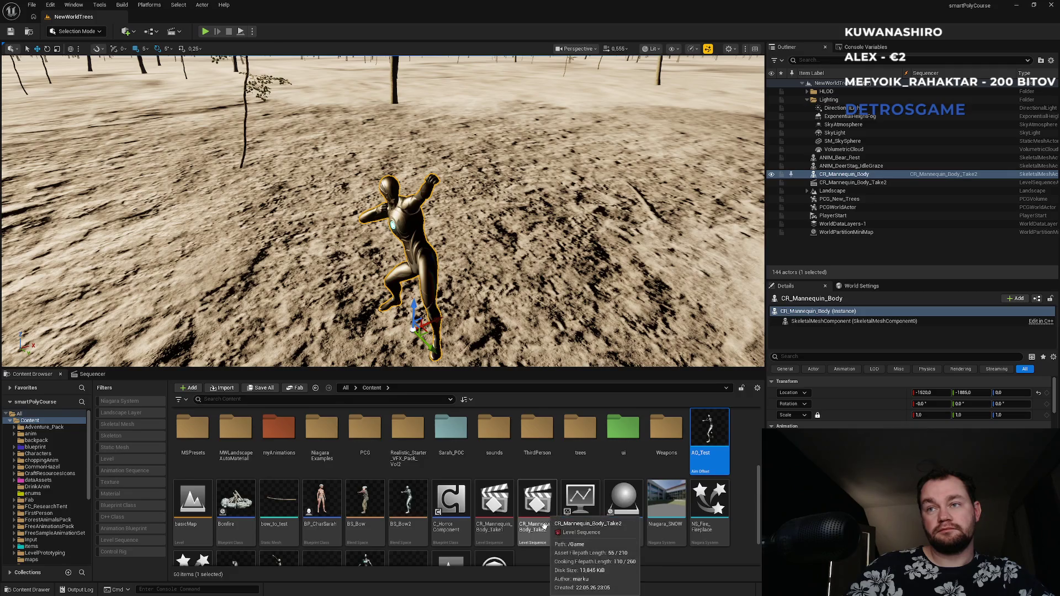
click(252, 31)
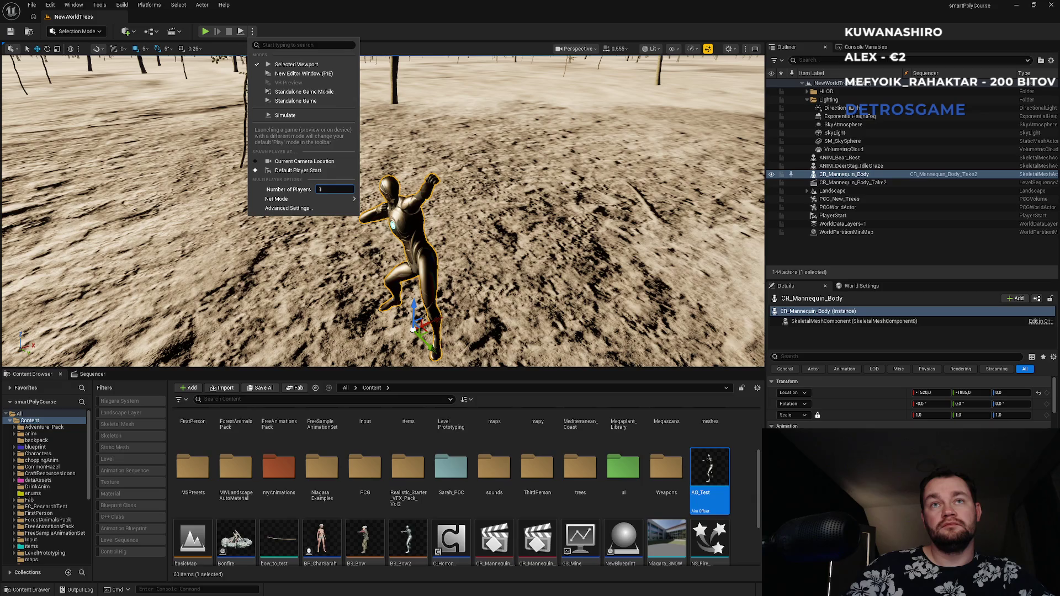
click(453, 9)
scroll(535, 486, down, 2)
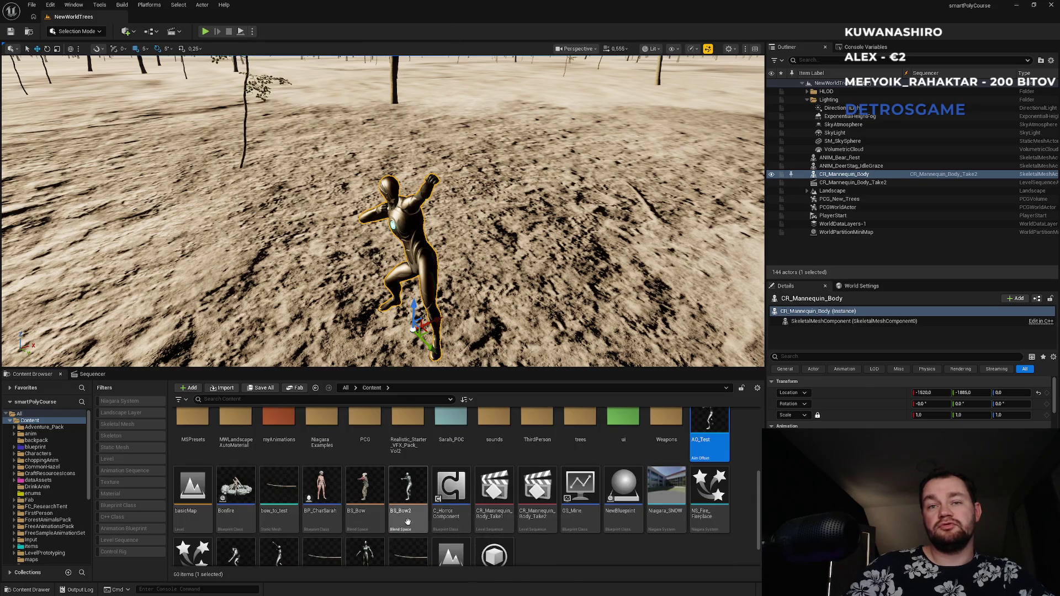
double_click(322, 488)
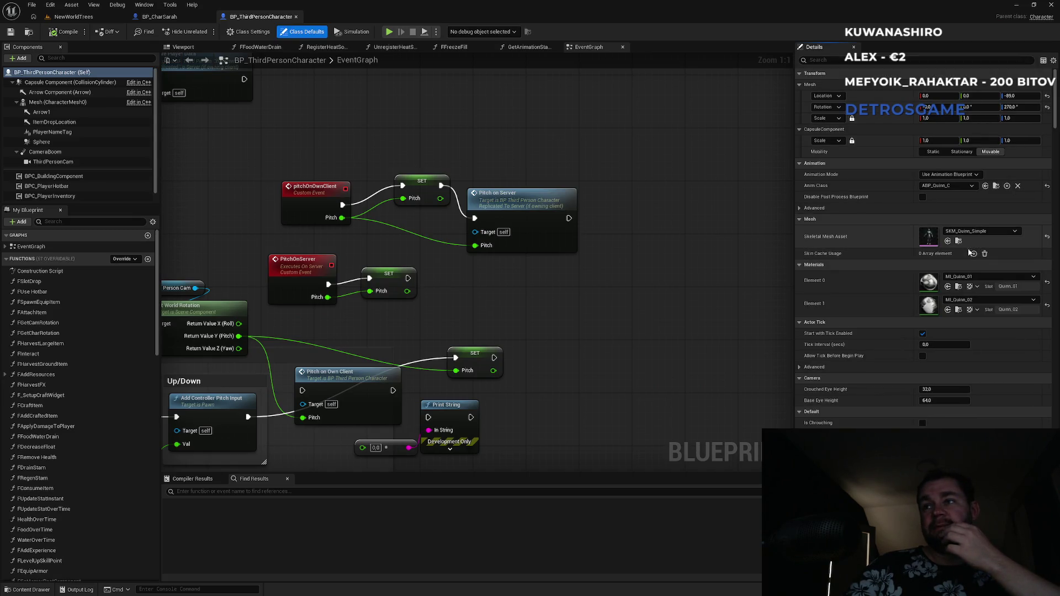
- Trace the character mesh's Anim Class to ABP_Quinn, then open its parent ABP_Manny
click(55, 102)
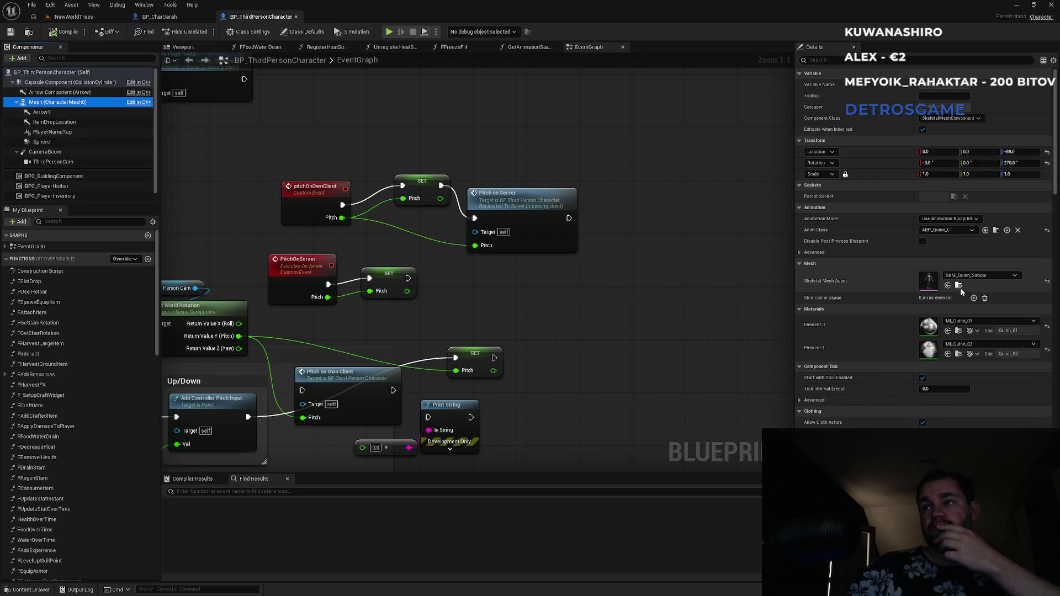
click(995, 230)
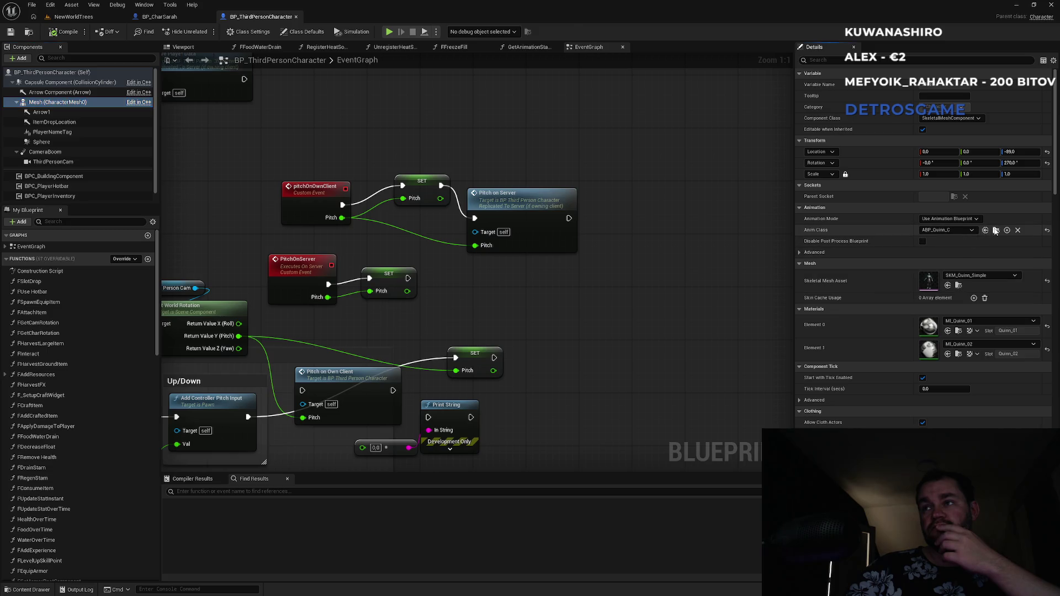
double_click(330, 459)
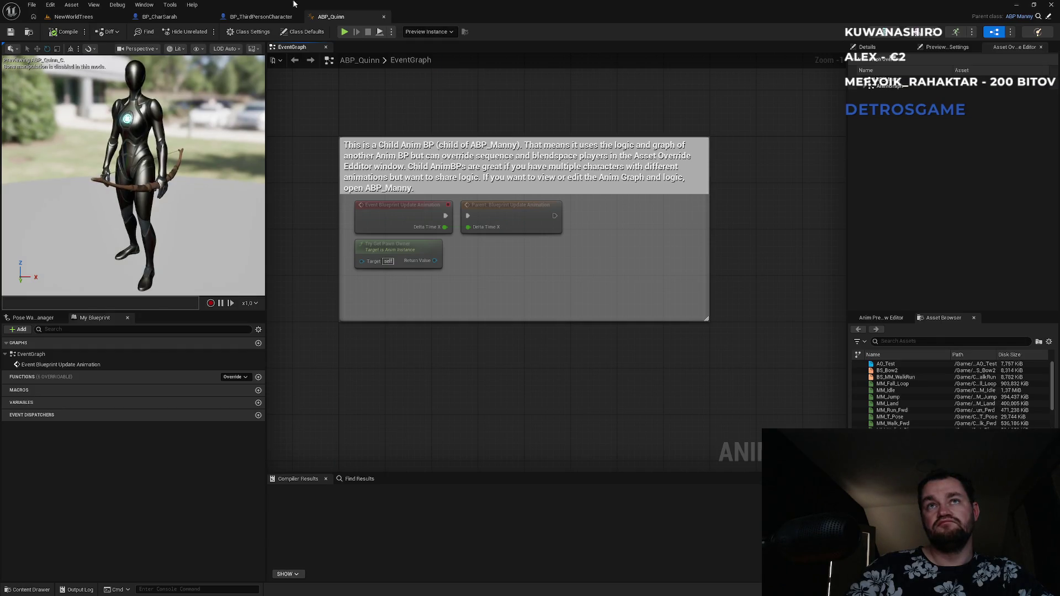
click(96, 17)
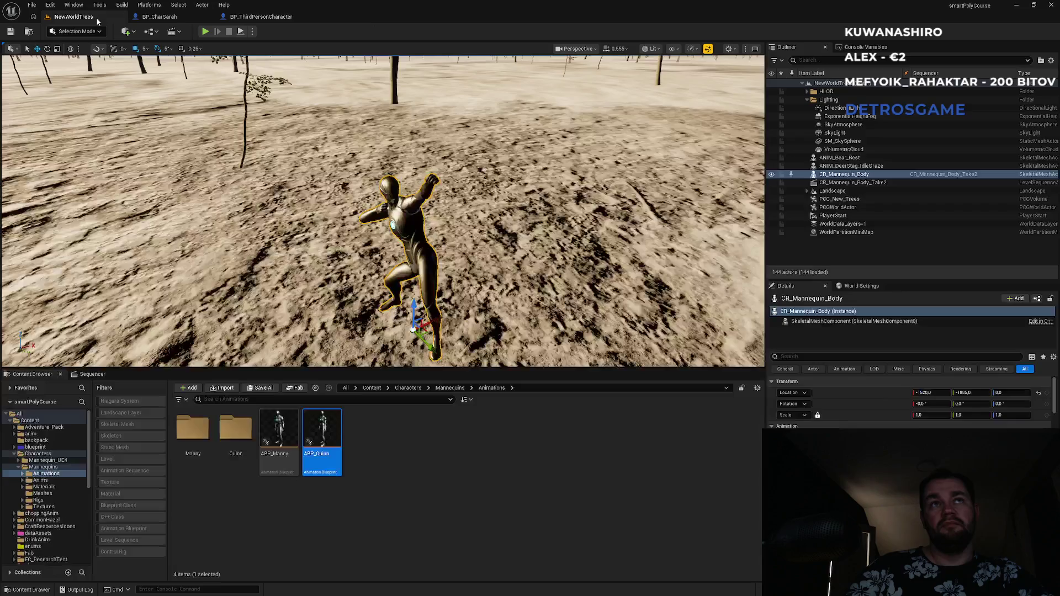
double_click(287, 452)
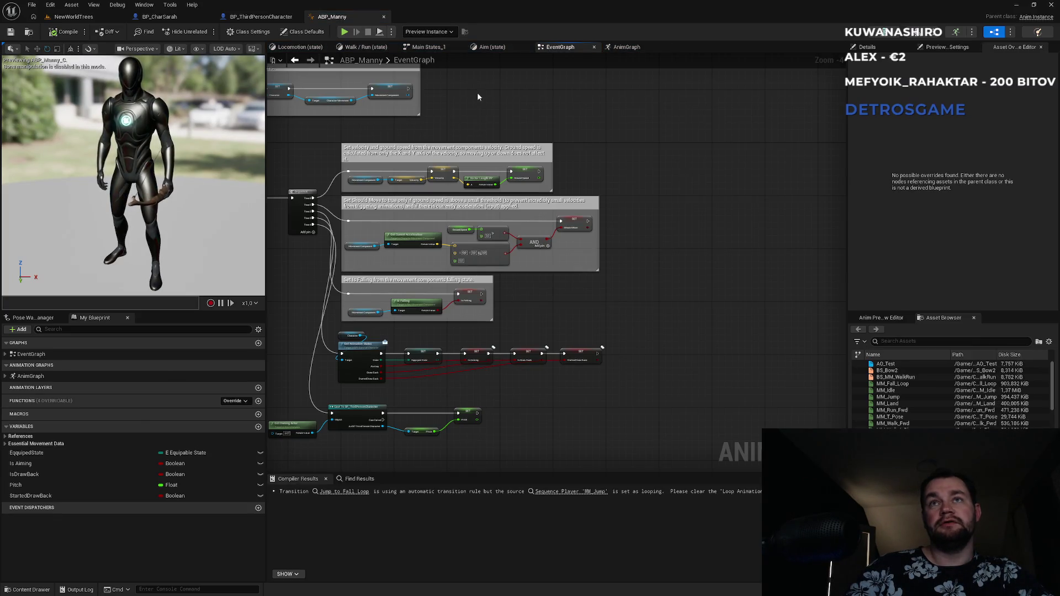
click(506, 47)
- In ABP_Manny's AnimGraph, place a generic AimOffset blend space node via the 'aim offset' search
click(641, 46)
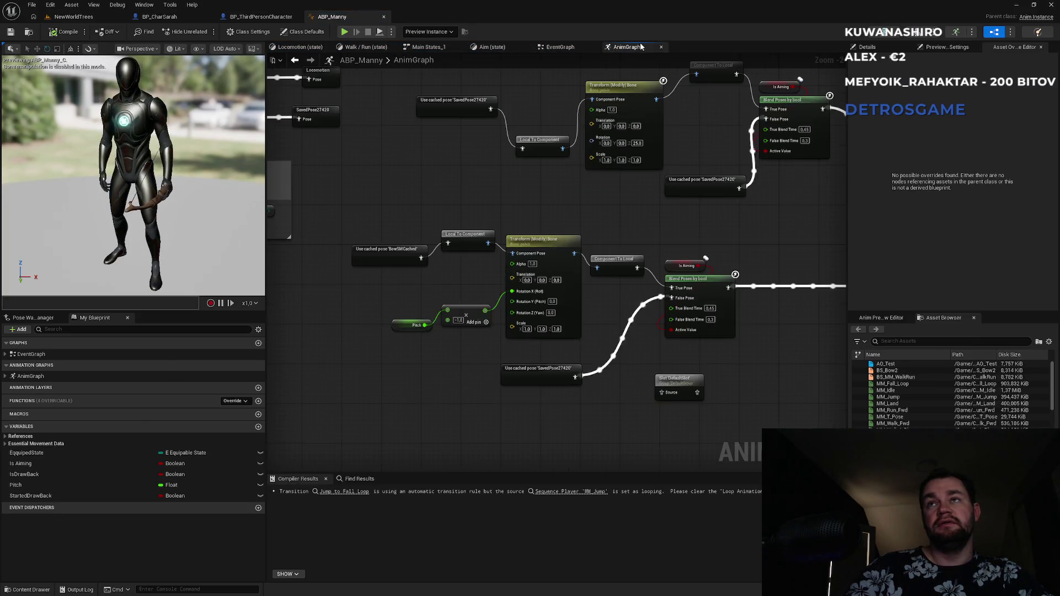
scroll(468, 329, up, 3)
scroll(468, 329, up, 3)
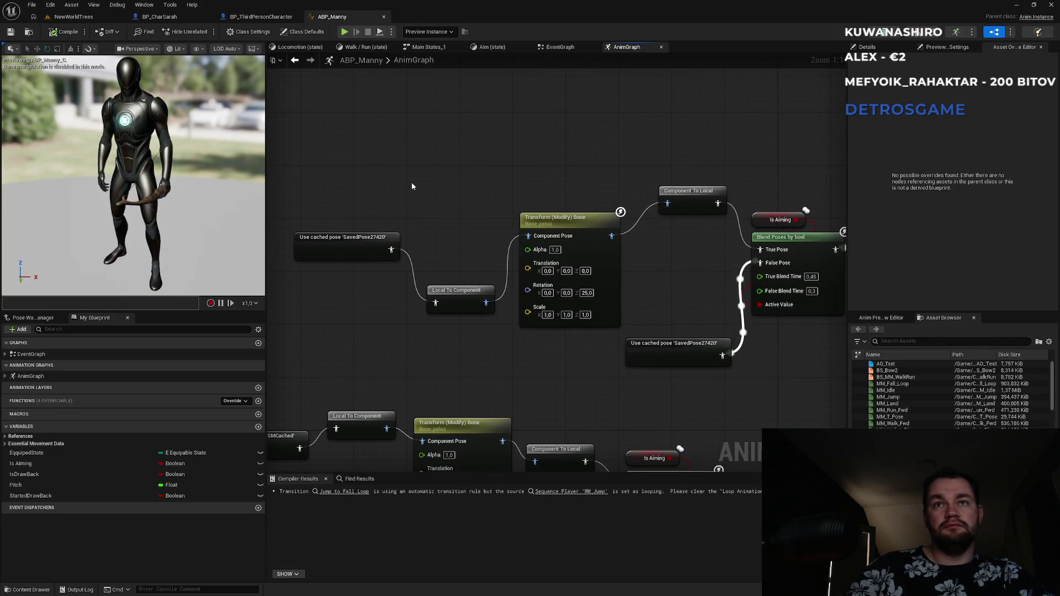
right_click(413, 182)
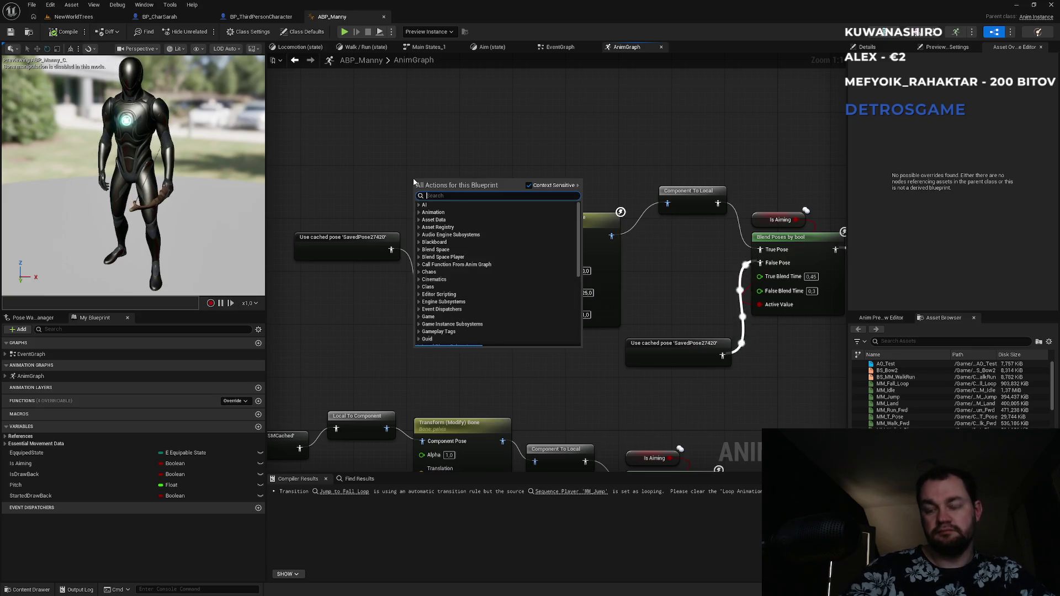
text(aim)
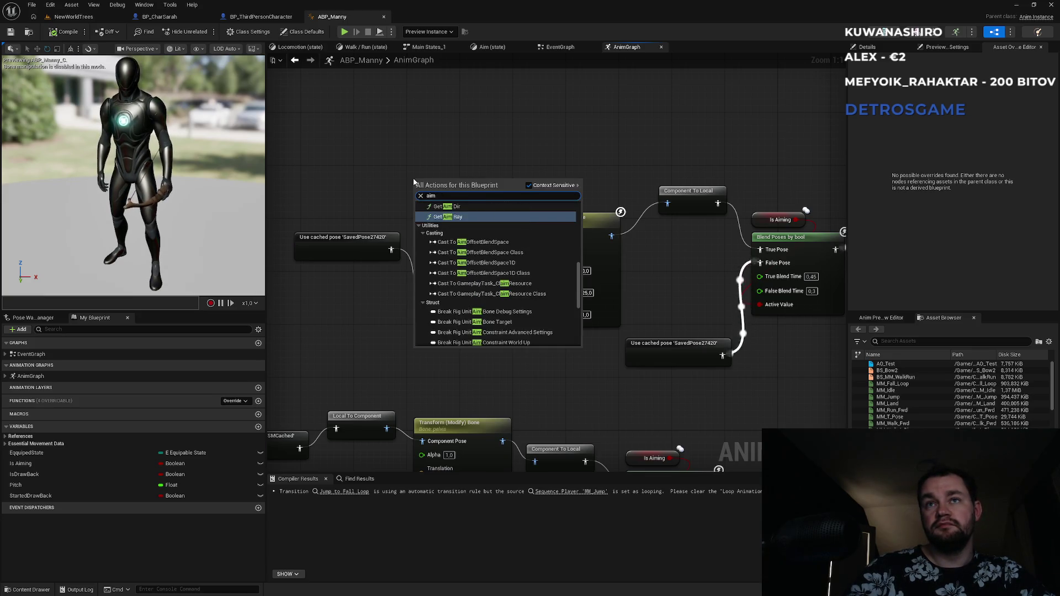
text( offset)
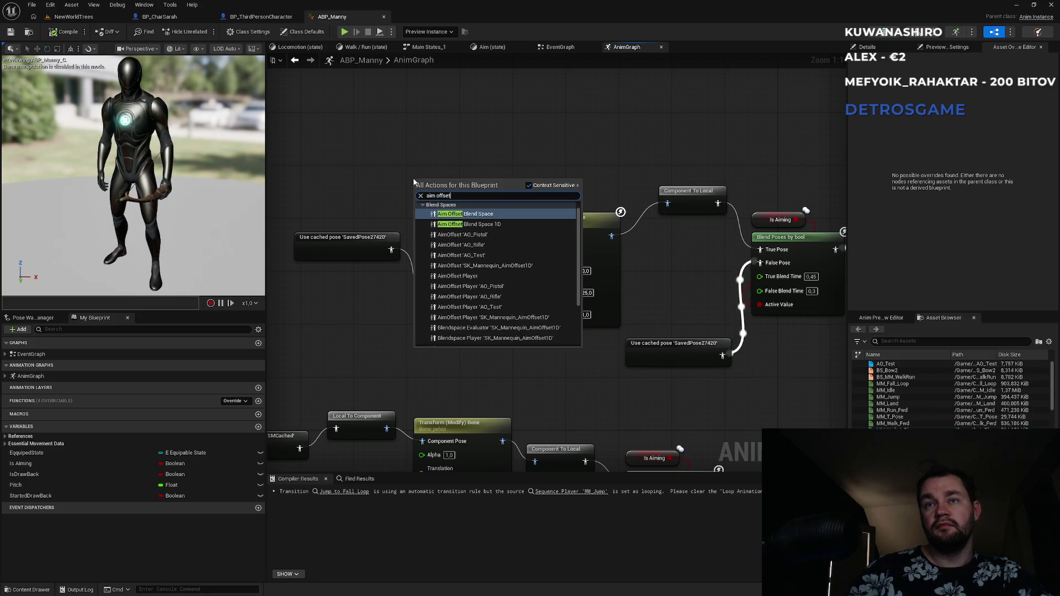
key(Return)
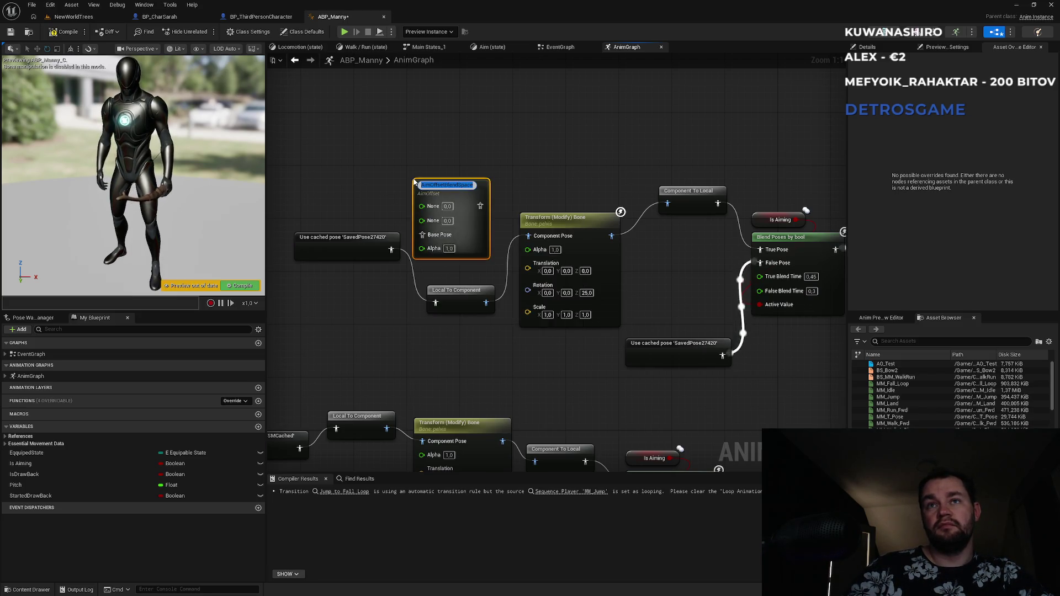
- Replace the empty AimOffset node with an AimOffset 'AO_Test' player node
drag(778, 429, 483, 171)
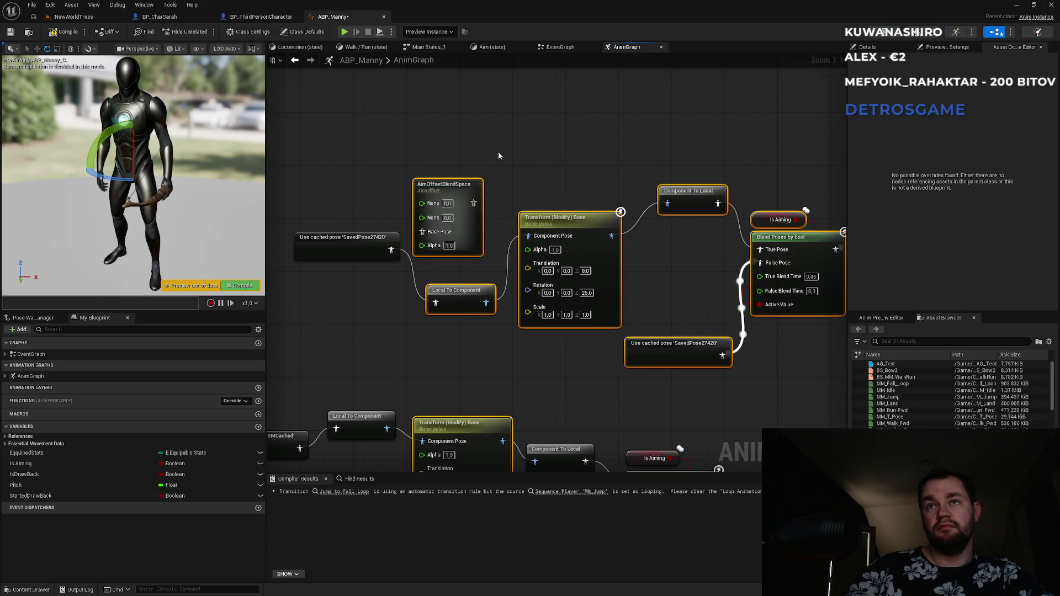
click(449, 196)
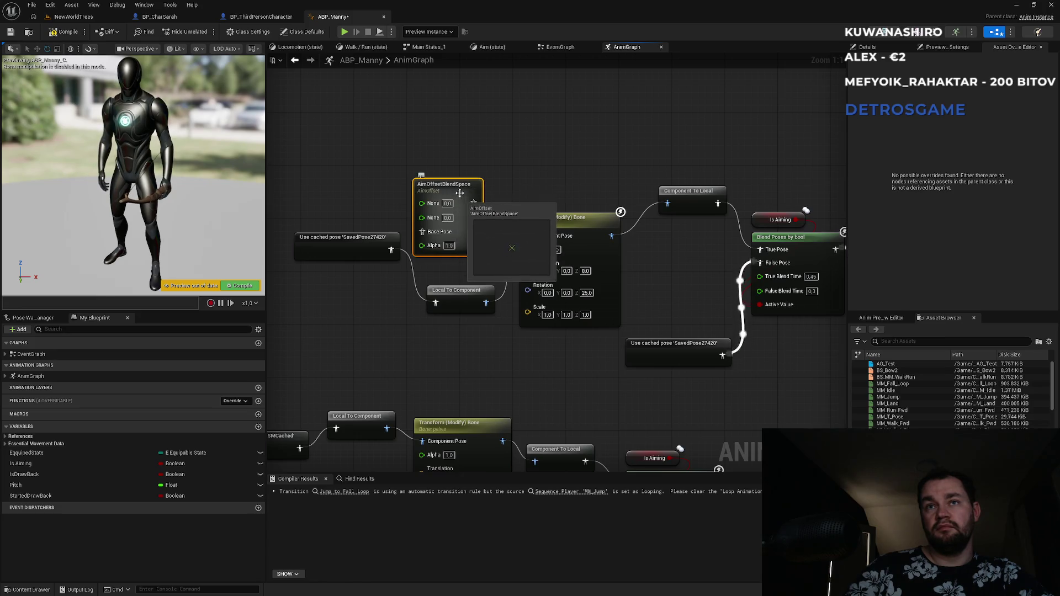
drag(449, 195, 475, 156)
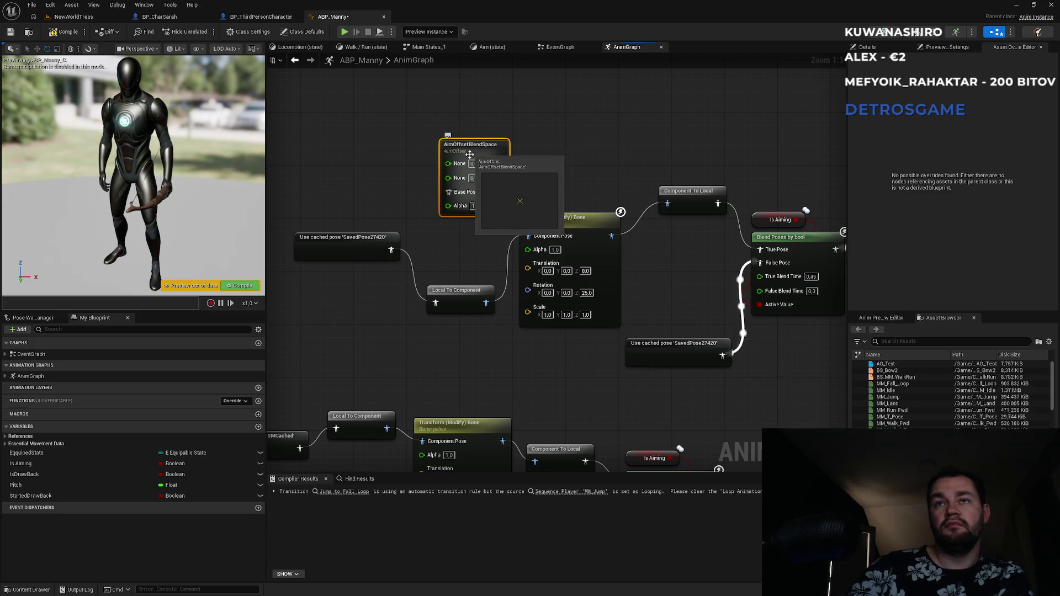
key(Delete)
right_click(438, 154)
text(aim offset)
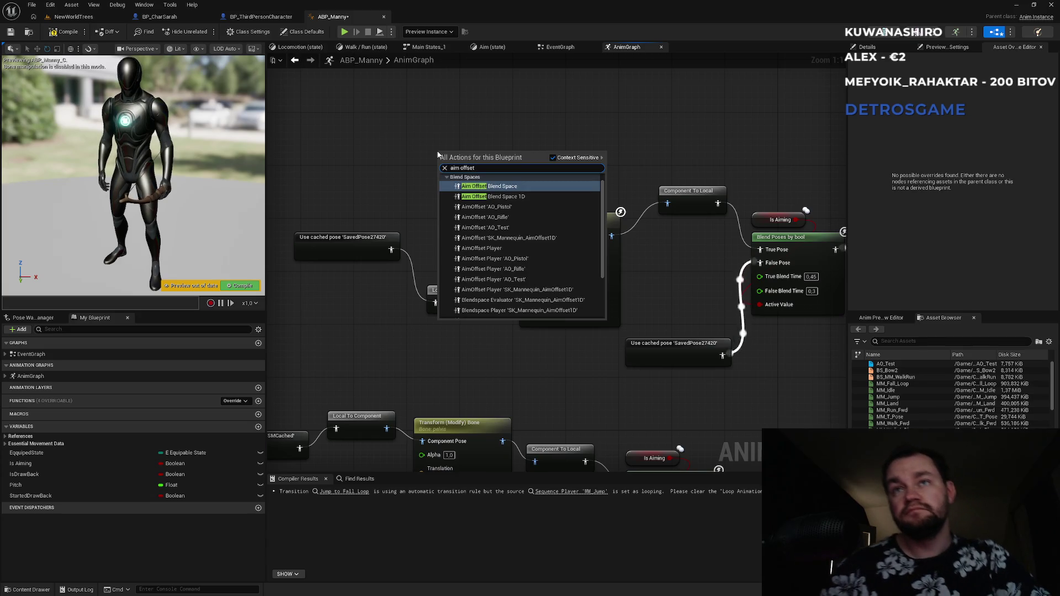
click(517, 228)
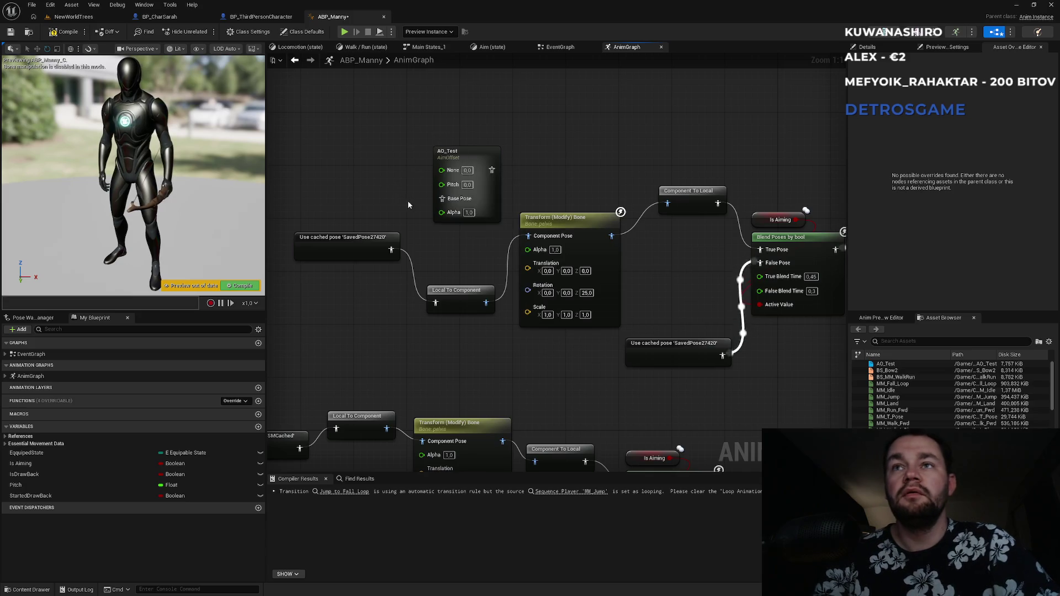
mouse_move(451, 330)
mouse_down()
mouse_move(552, 187)
mouse_move(568, 183)
mouse_up()
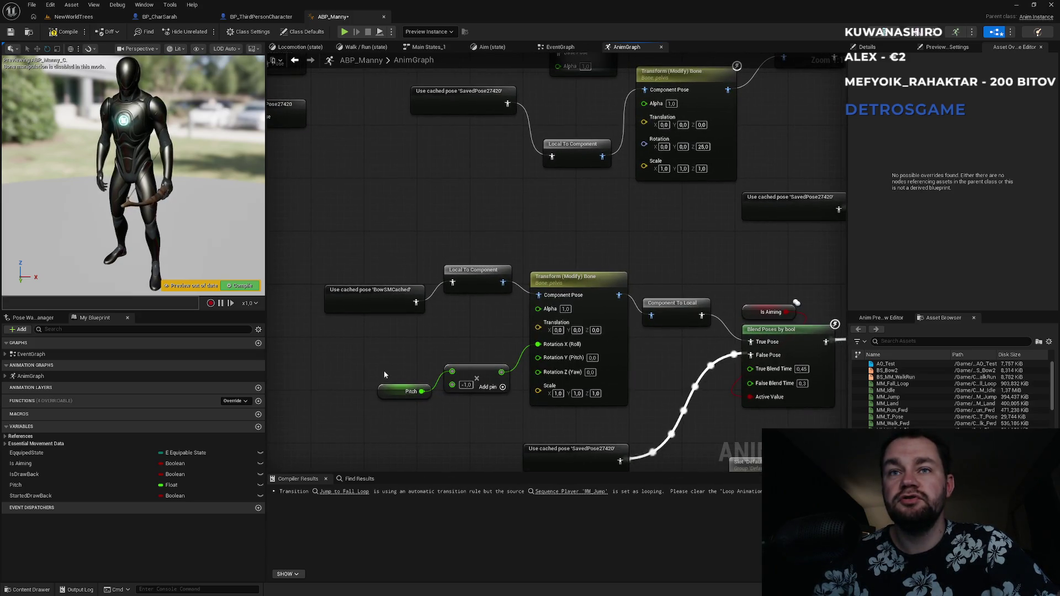
- Wire Pitch into AO_Test's Pitch pin, the cached pose into Base Pose, and its output into True Pose
drag(405, 233, 388, 438)
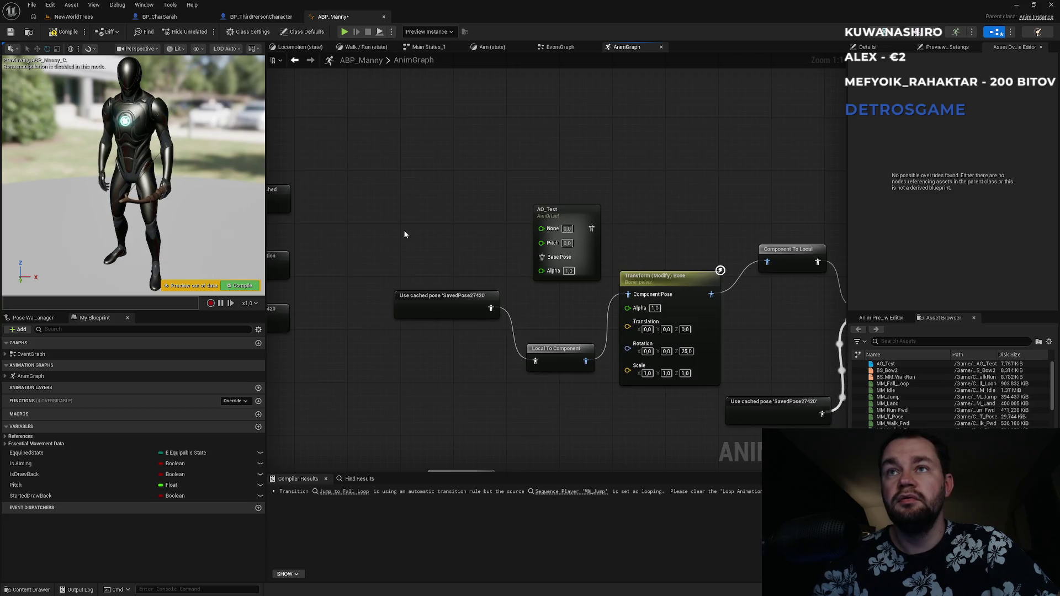
key(ctrl+v)
drag(445, 238, 552, 244)
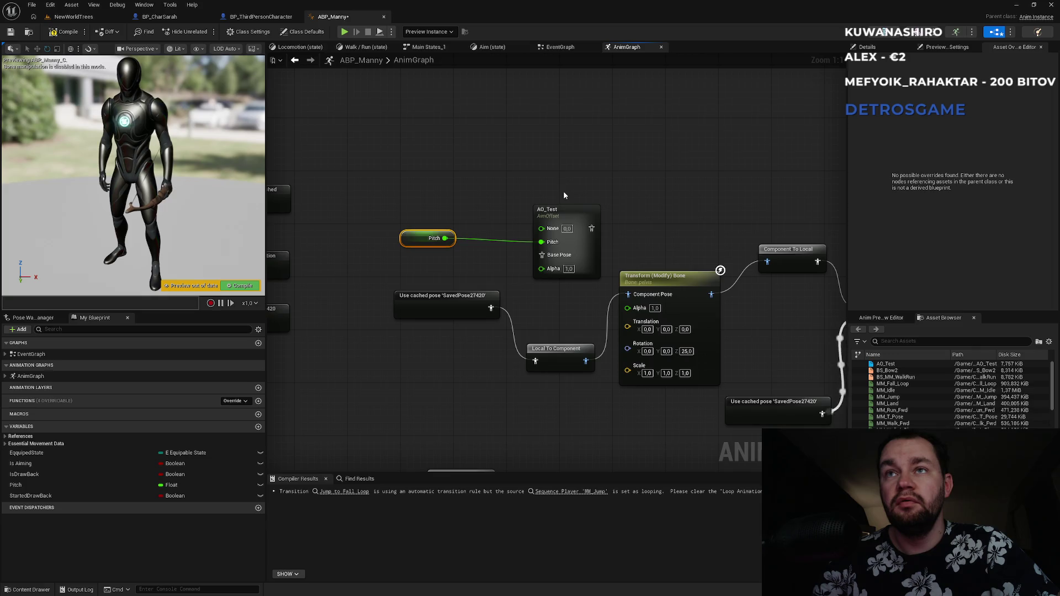
drag(555, 262, 449, 260)
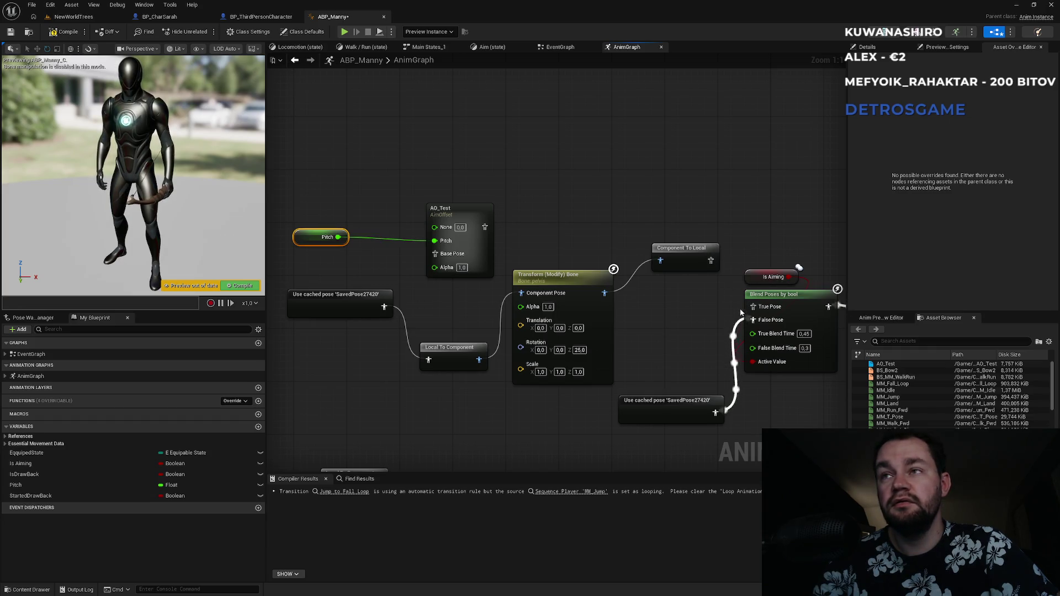
drag(753, 307, 489, 232)
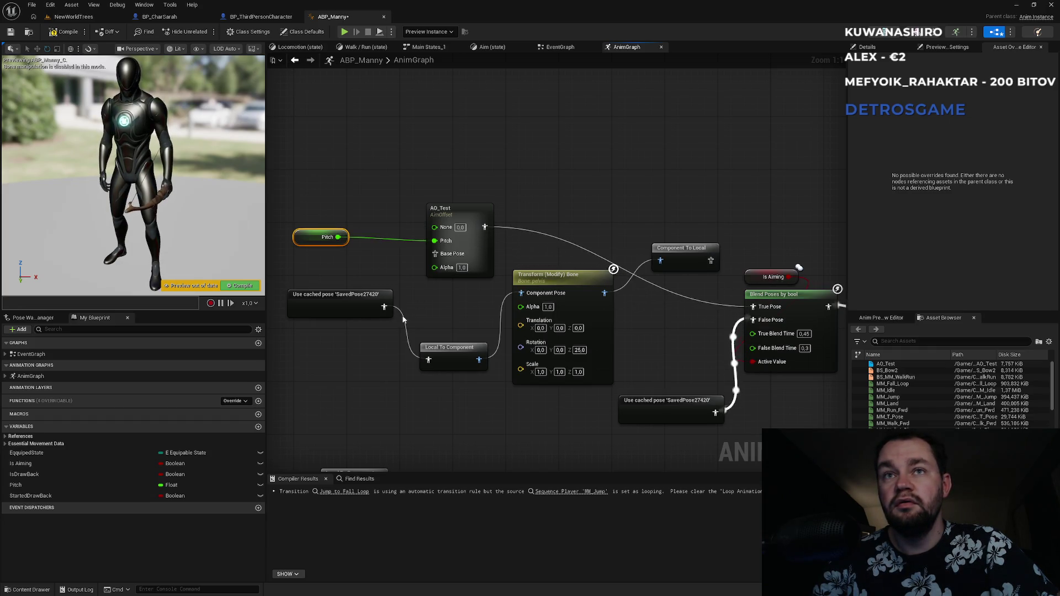
drag(385, 306, 435, 254)
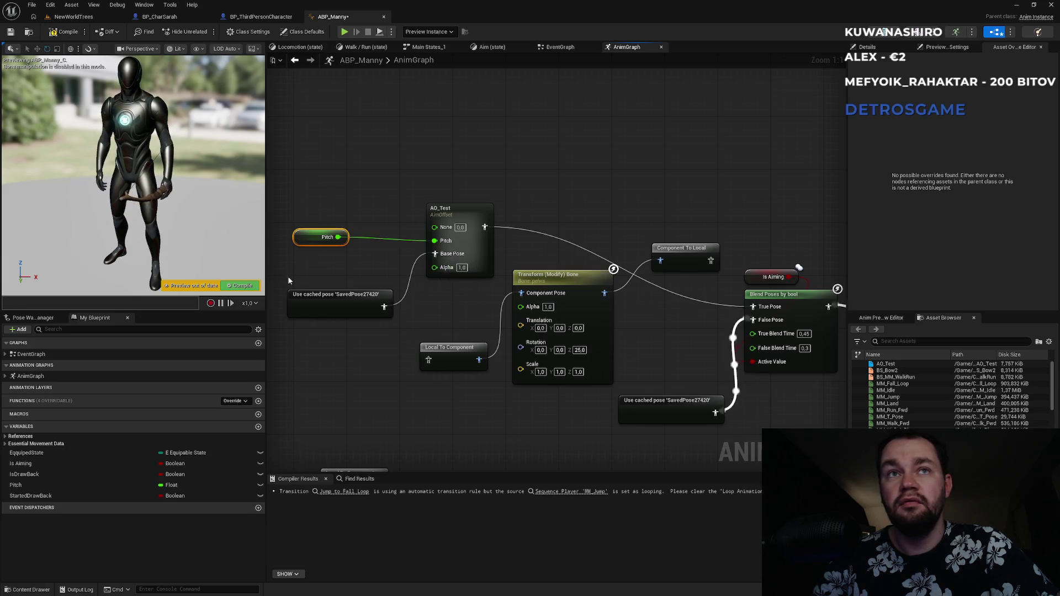
- Compile ABP_Manny and check the options for AO_Test's None input
click(251, 291)
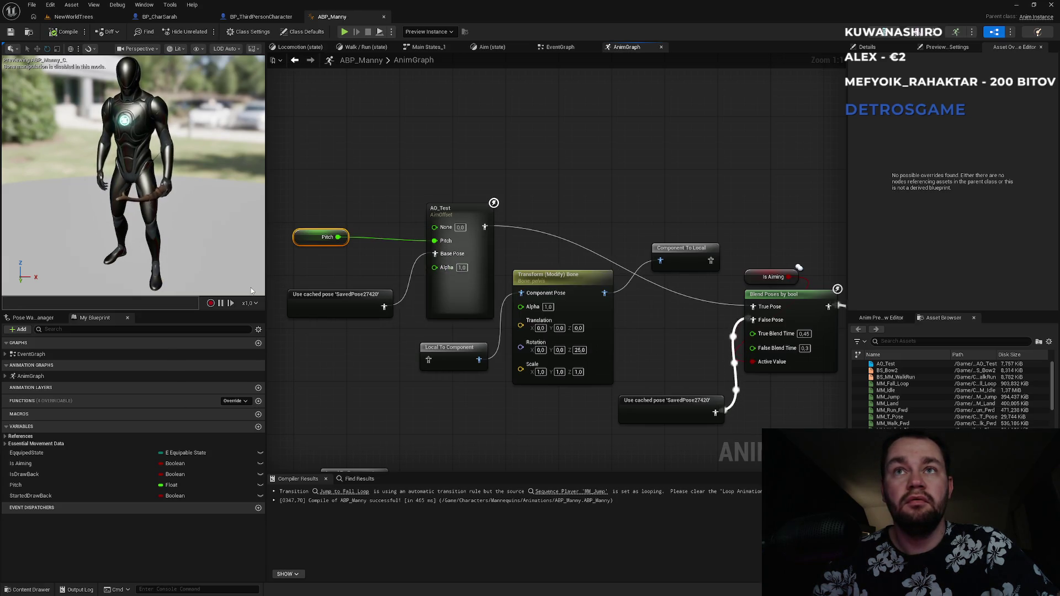
click(444, 231)
click(462, 200)
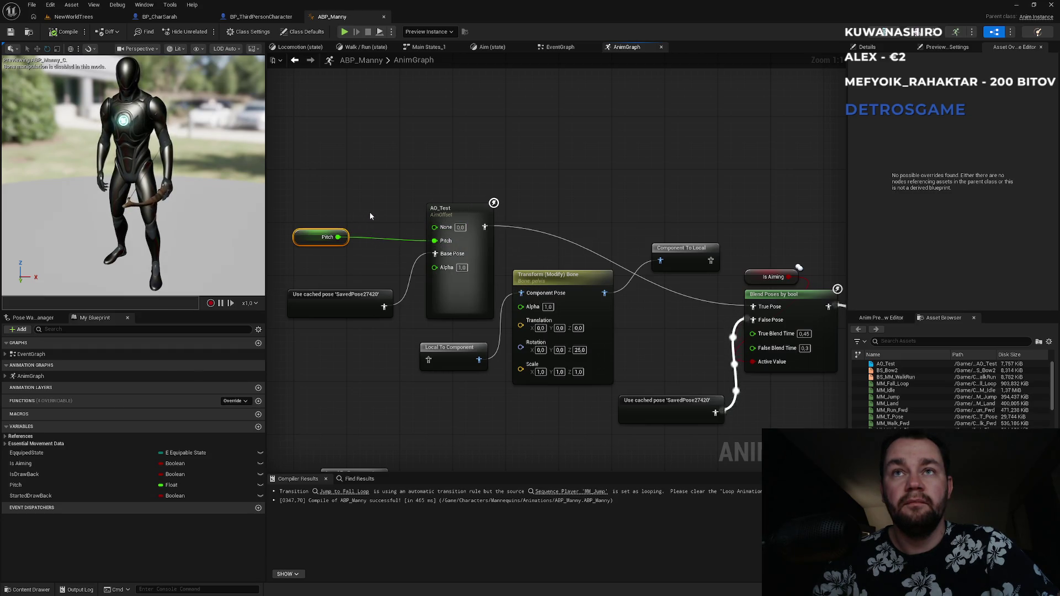
- Play the NewWorldTrees level, equip the bow from hotbar slot 1, and view the aim pose fullscreen
click(77, 17)
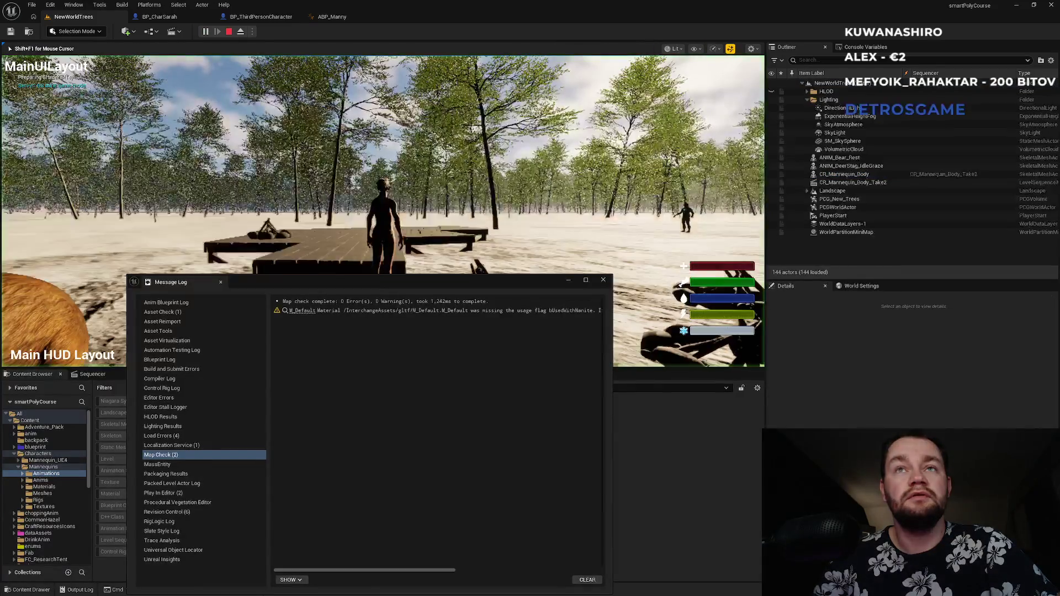
key(super)
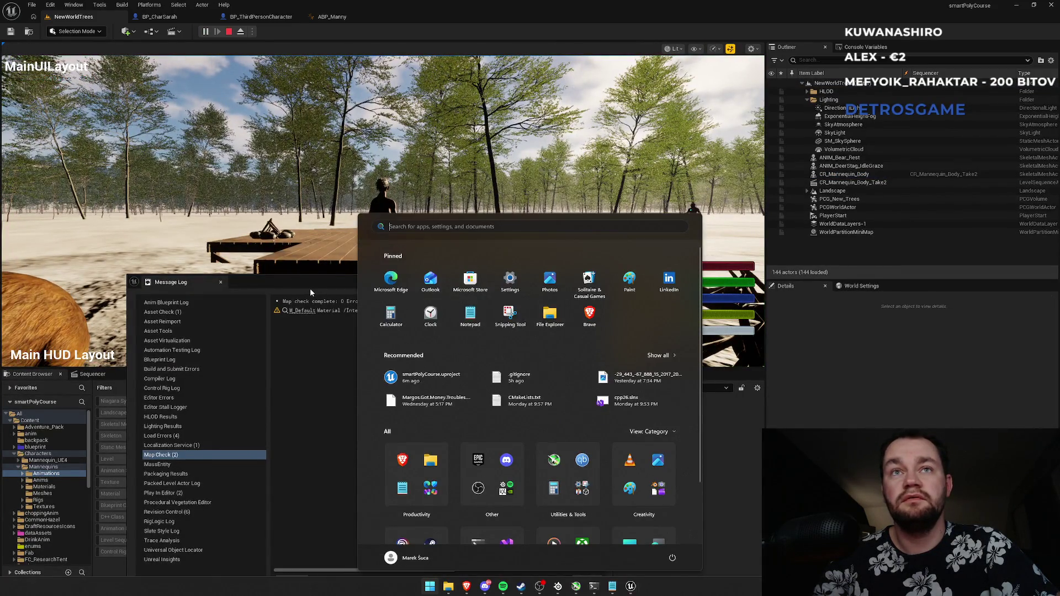
click(310, 288)
click(309, 221)
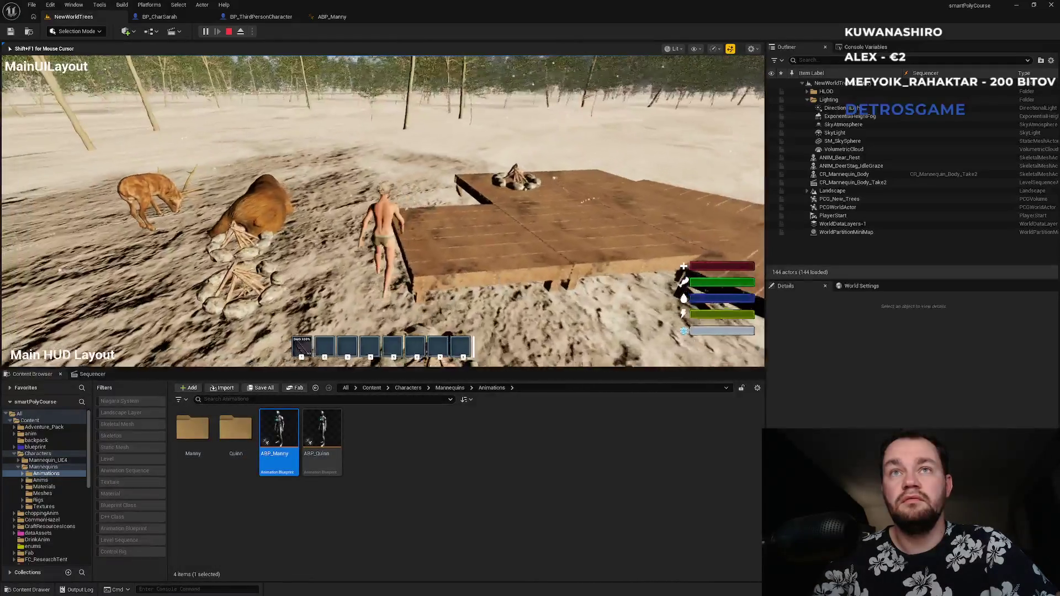
key(1)
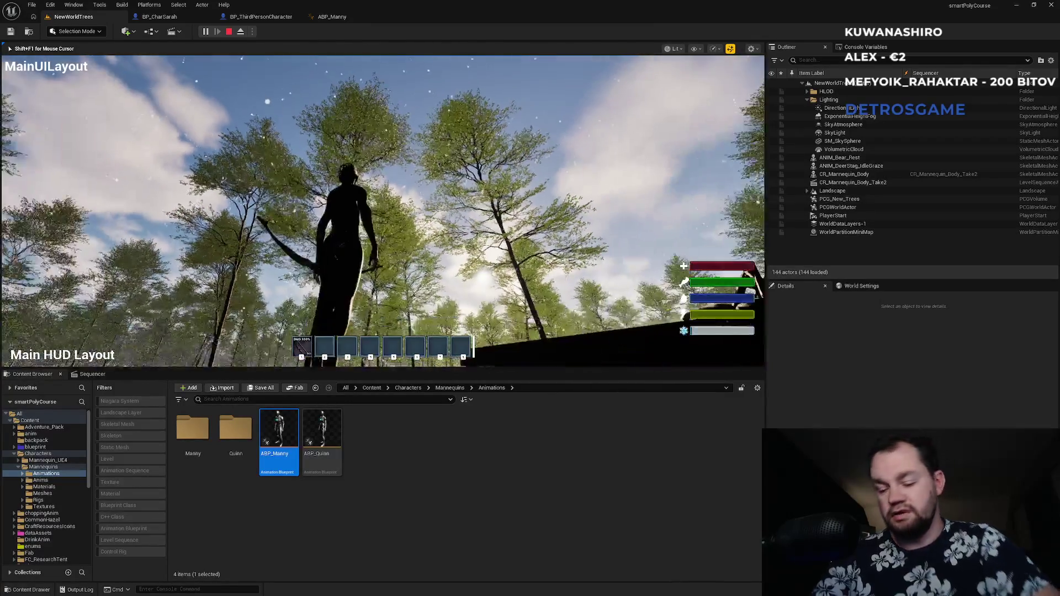
key(F11)
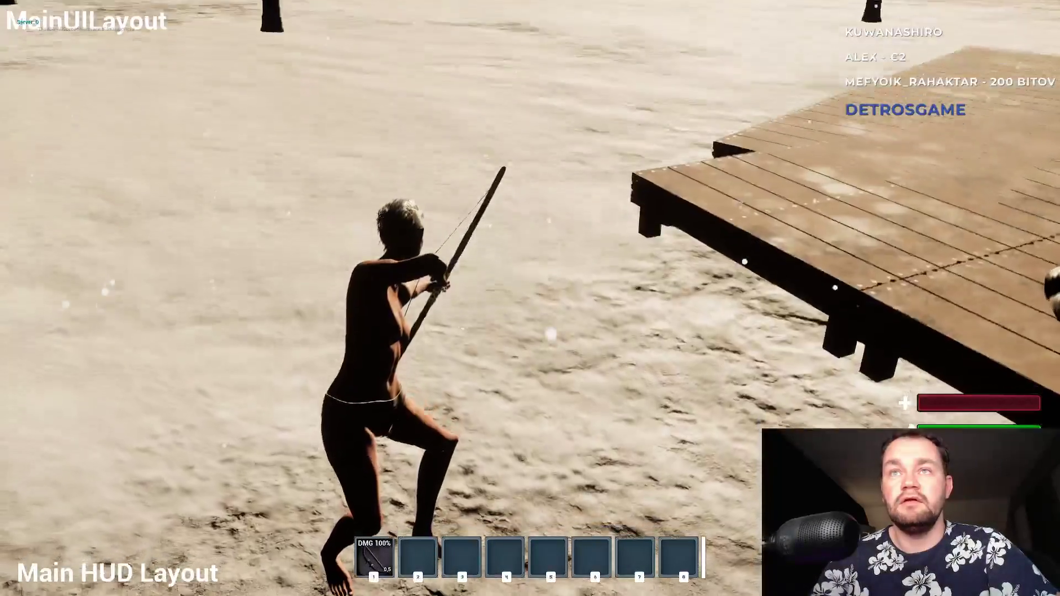
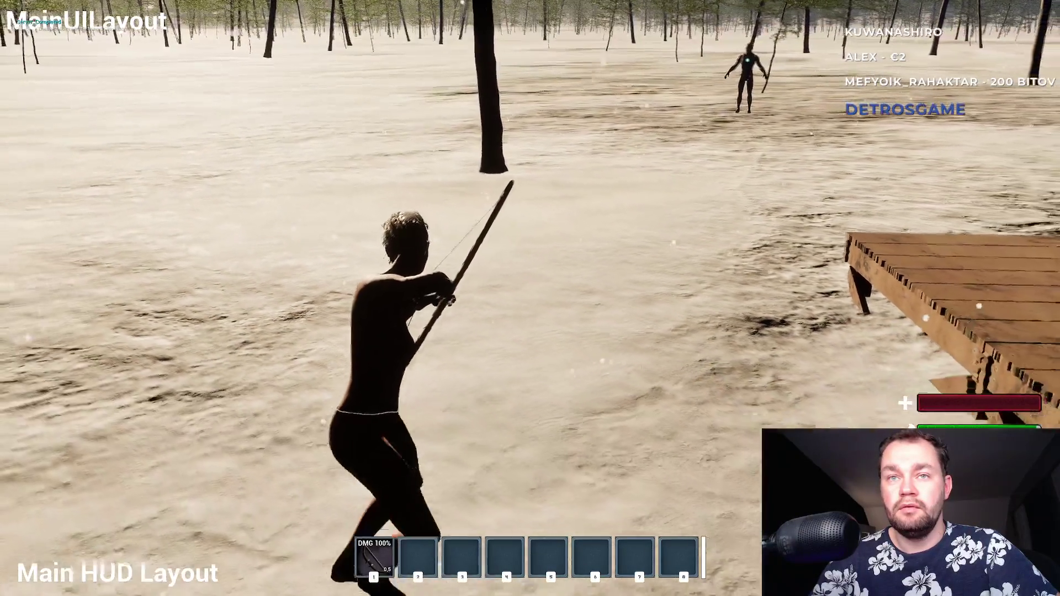
- Make the archer jump twice and toggle fullscreen play off and back on with F11
key(space)
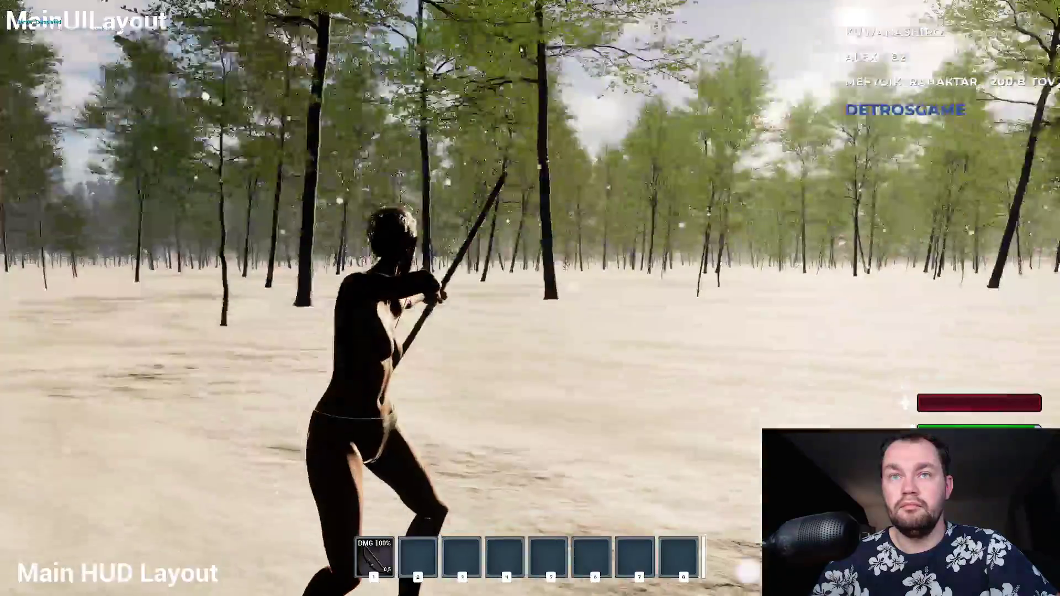
key(space)
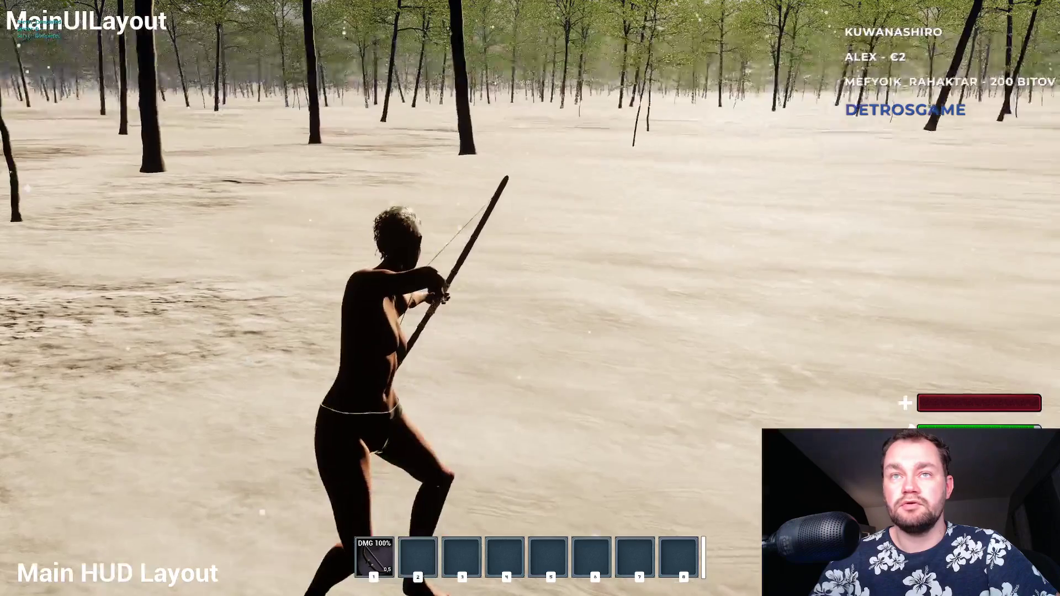
key(F11)
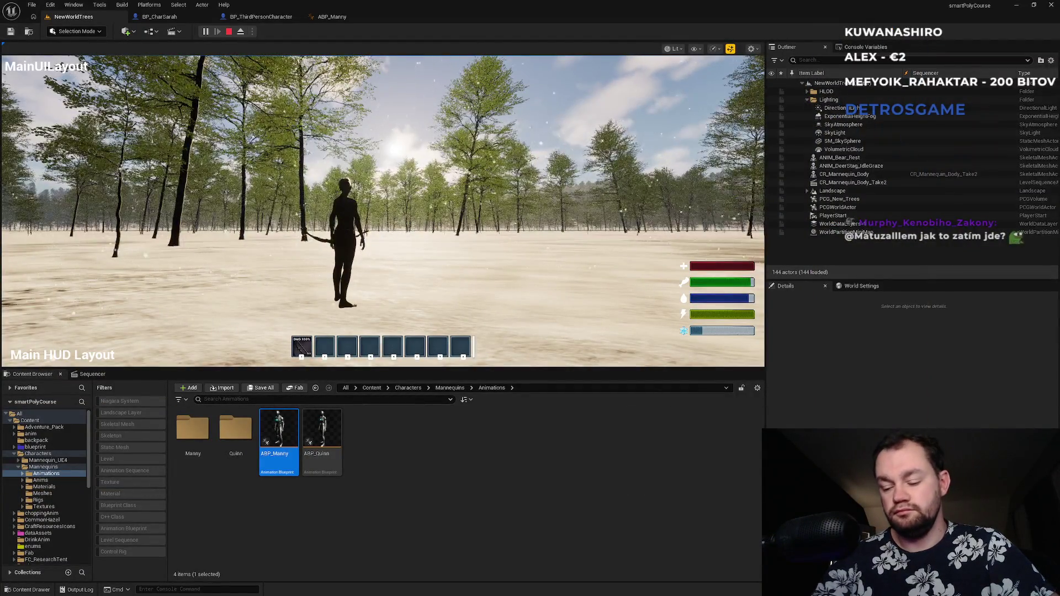
key(F11)
- Run forward, raise the bow into the aiming stance, run again, then end the play session
key(w)
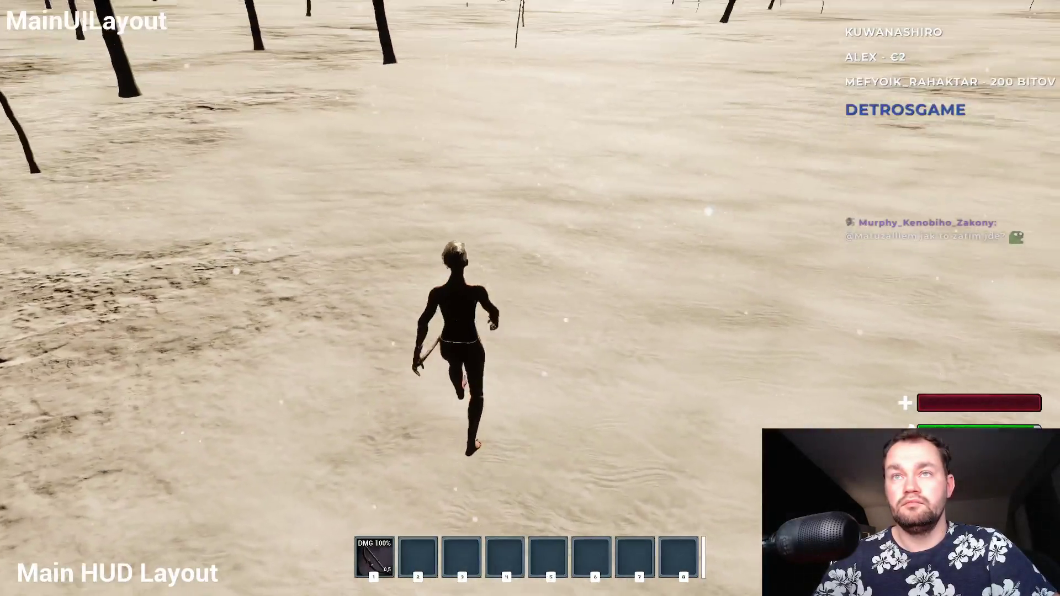
right_click(530, 298)
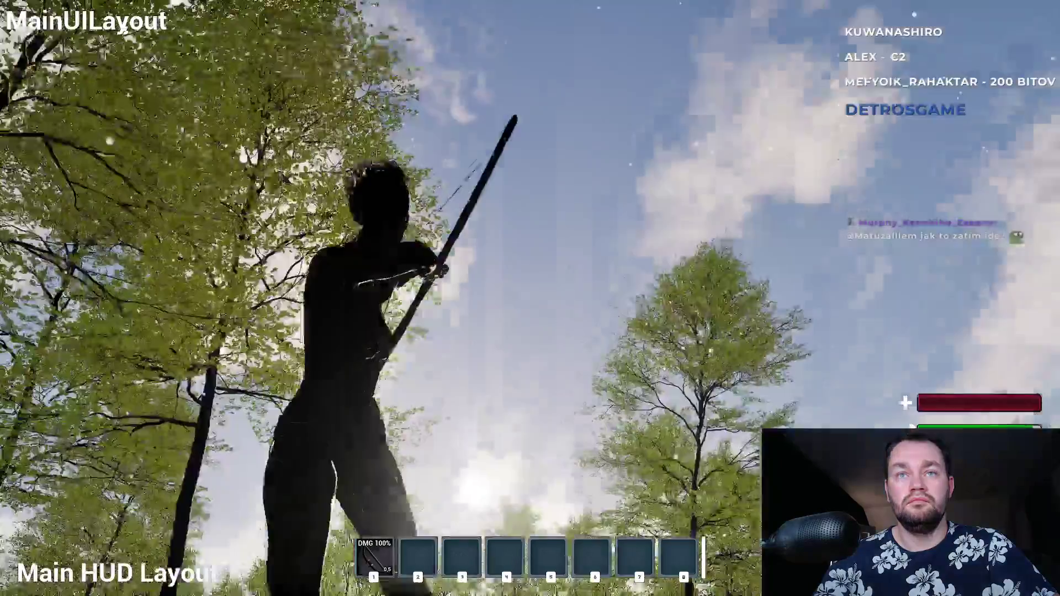
key(w)
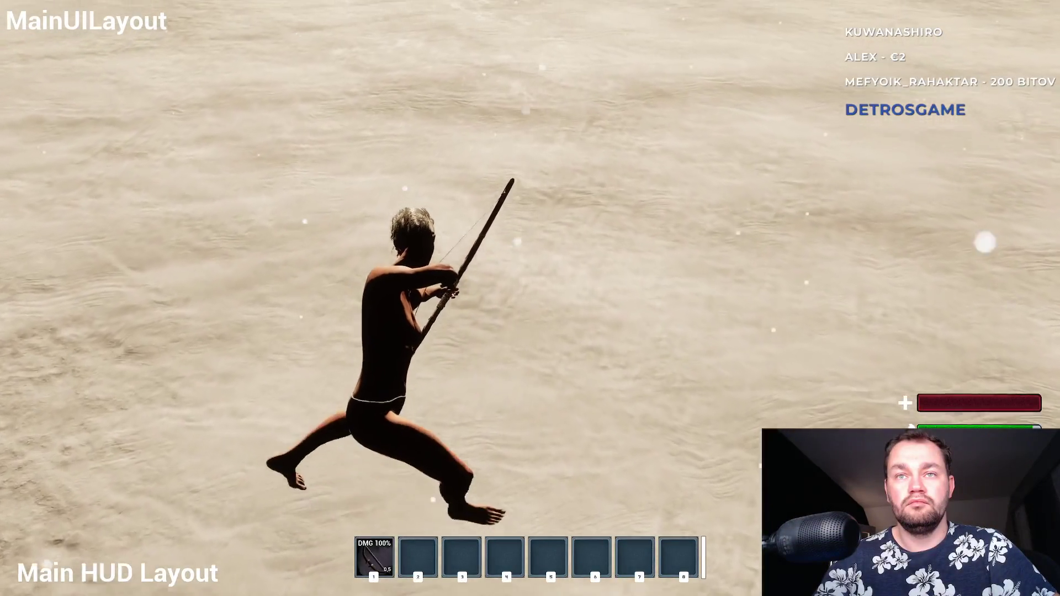
key(Escape)
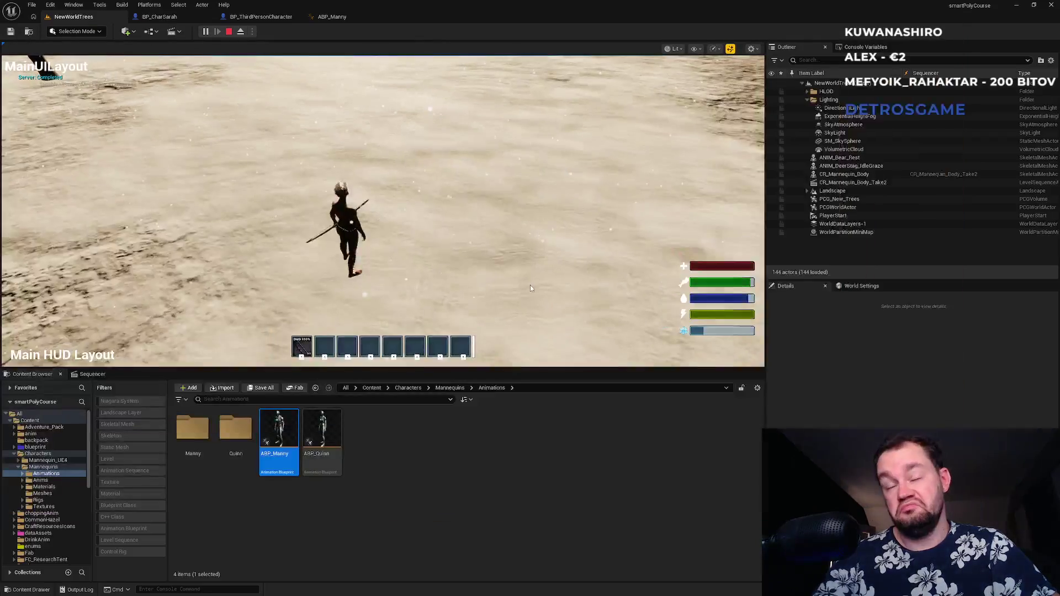
- Review ABP_Manny's AnimGraph and event graph alongside the third-person character blueprint
click(342, 18)
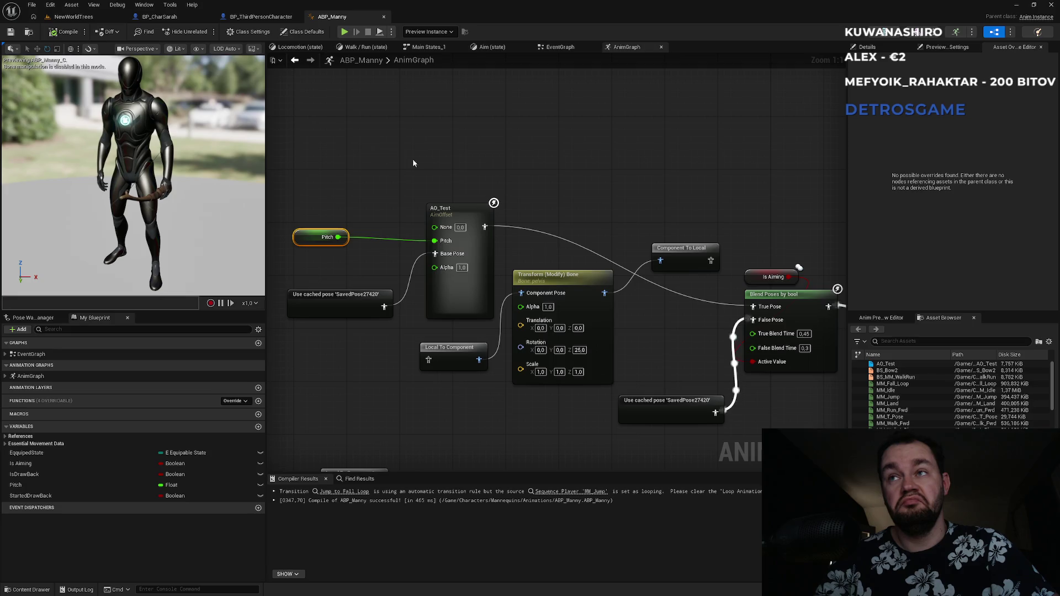
mouse_move(620, 204)
mouse_down()
mouse_move(393, 169)
mouse_move(386, 147)
mouse_move(425, 160)
mouse_move(492, 210)
mouse_move(617, 215)
mouse_up()
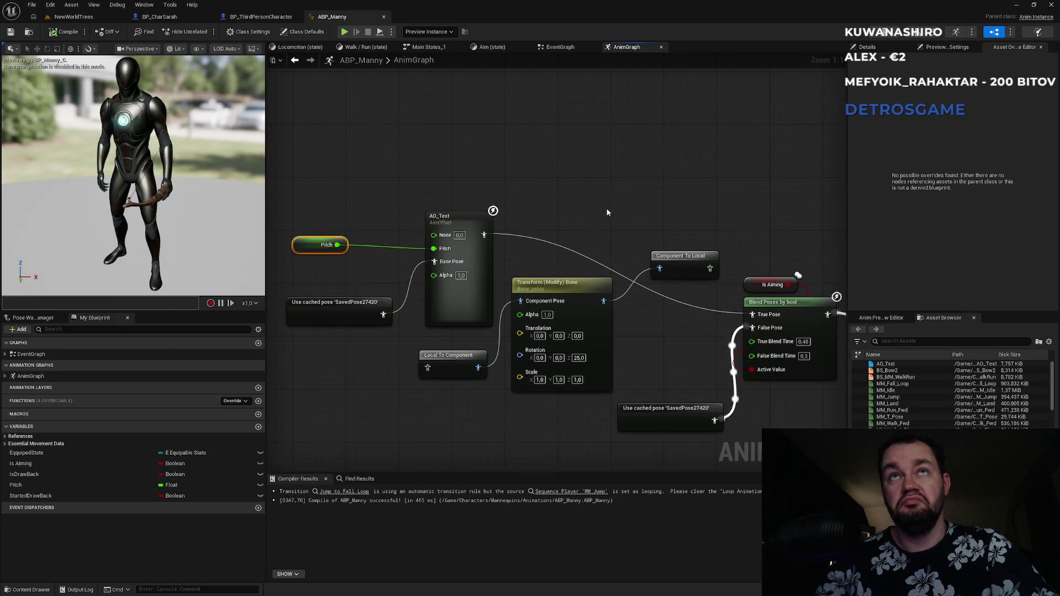
click(274, 15)
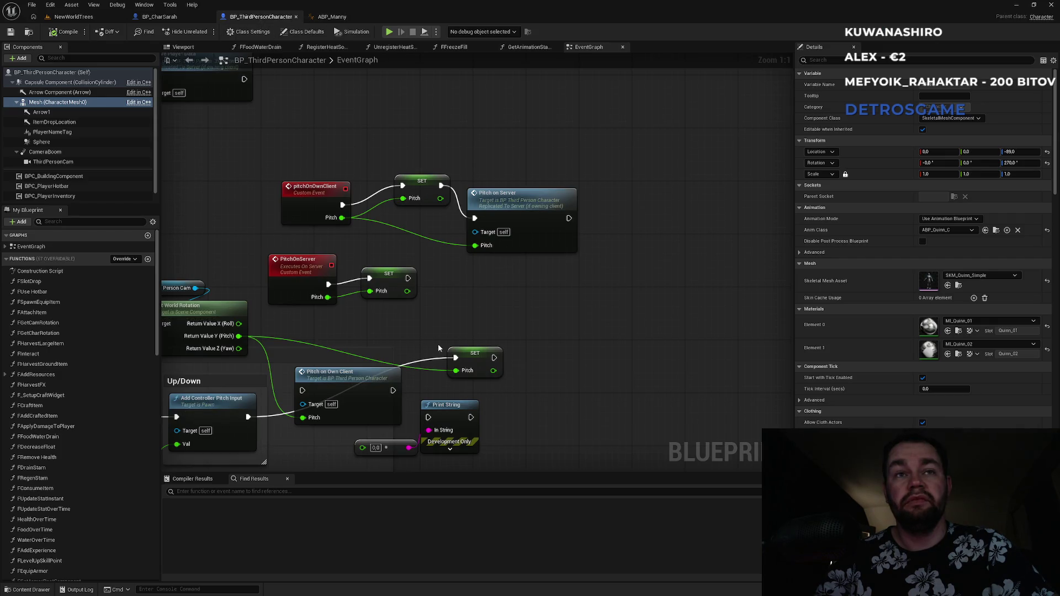
click(331, 16)
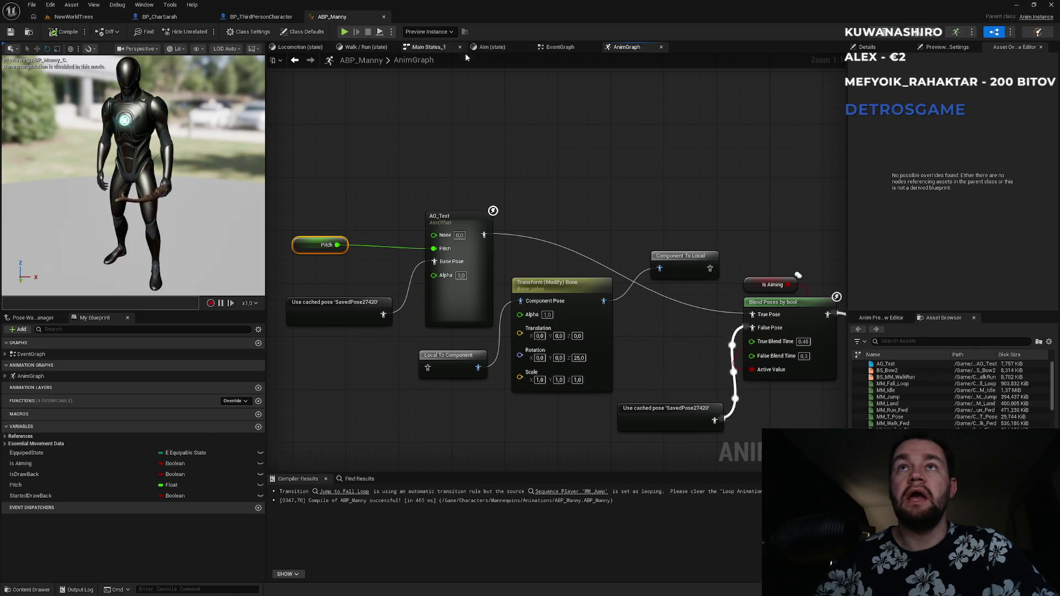
click(551, 47)
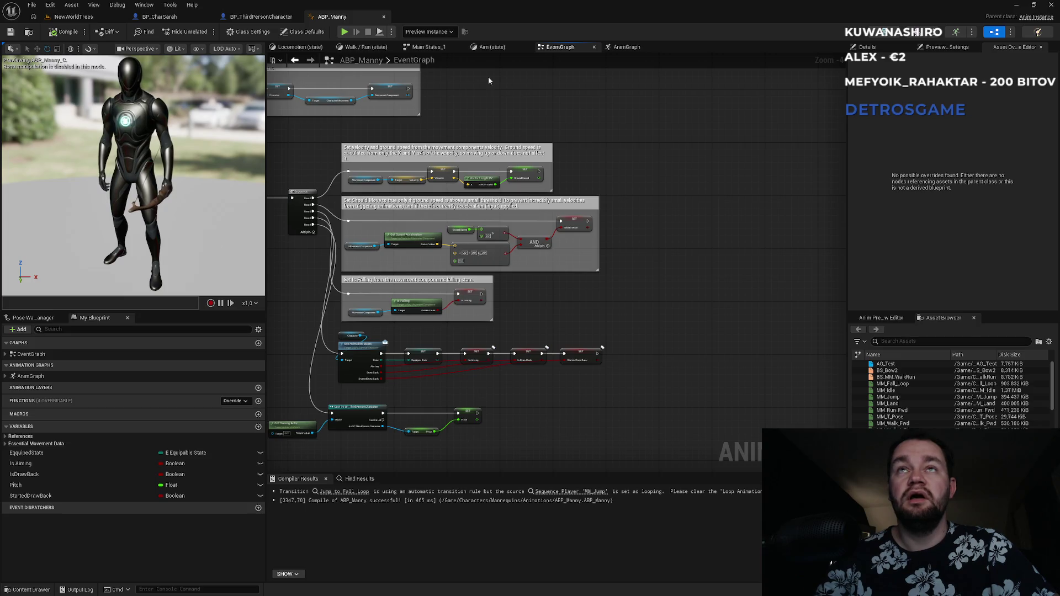
click(77, 17)
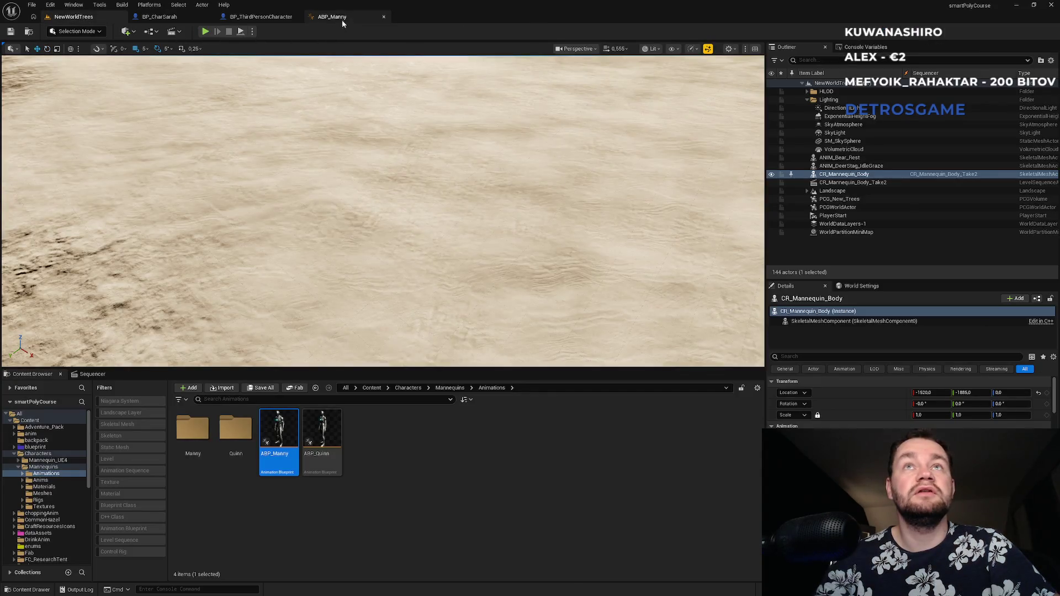
click(340, 17)
click(260, 16)
- Open the AO_Test aim offset from the top-level Content folder
click(94, 20)
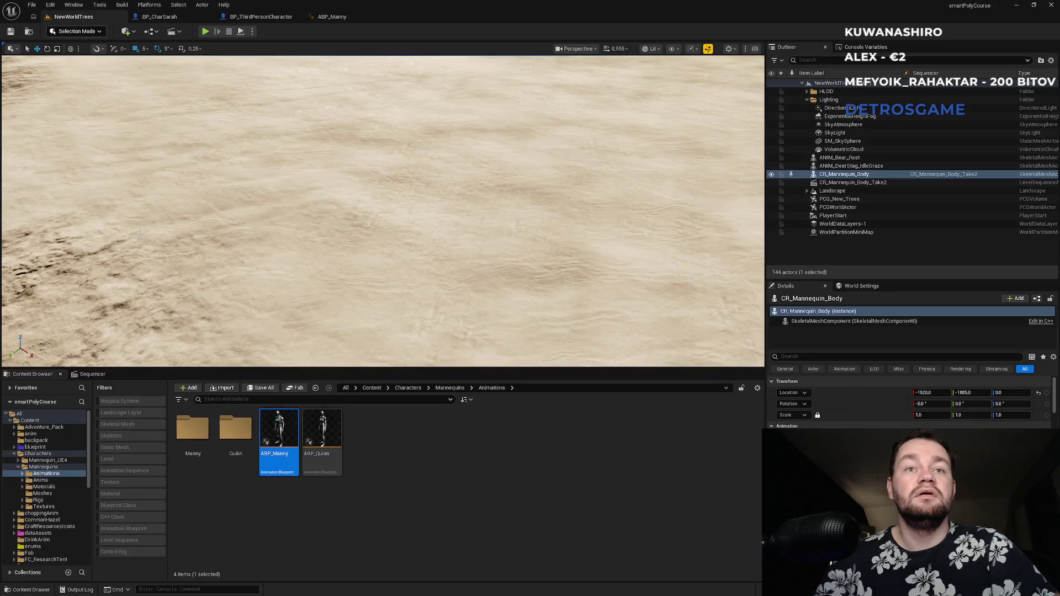
click(375, 389)
scroll(511, 530, down, 2)
scroll(510, 530, down, 2)
double_click(709, 428)
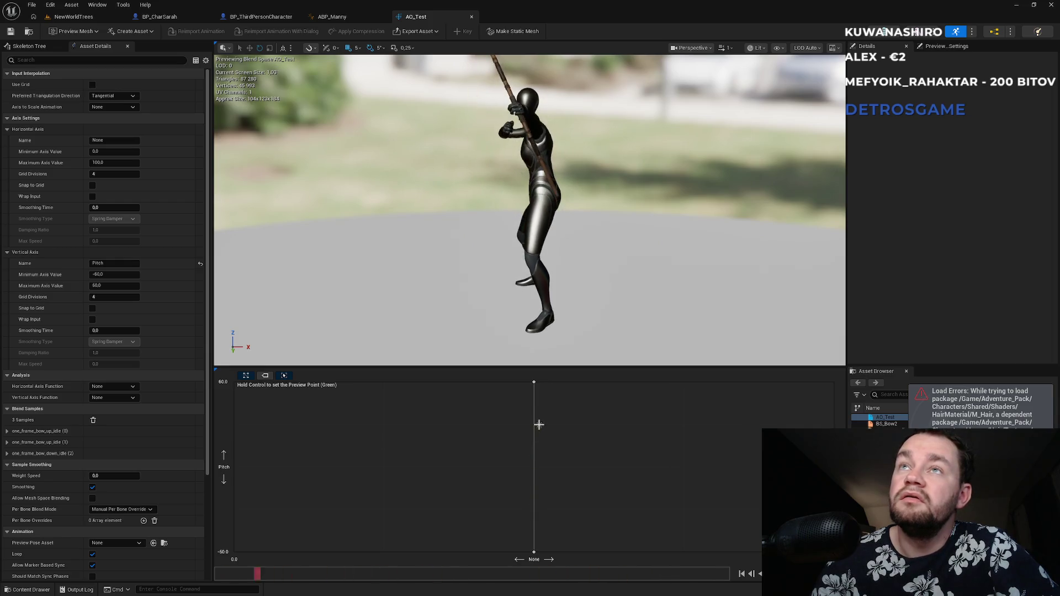
- Look over the ABP_Manny, BP_CharSarah and AO_Test tabs
click(348, 14)
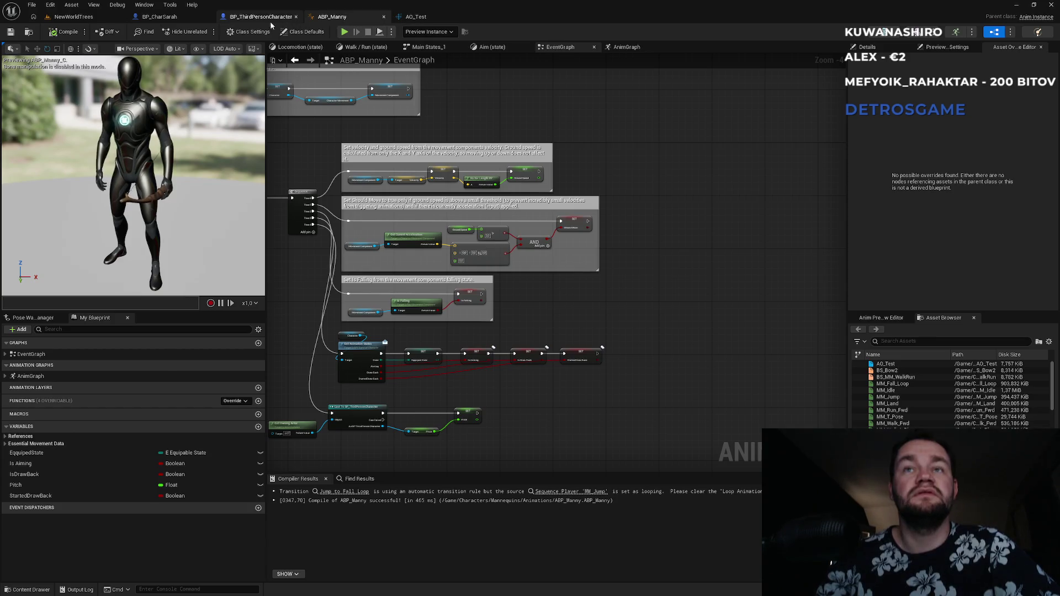
click(259, 17)
click(198, 20)
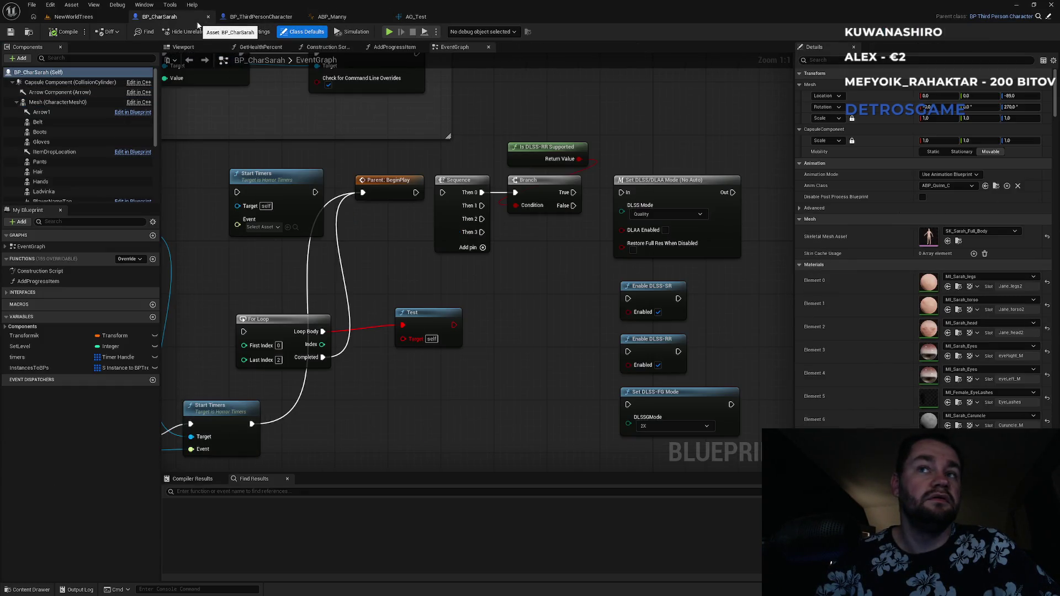
click(260, 17)
click(342, 17)
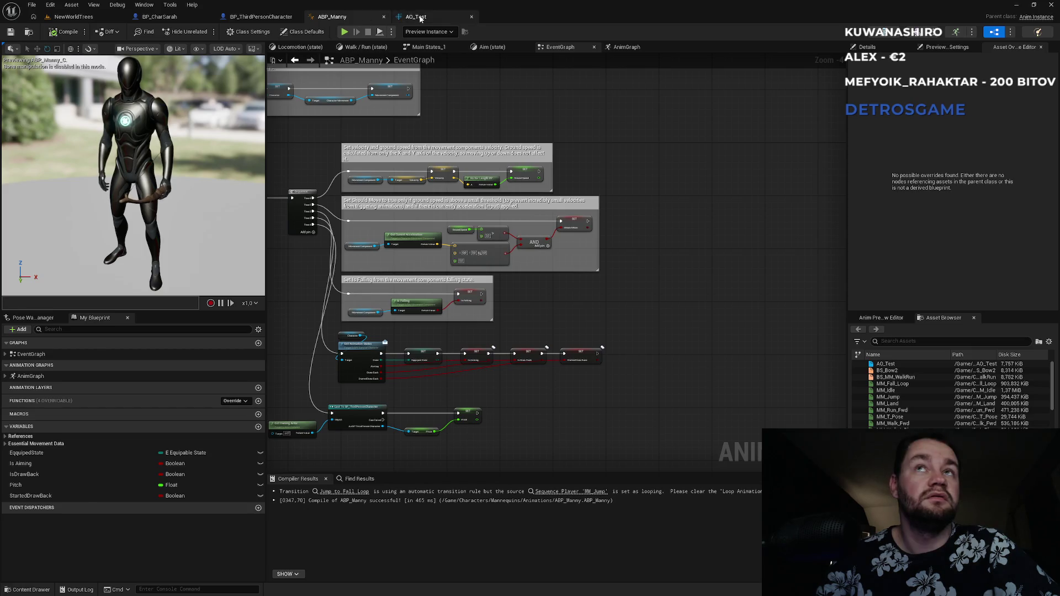
click(411, 16)
click(72, 16)
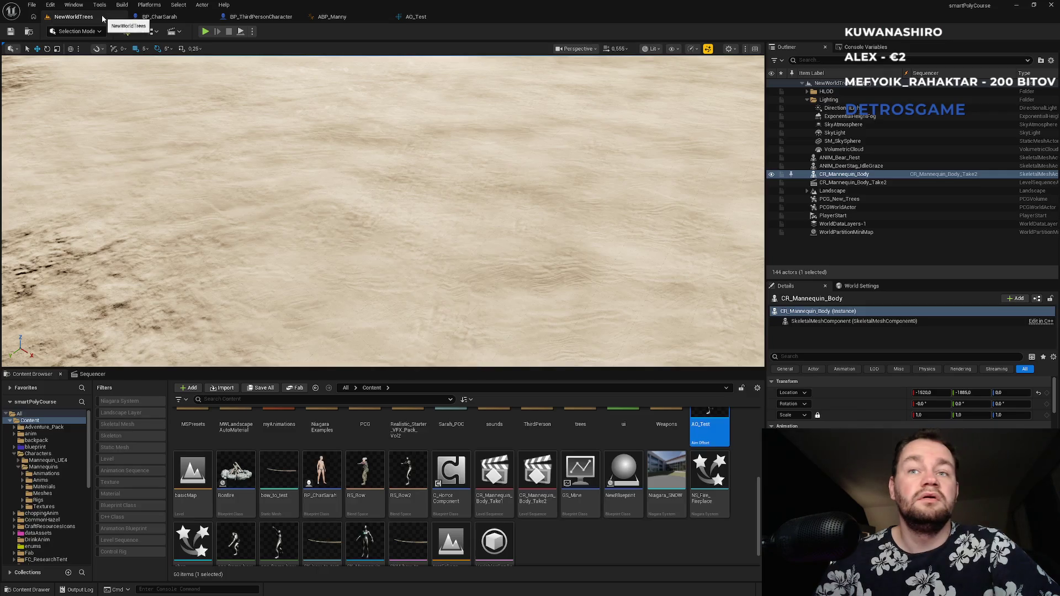
- In BP_ThirdPersonCharacter, set the Pitch variable's Replication to Replicated
click(186, 21)
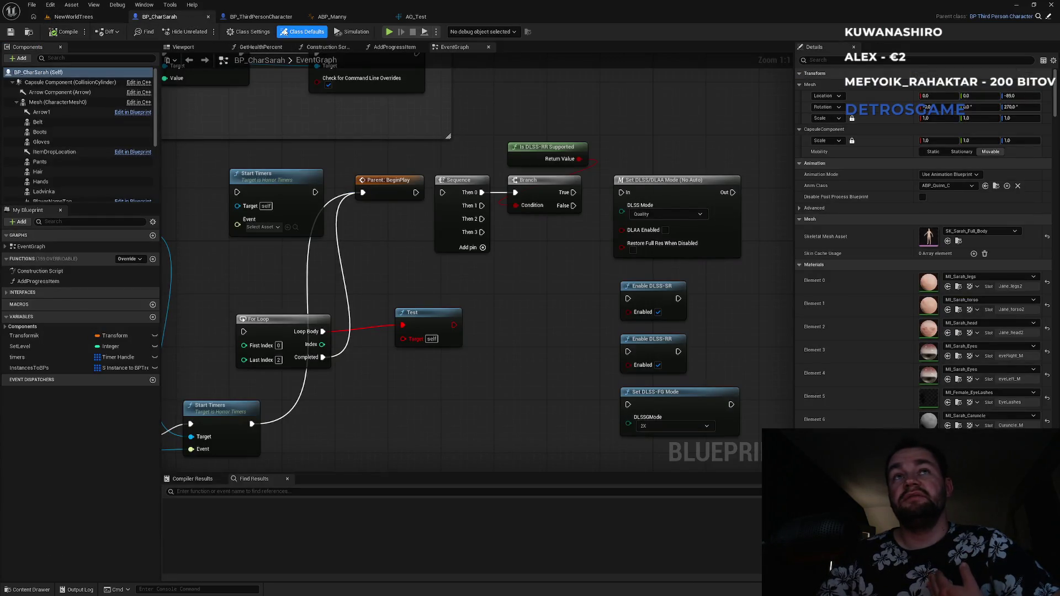
click(272, 20)
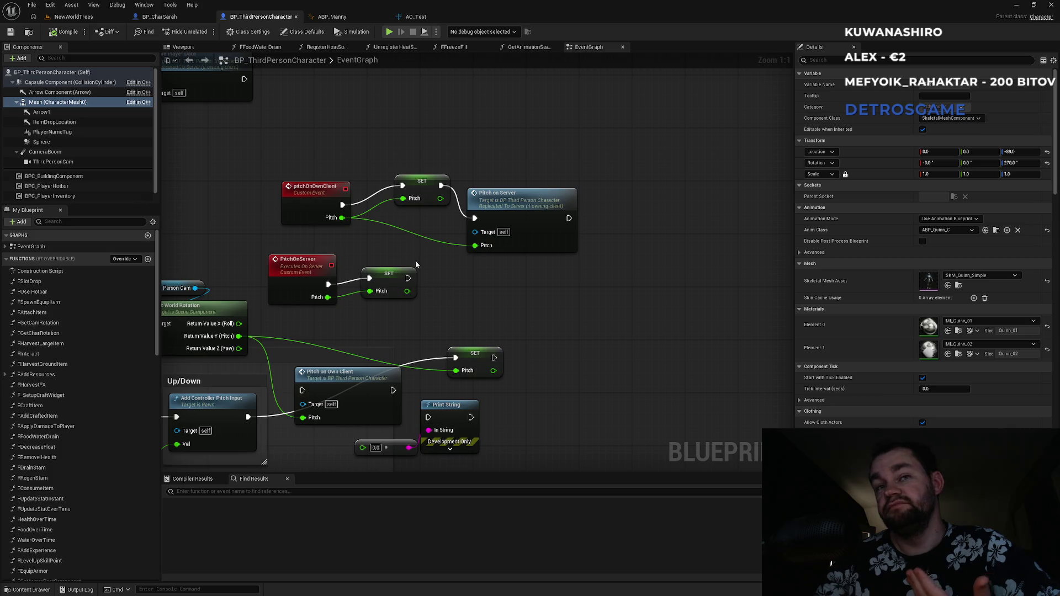
drag(442, 297, 537, 282)
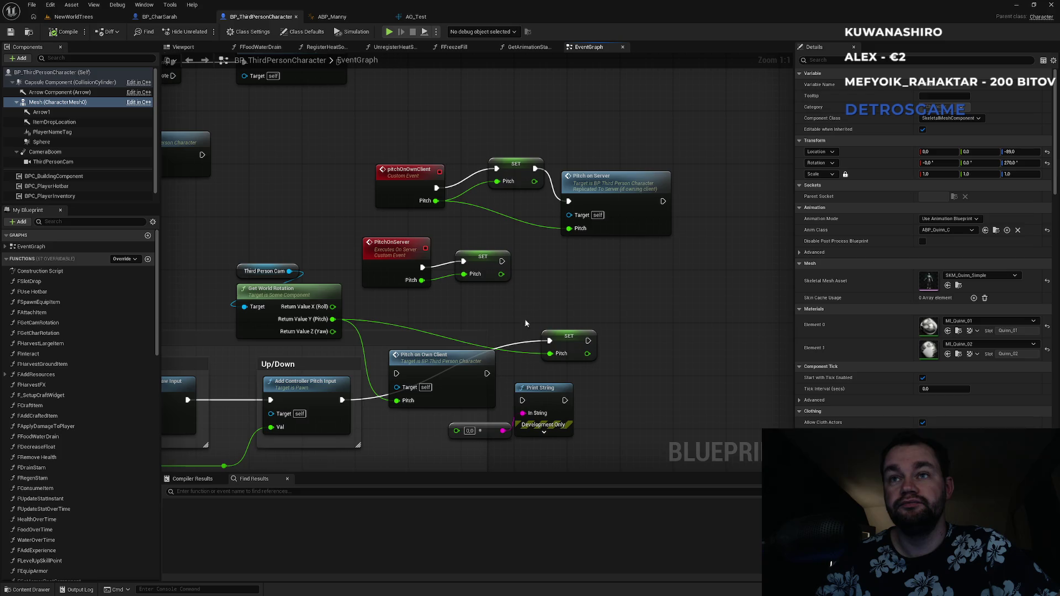
click(559, 336)
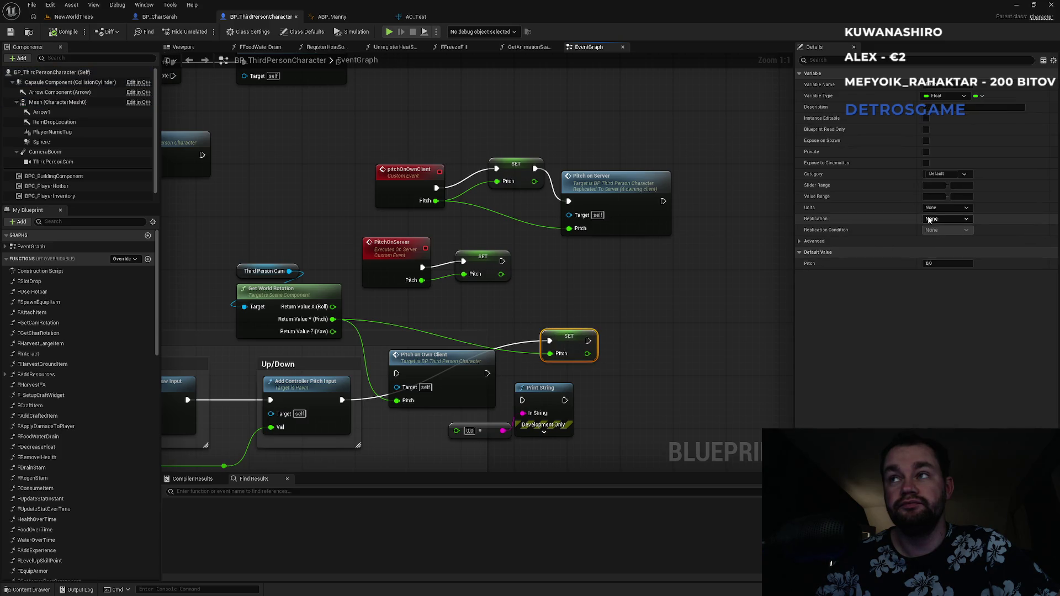
click(945, 218)
click(944, 226)
click(944, 221)
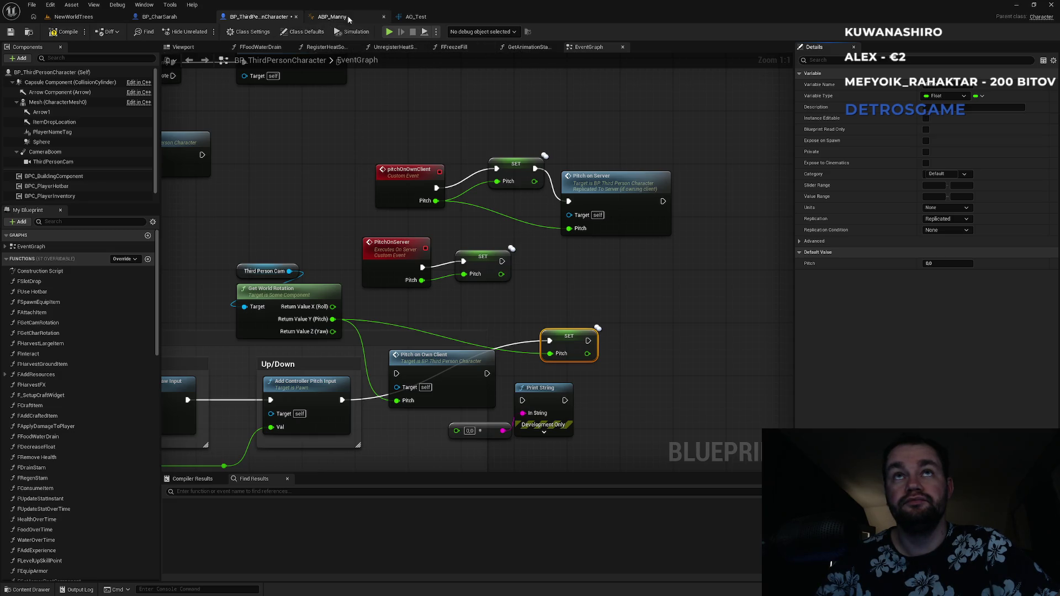
- In ABP_Manny's AnimGraph, feed the cached pose into Transform (Modify) Bone instead of AO_Test
click(332, 17)
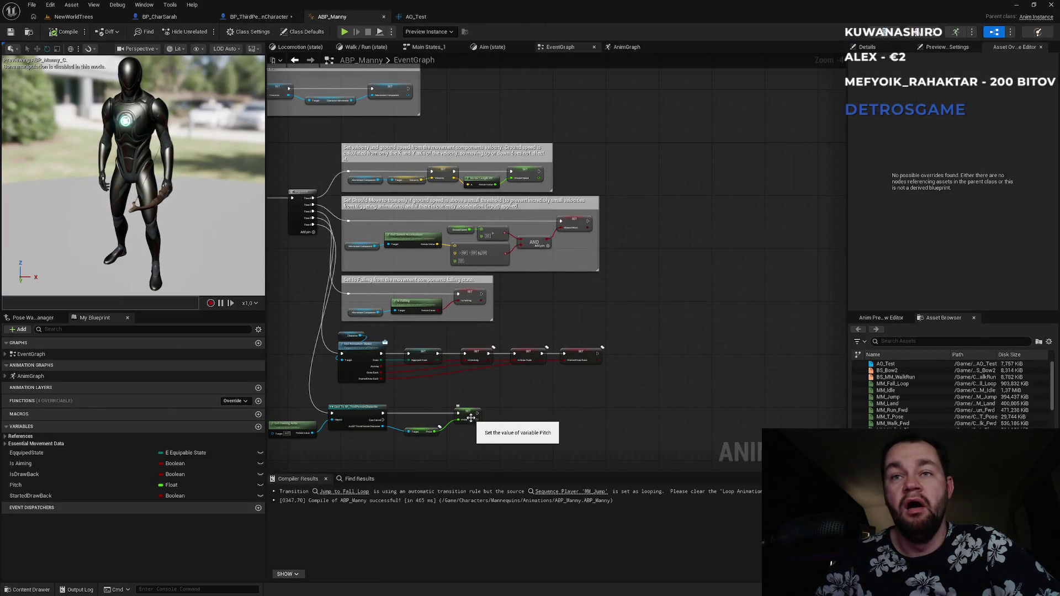
click(627, 47)
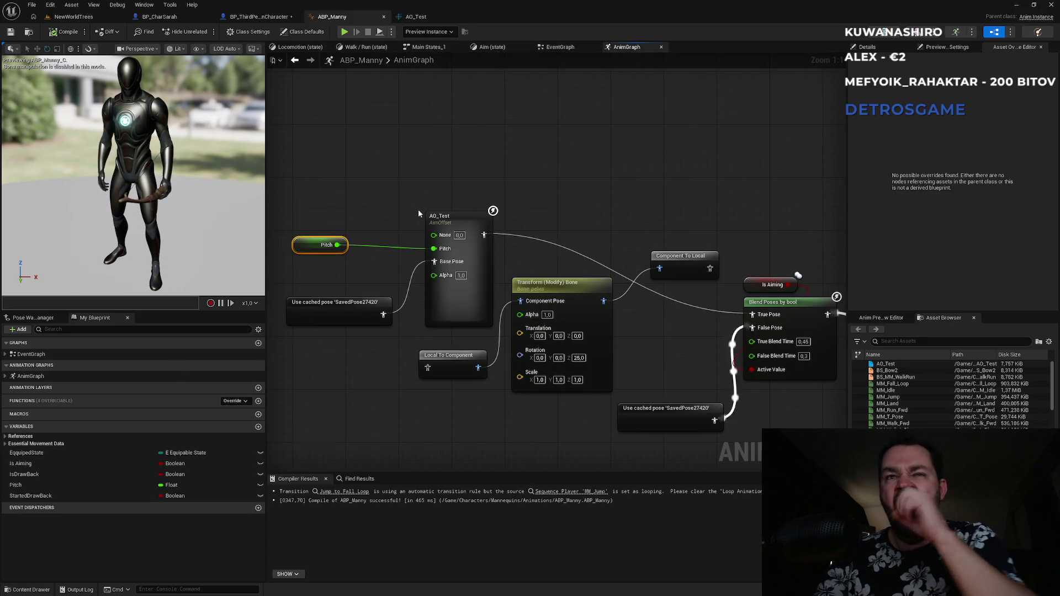
alt+click(402, 298)
mouse_move(384, 313)
mouse_down()
mouse_move(530, 309)
mouse_move(520, 300)
mouse_up()
- Move Pitch and AO_Test aside, delete the extra Local To Component node, and wire Component To Local into True Pose
mouse_move(302, 182)
mouse_down()
mouse_move(485, 261)
mouse_move(472, 195)
mouse_up()
drag(447, 420, 440, 346)
key(Delete)
drag(545, 350, 375, 361)
drag(540, 279, 594, 327)
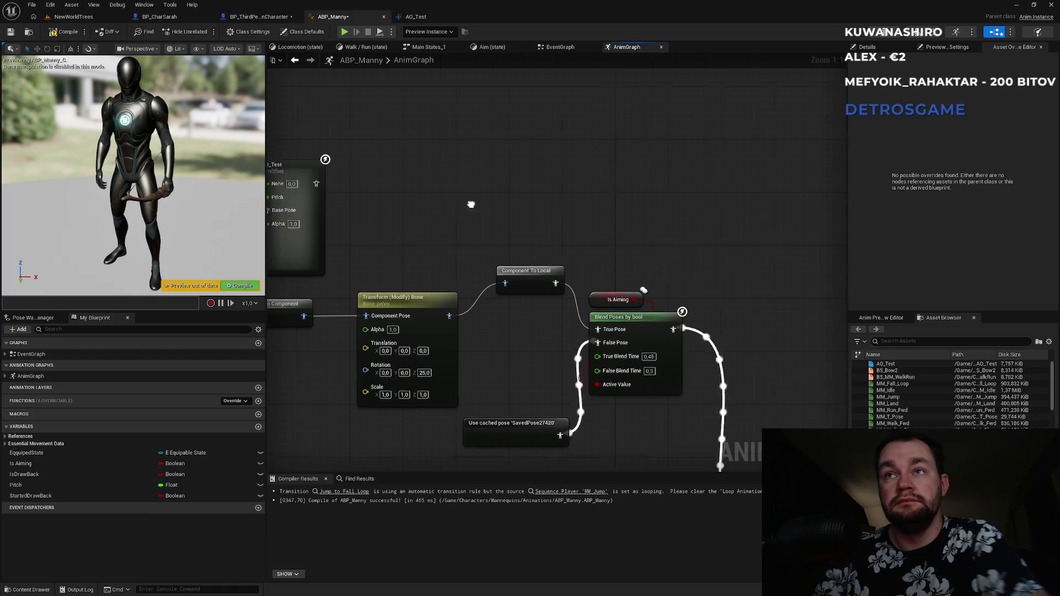
click(73, 16)
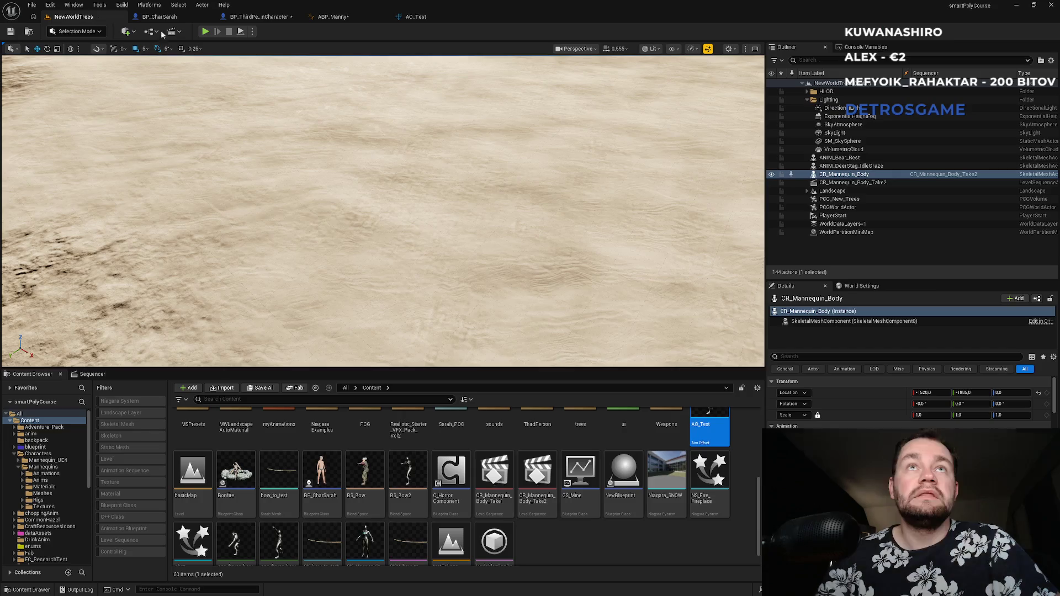
- Test bow aiming between the two players in multiplayer PIE, then stop the session
click(252, 32)
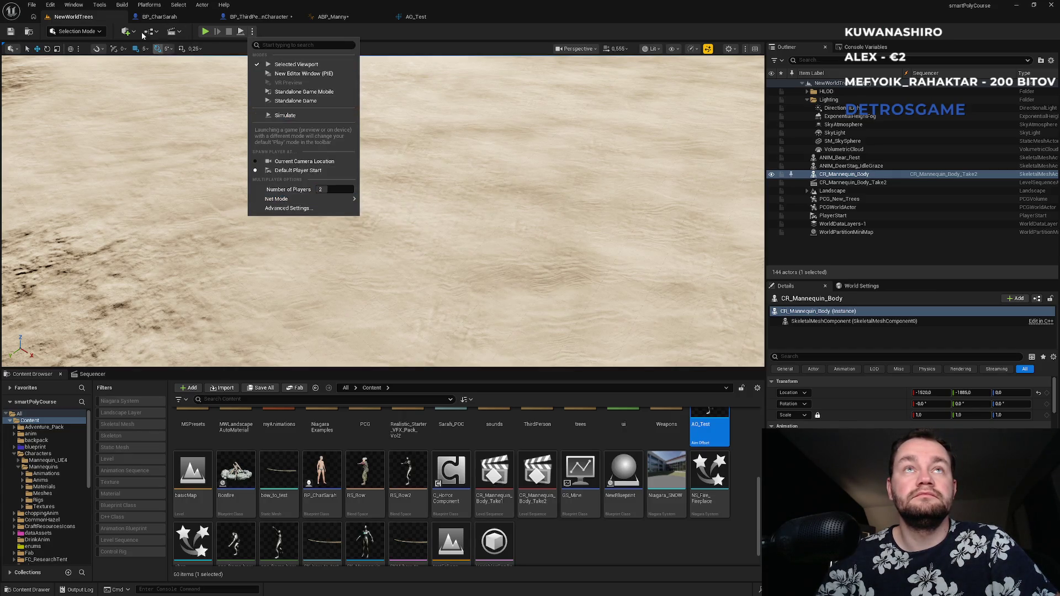
click(204, 32)
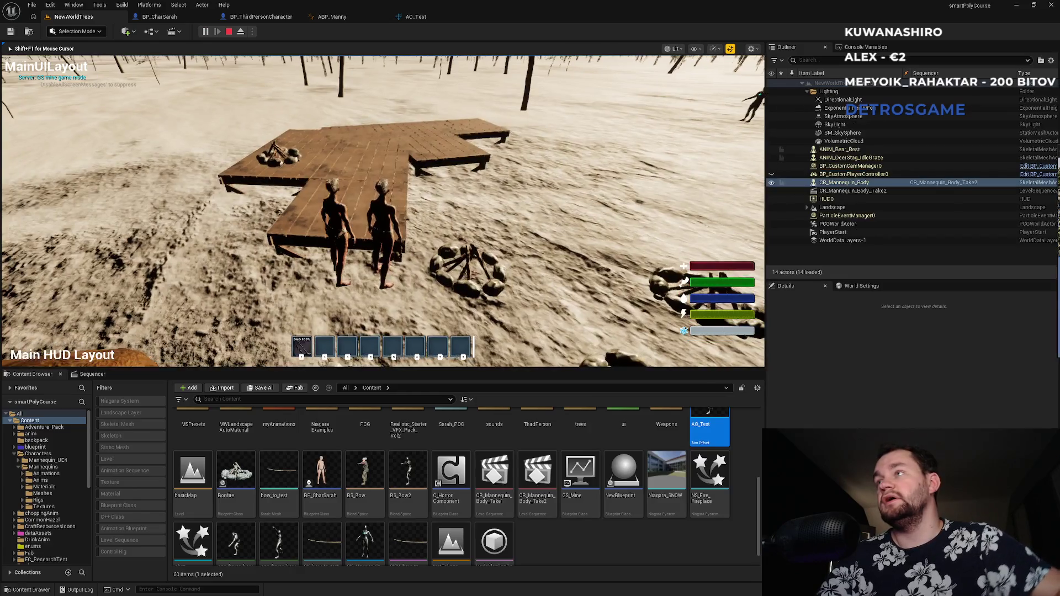
key(super)
key(Escape)
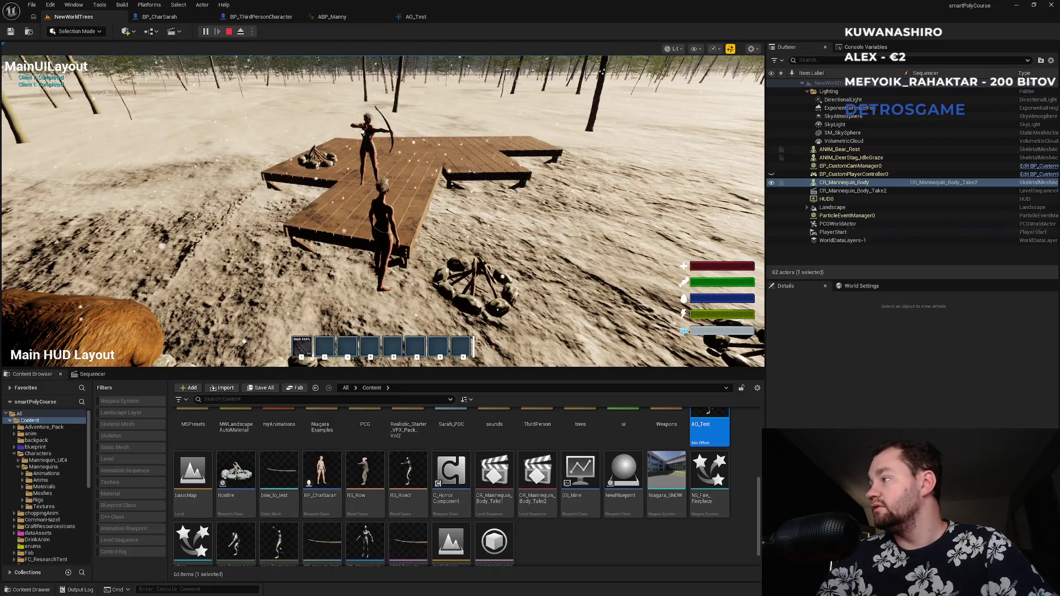
key(super)
key(super)
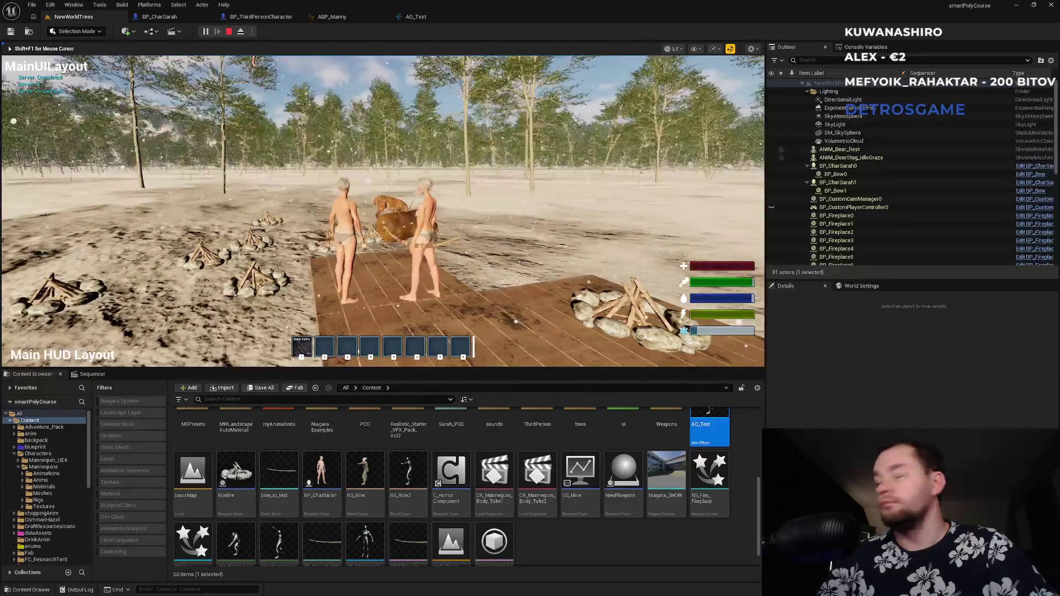
key(super)
key(super)
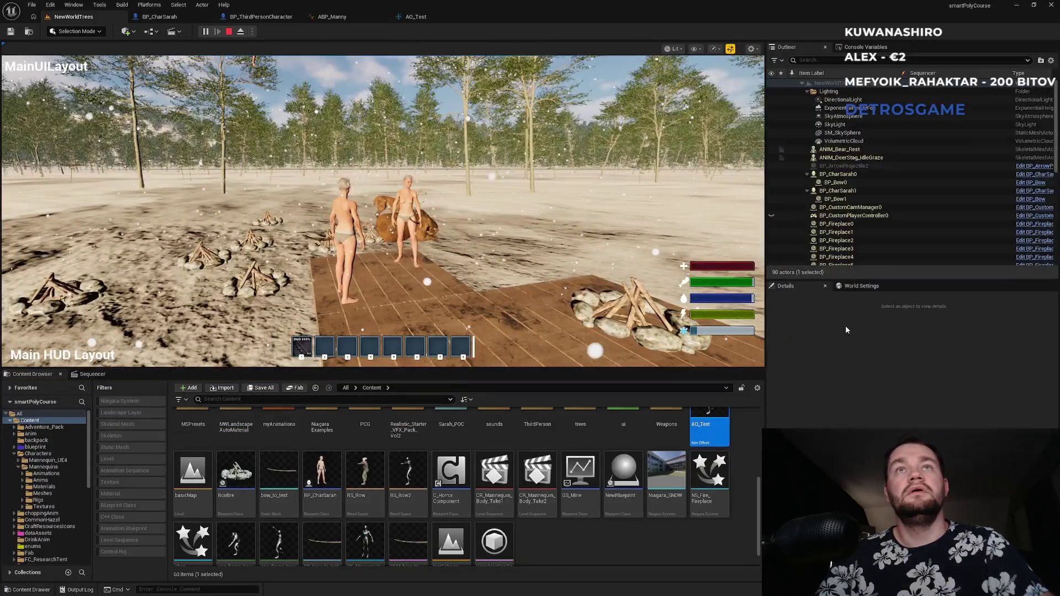
key(Escape)
click(334, 16)
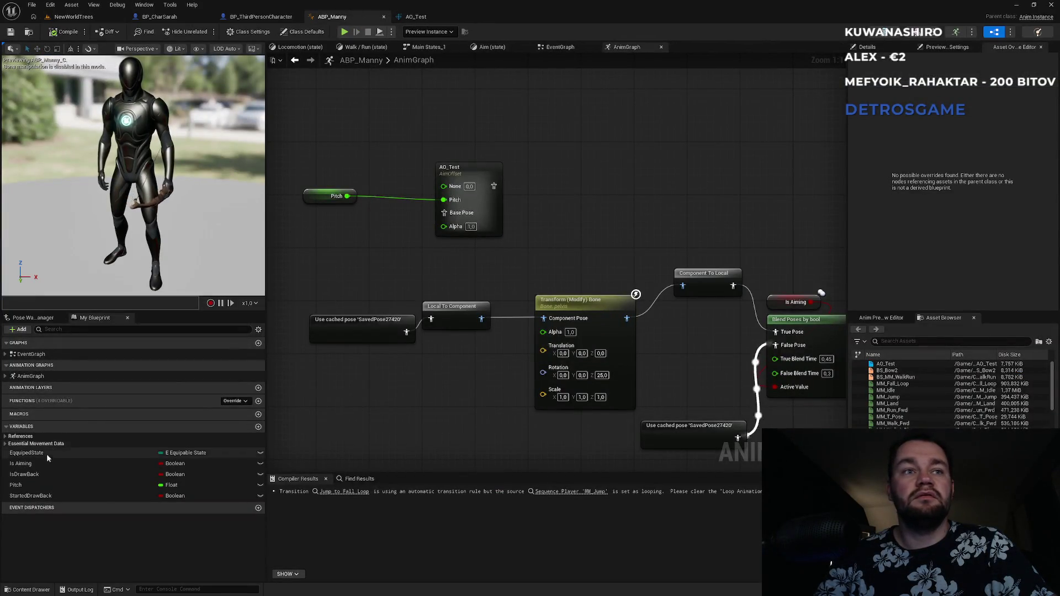
- Confirm ABP_Manny's Pitch variable has Units set to None, then start a new NewWorldTrees play session
click(50, 485)
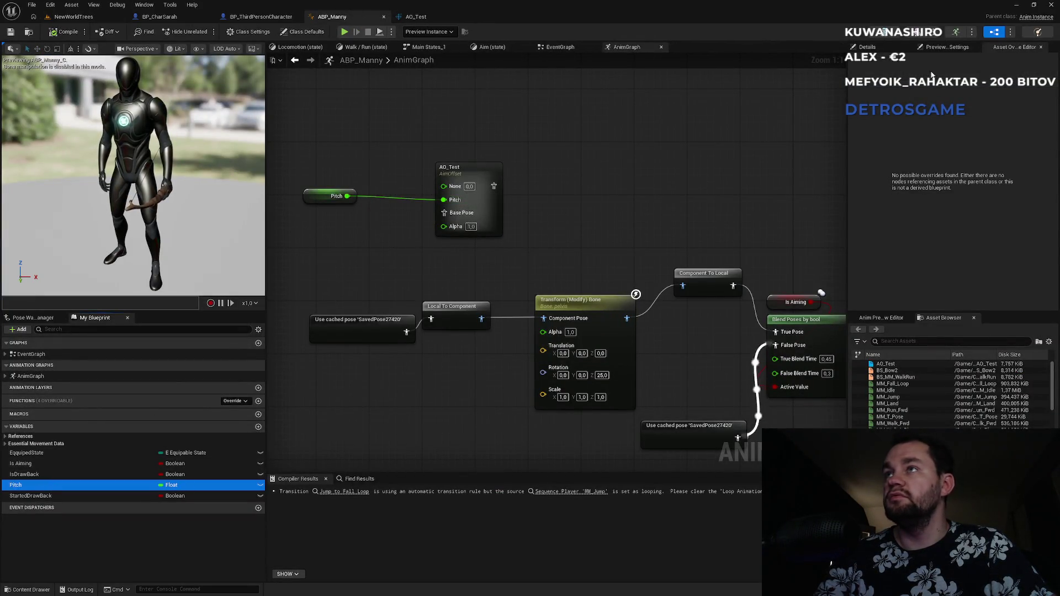
click(973, 209)
click(972, 209)
click(971, 209)
click(971, 209)
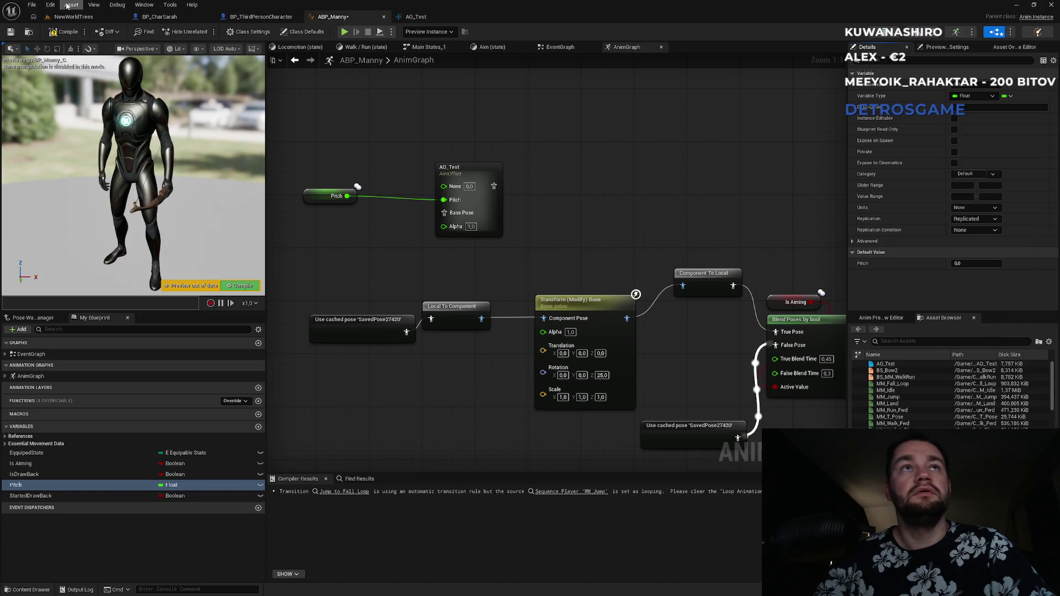
click(71, 16)
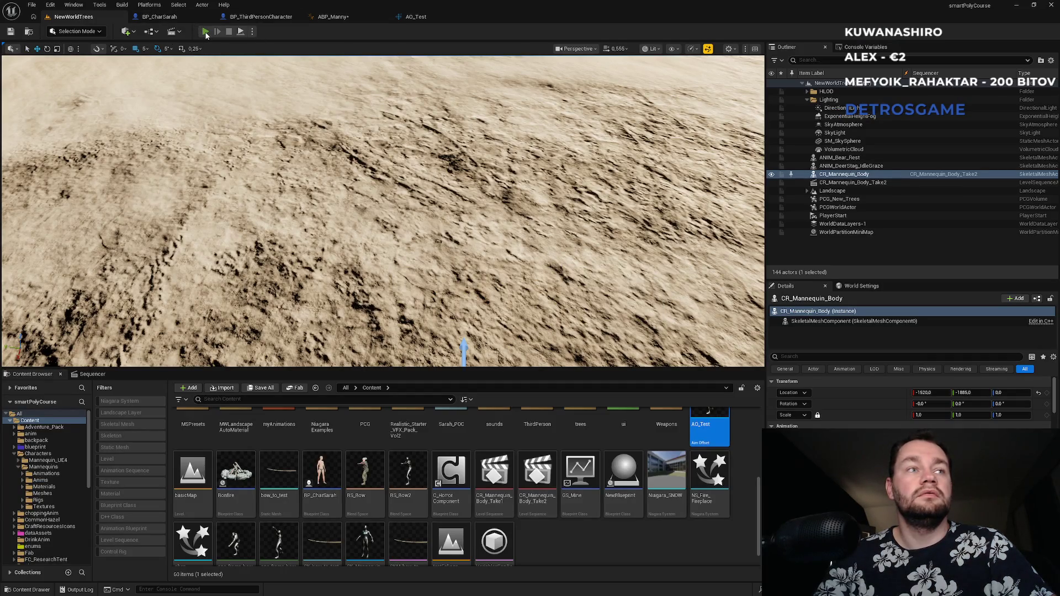
click(206, 32)
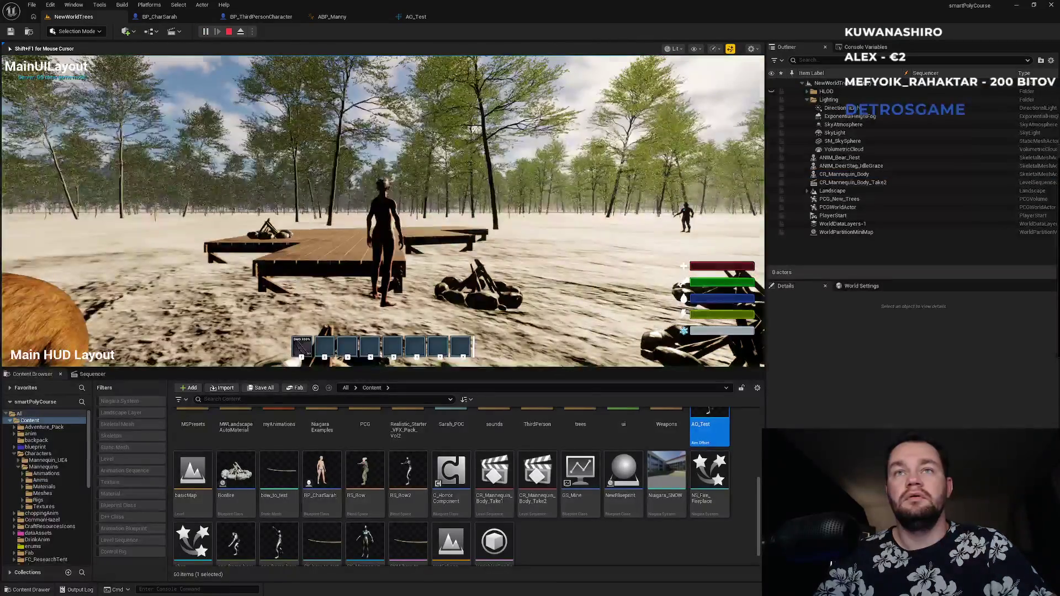
- Stop the aiming playtest and bring up BP_ThirdPersonCharacter's event graph
key(super)
key(super)
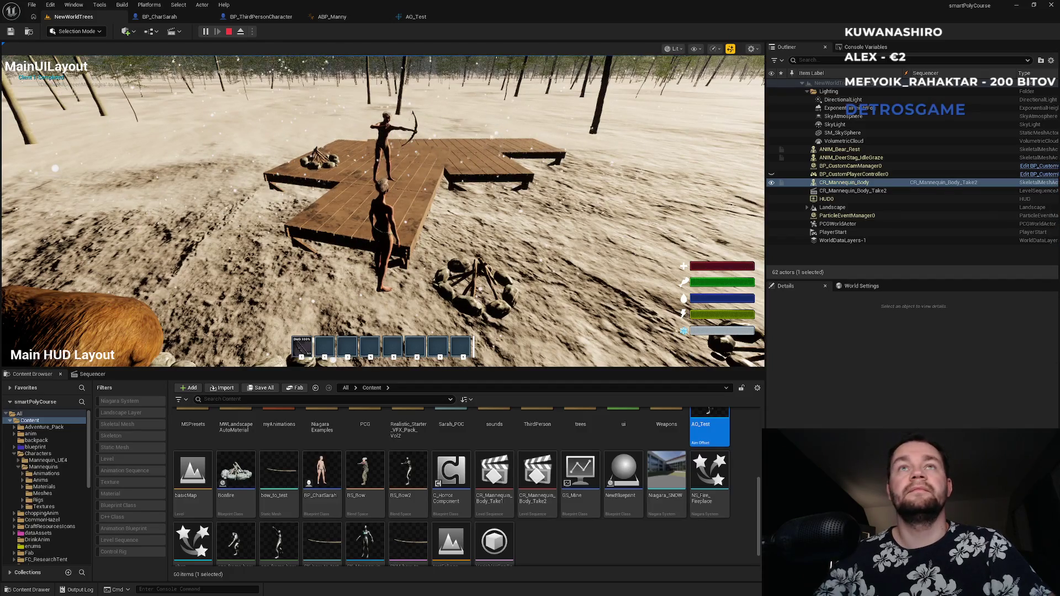
key(Escape)
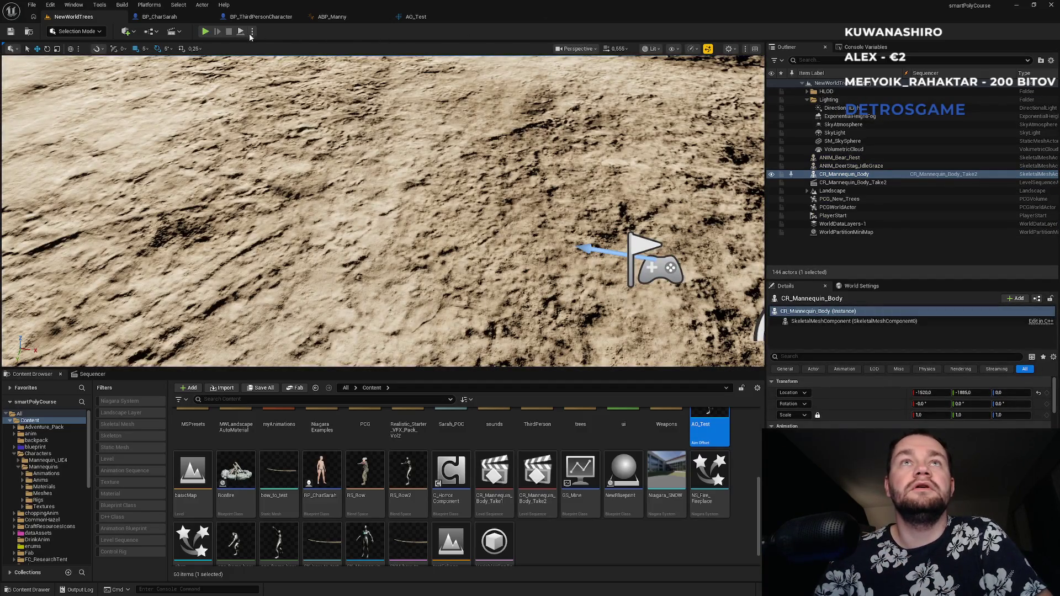
click(260, 16)
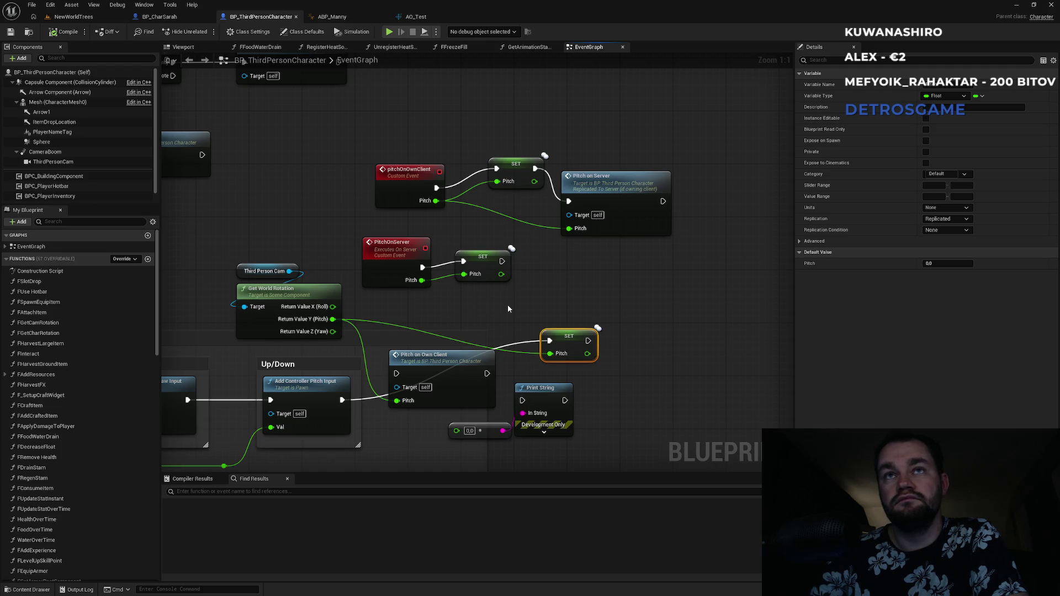
- Make pitchOnOwnClient Run on owning Client and have the pitch input trigger it
click(401, 181)
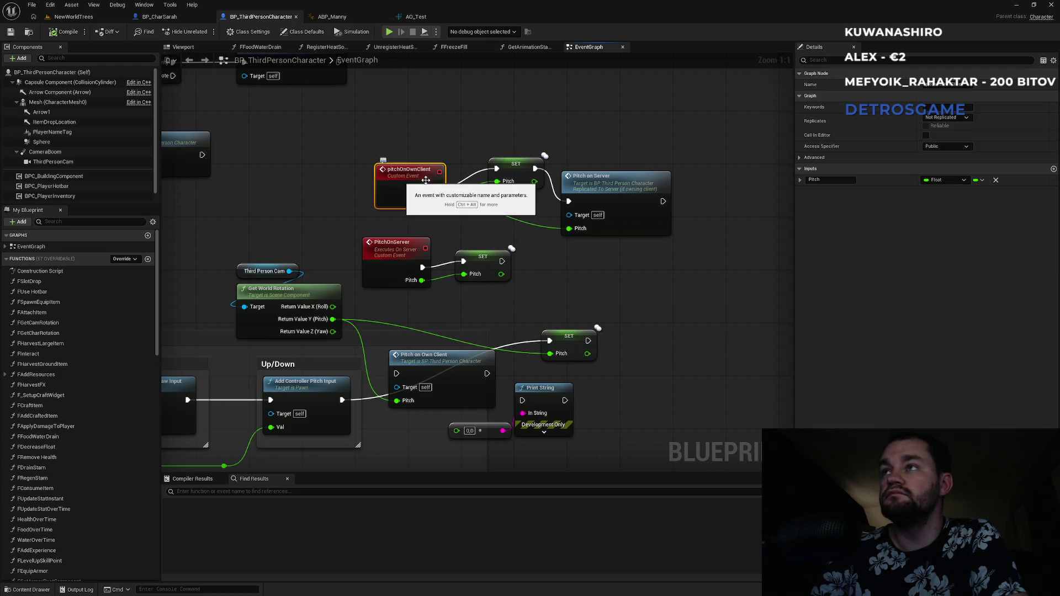
click(947, 117)
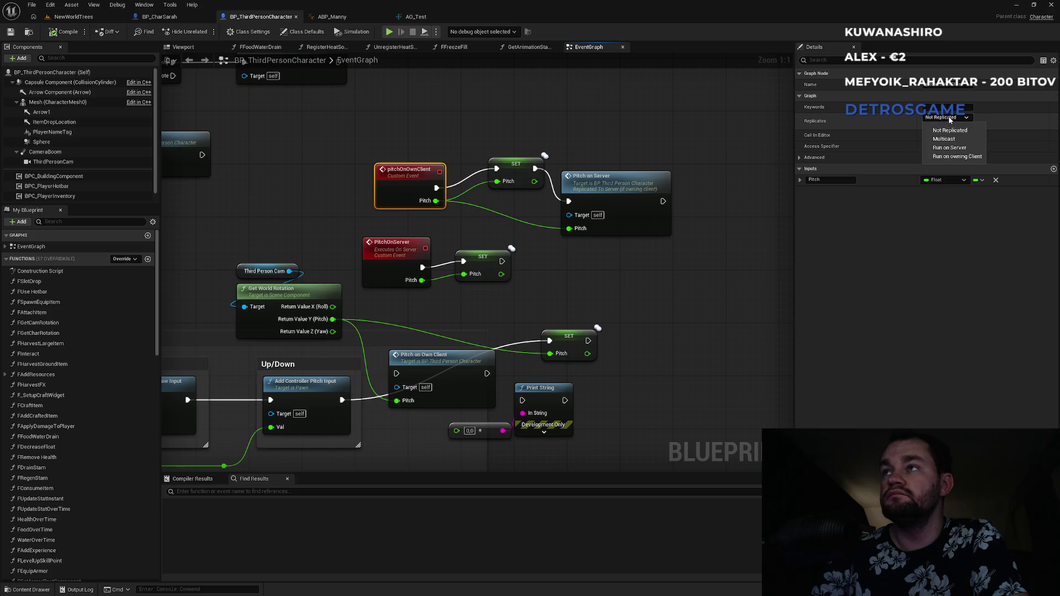
click(959, 158)
click(401, 252)
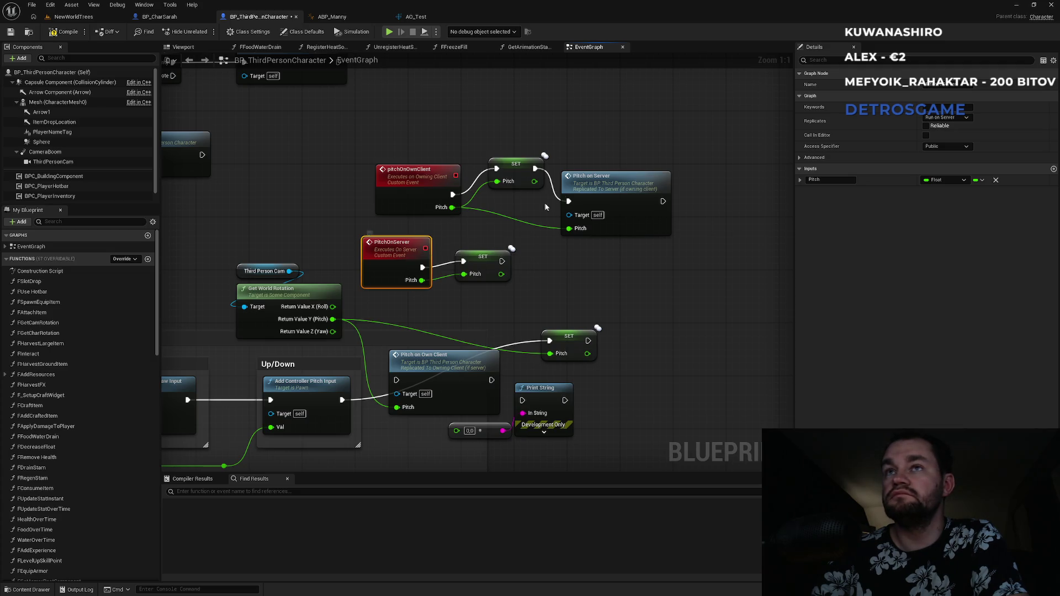
drag(396, 380, 343, 400)
- Delete both SET Pitch nodes and connect pitchOnOwnClient directly to Pitch on Server
click(590, 345)
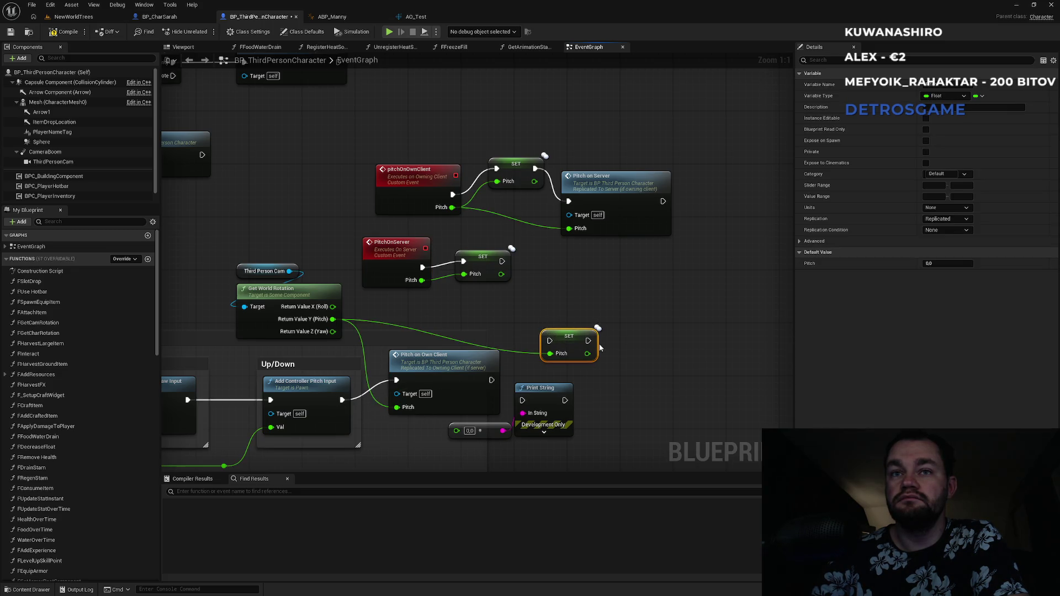
key(Delete)
drag(479, 262, 478, 271)
click(387, 285)
click(504, 315)
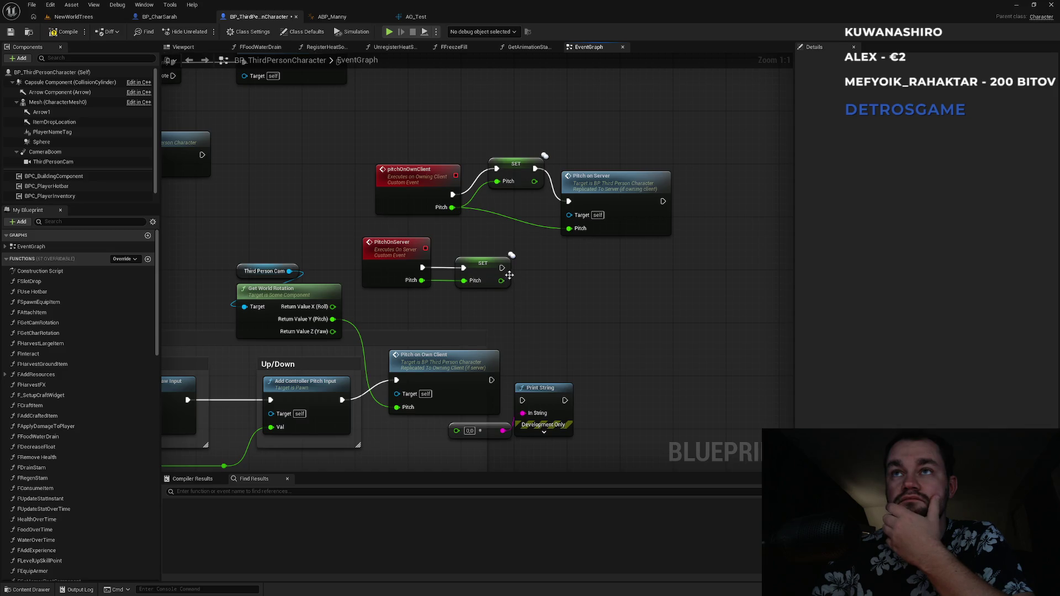
drag(498, 126, 525, 197)
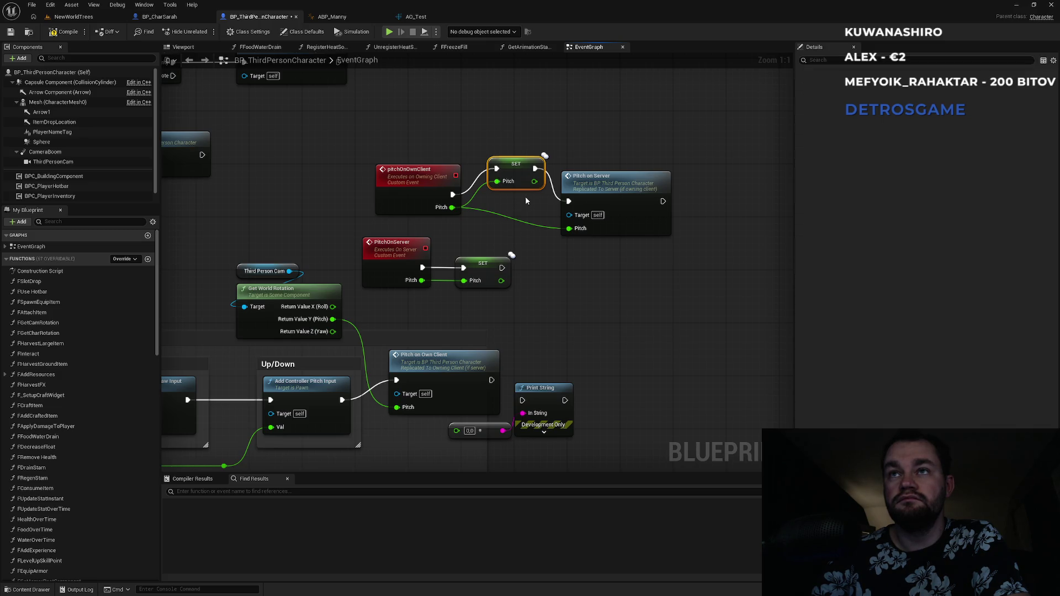
key(Delete)
drag(452, 194, 569, 201)
drag(596, 176, 542, 169)
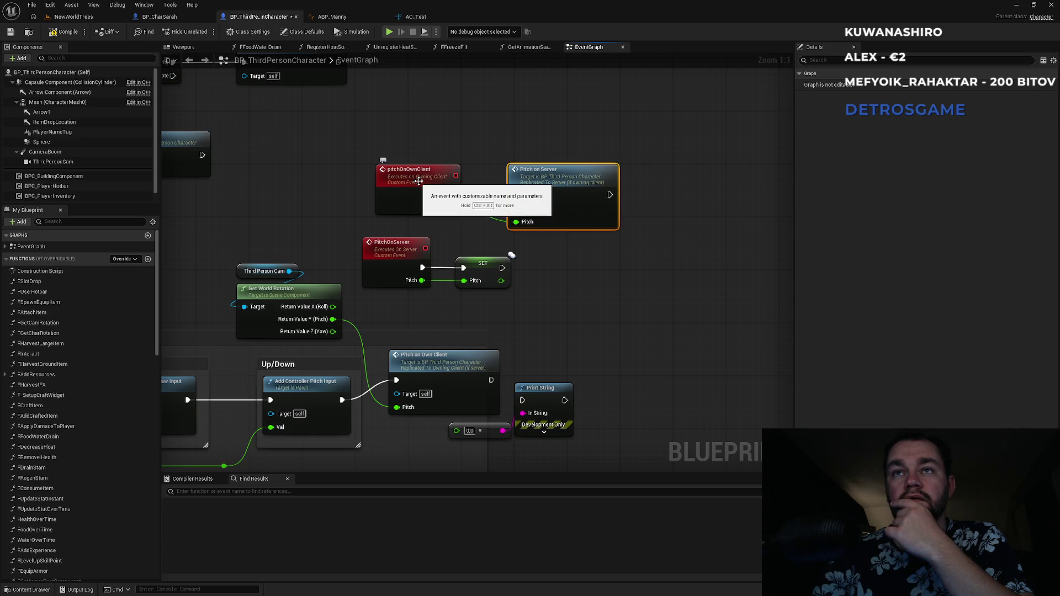
- Set the PitchOnServer event's Replicates option to Run on Server
click(393, 249)
click(925, 118)
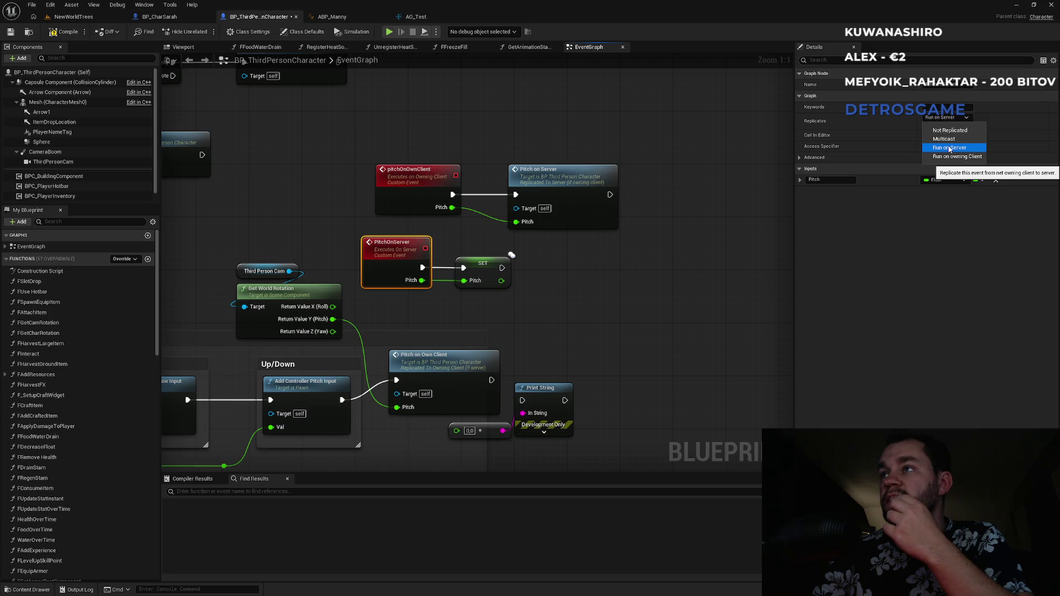
click(948, 148)
click(614, 290)
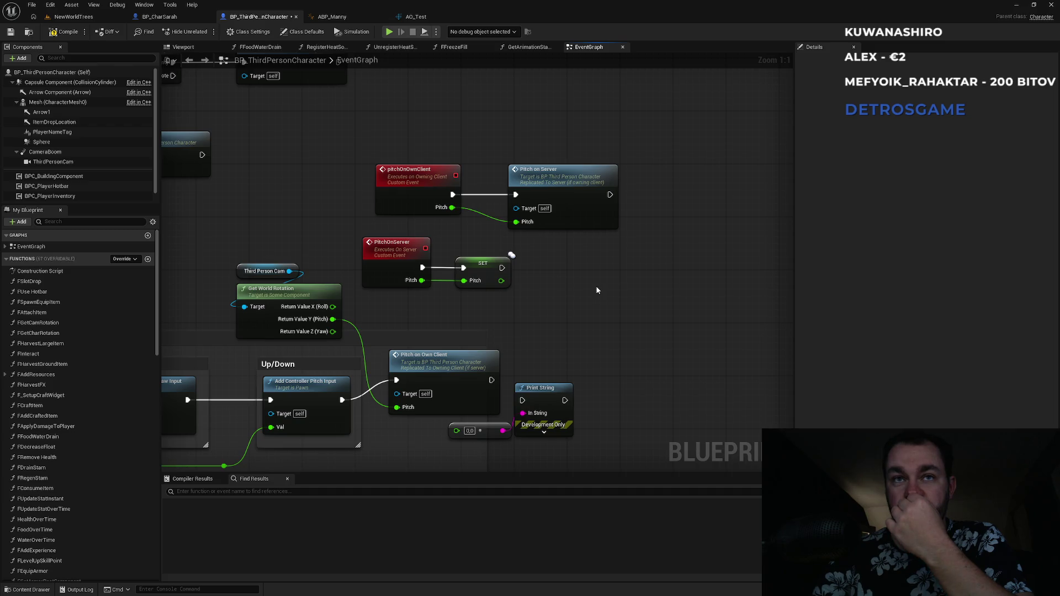
- Save all modified assets with Ctrl+S and start a NewWorldTrees play session
click(72, 17)
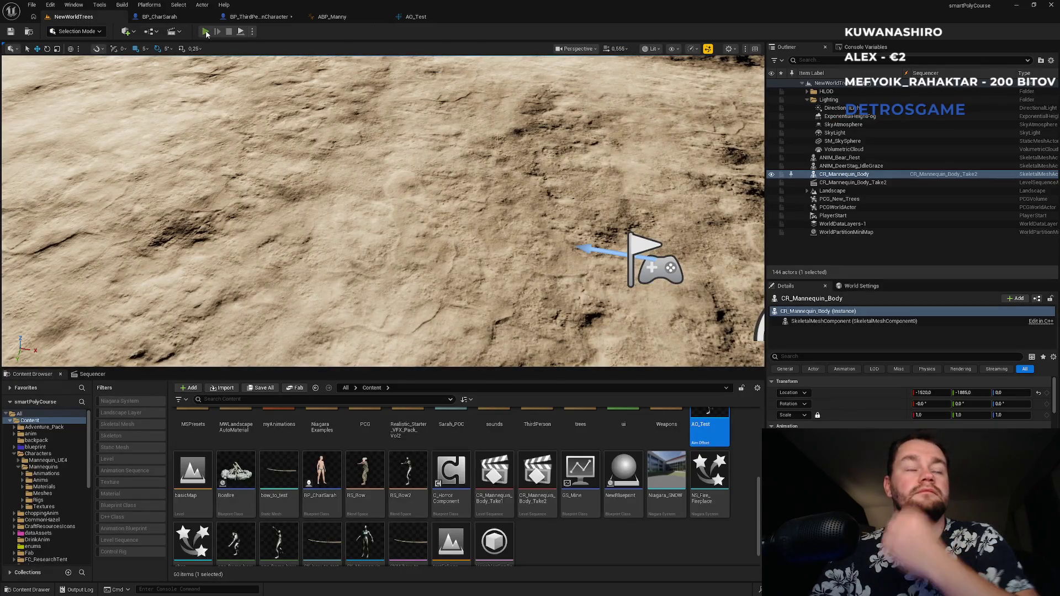
key(ctrl+s)
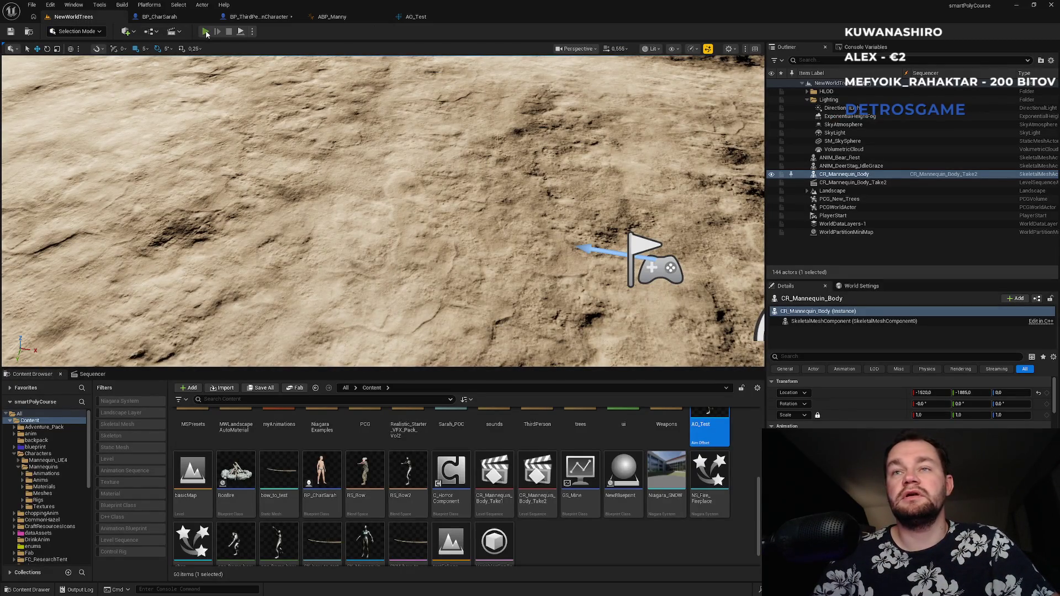
click(206, 33)
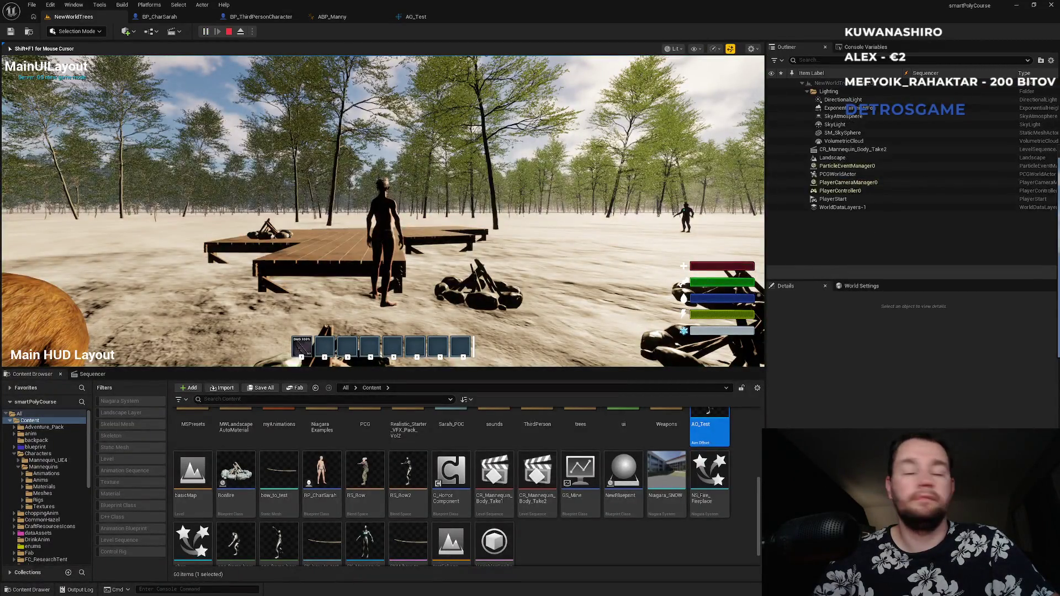
key(super)
key(super)
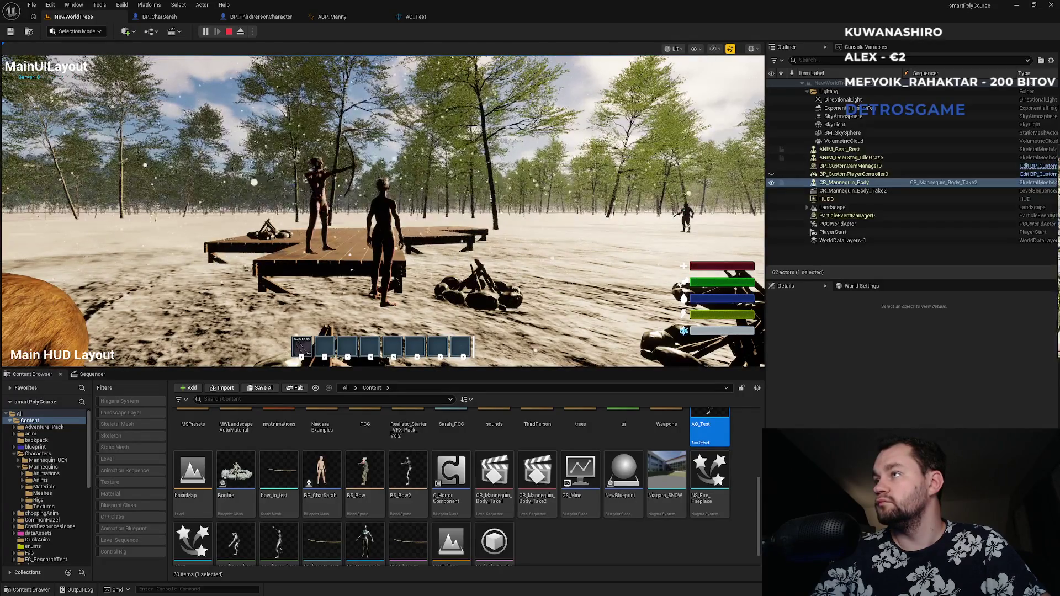
- Test drawing the bow and aiming upward in fullscreen, then stop playing
key(F11)
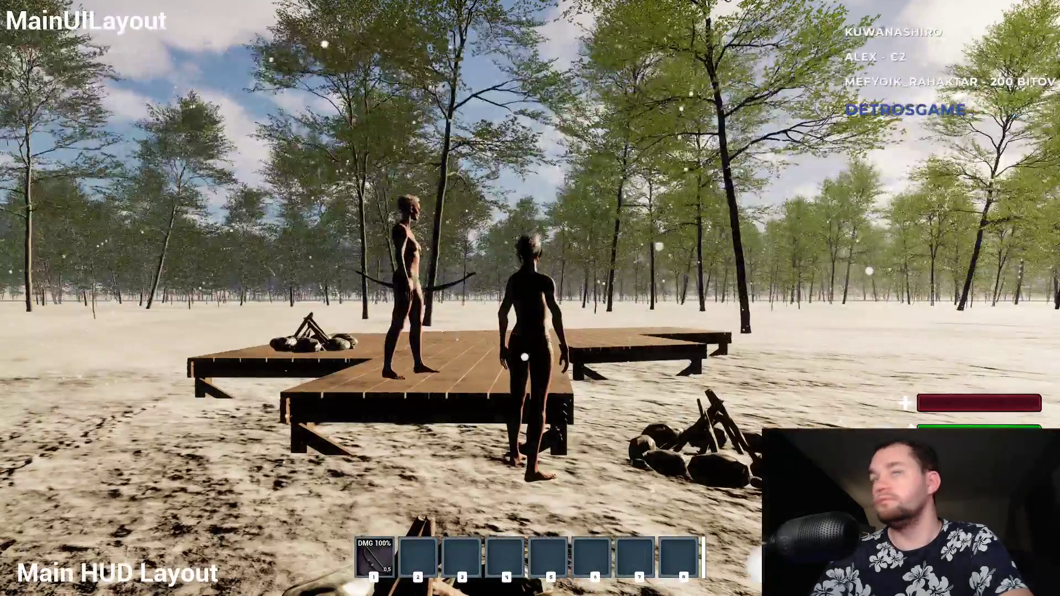
key(super)
click(667, 134)
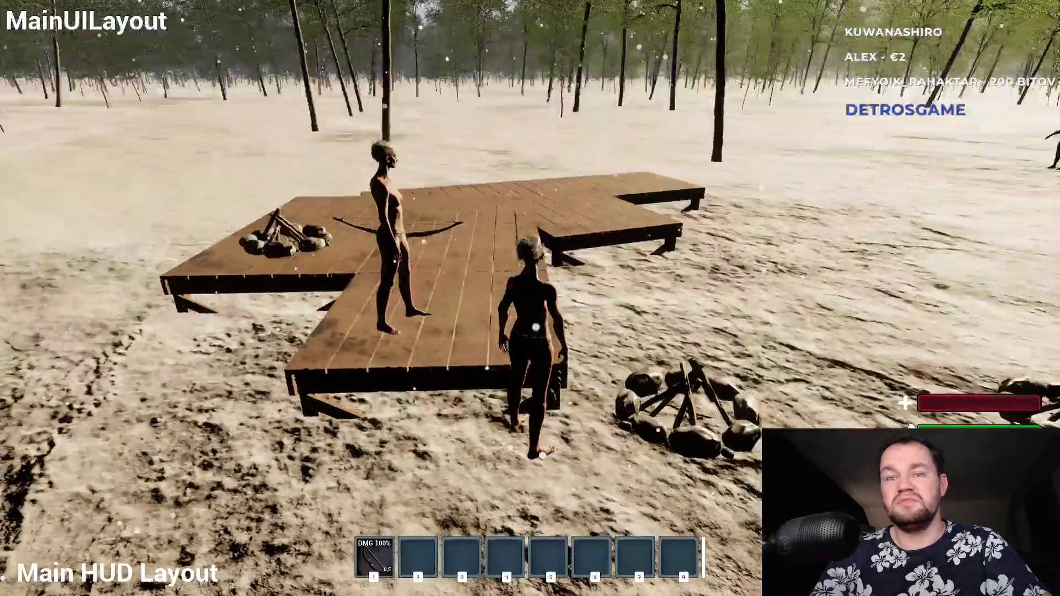
right_click(530, 298)
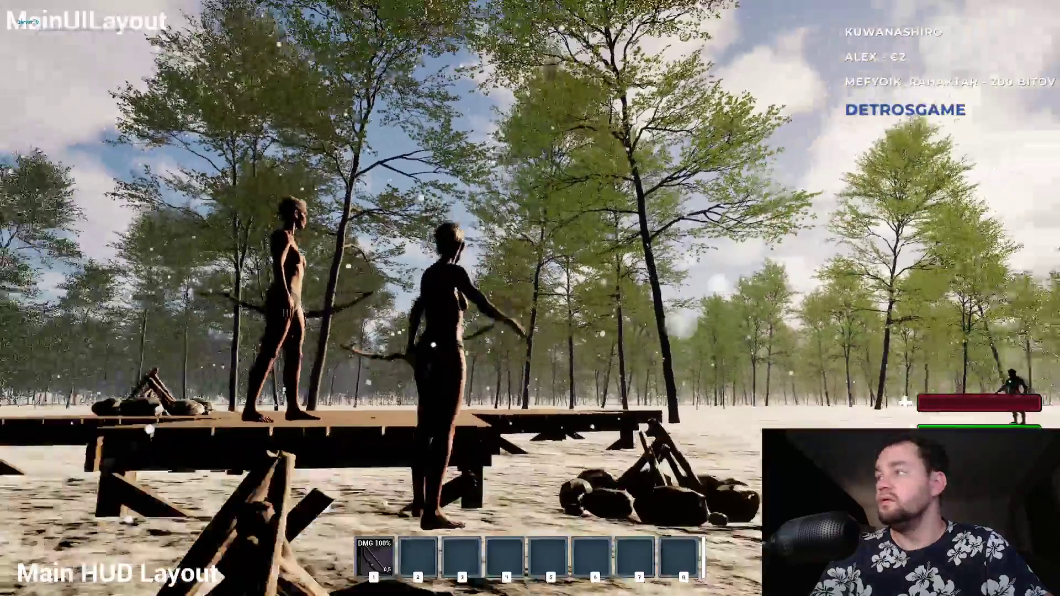
key(super)
key(super)
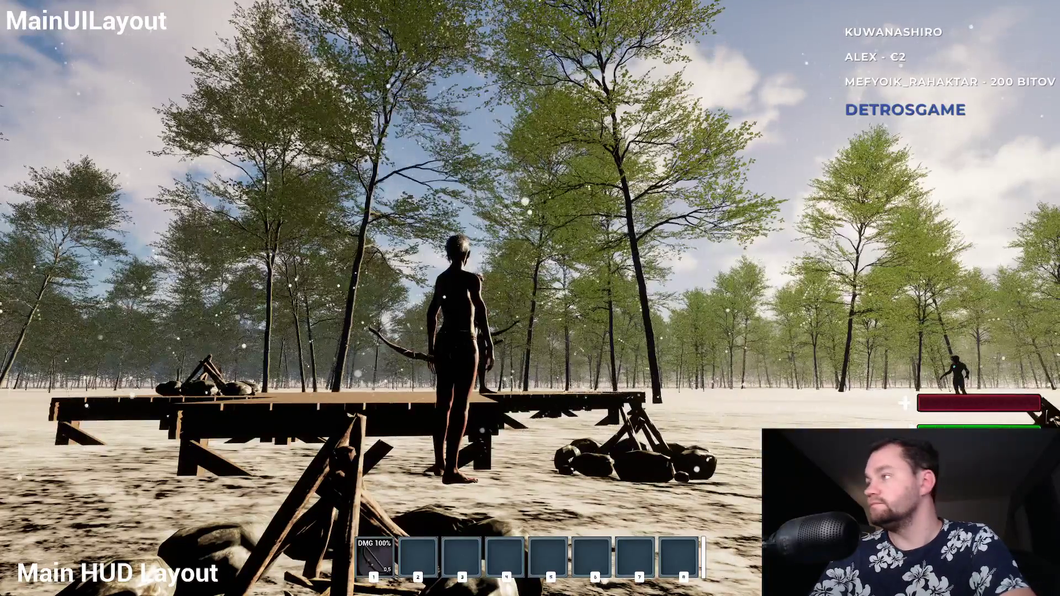
key(Escape)
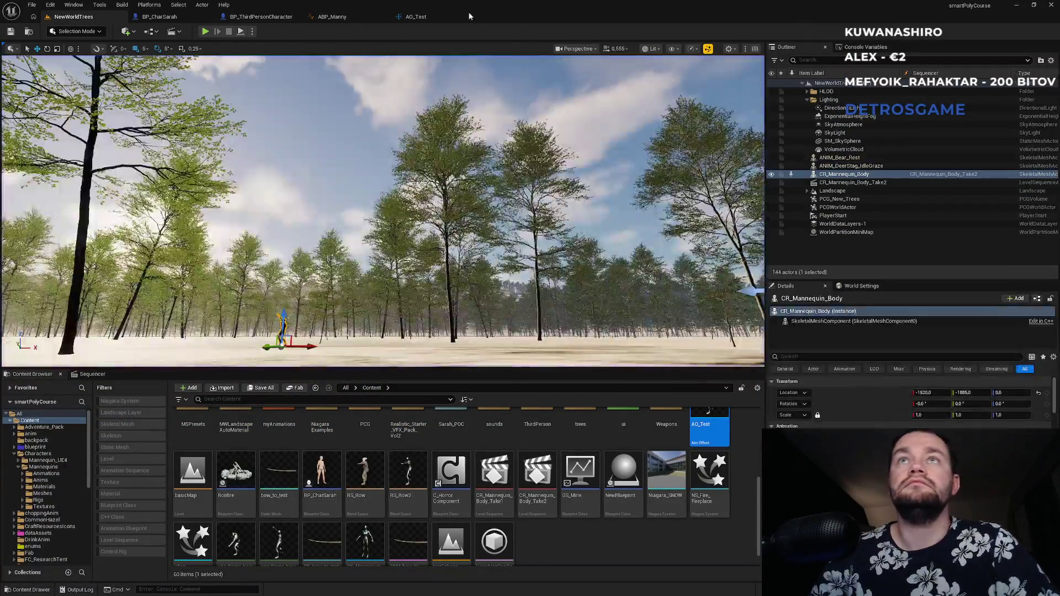
- Paste a copy of SET Pitch and wire it between pitchOnOwnClient and Pitch on Server
click(450, 17)
click(353, 17)
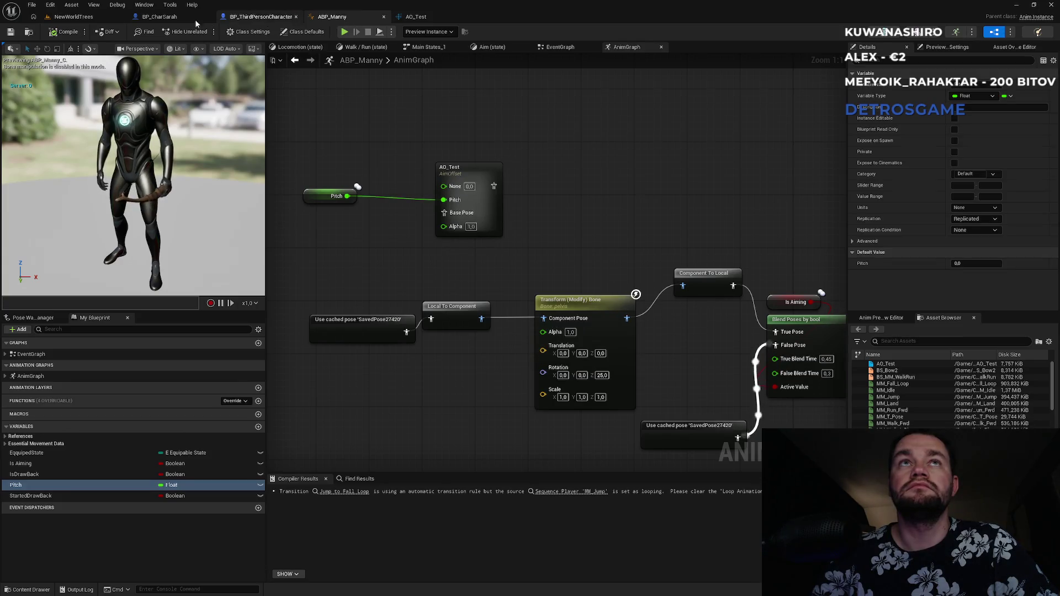
click(239, 18)
click(454, 366)
drag(545, 181, 617, 181)
click(494, 265)
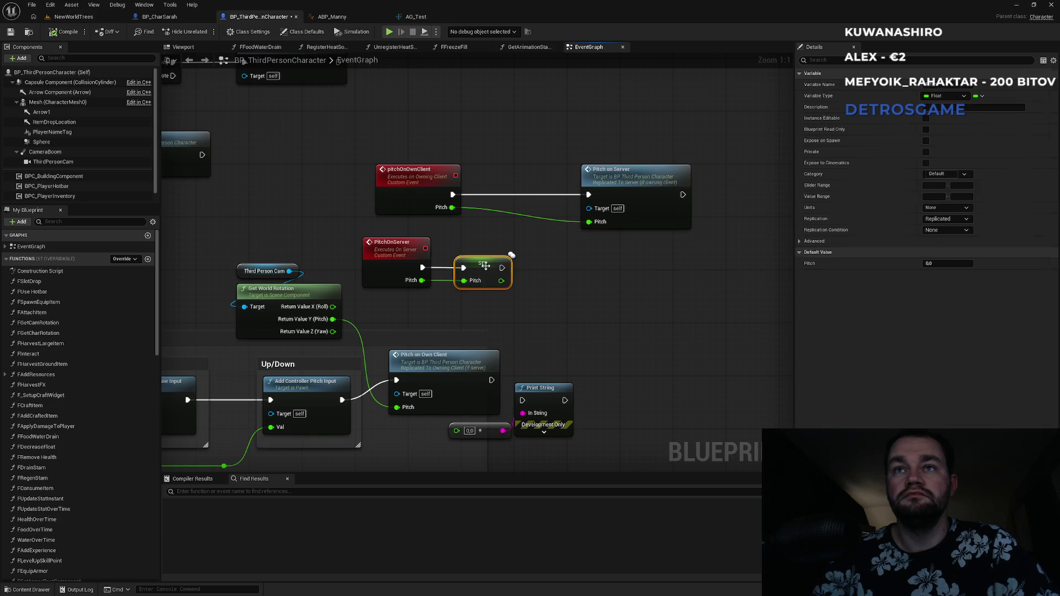
click(493, 175)
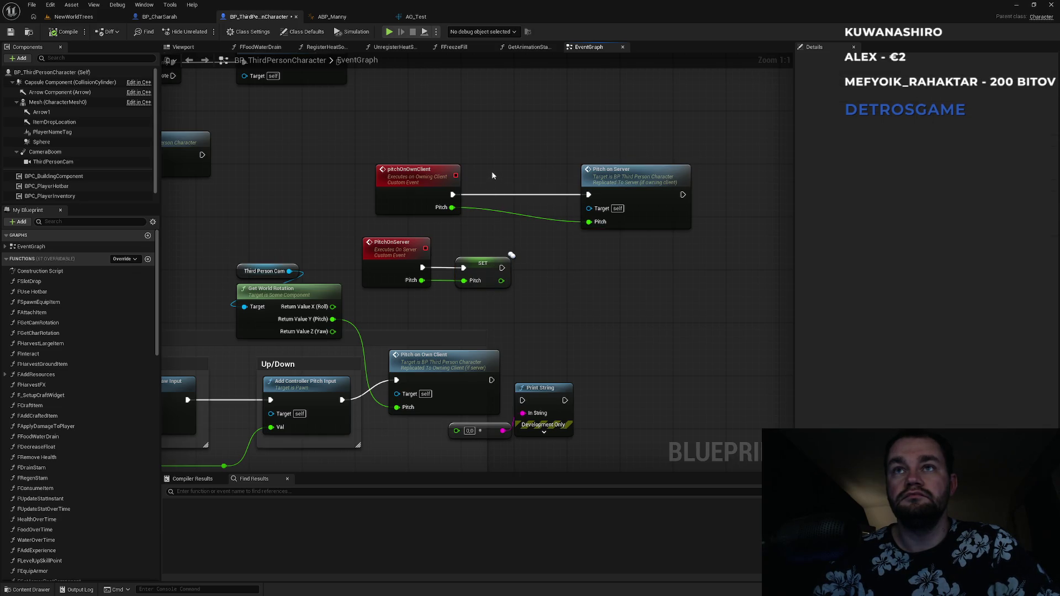
key(ctrl+v)
mouse_move(498, 196)
mouse_down()
mouse_move(453, 208)
mouse_move(497, 182)
mouse_move(589, 194)
mouse_move(525, 193)
mouse_up()
click(519, 165)
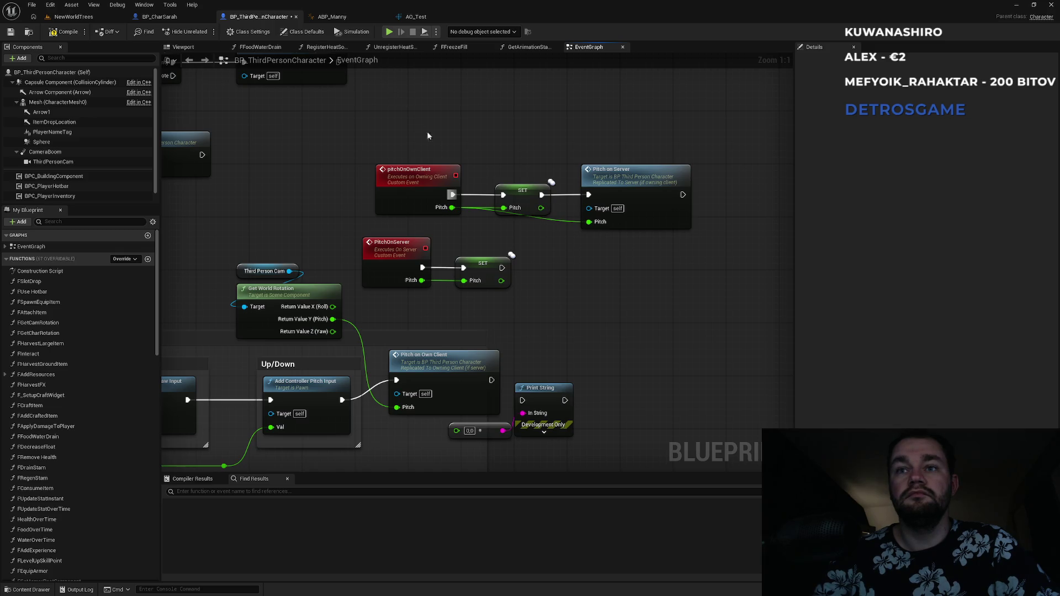
- Delete the Print String debug node and the leftover 0.0 float node
drag(607, 381, 558, 439)
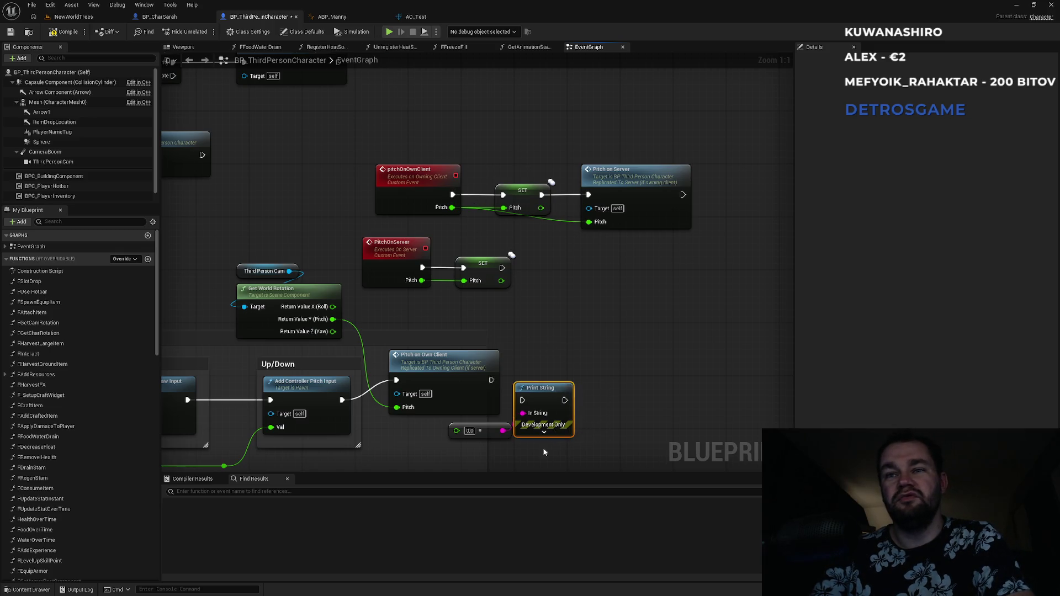
key(Delete)
click(494, 434)
key(Delete)
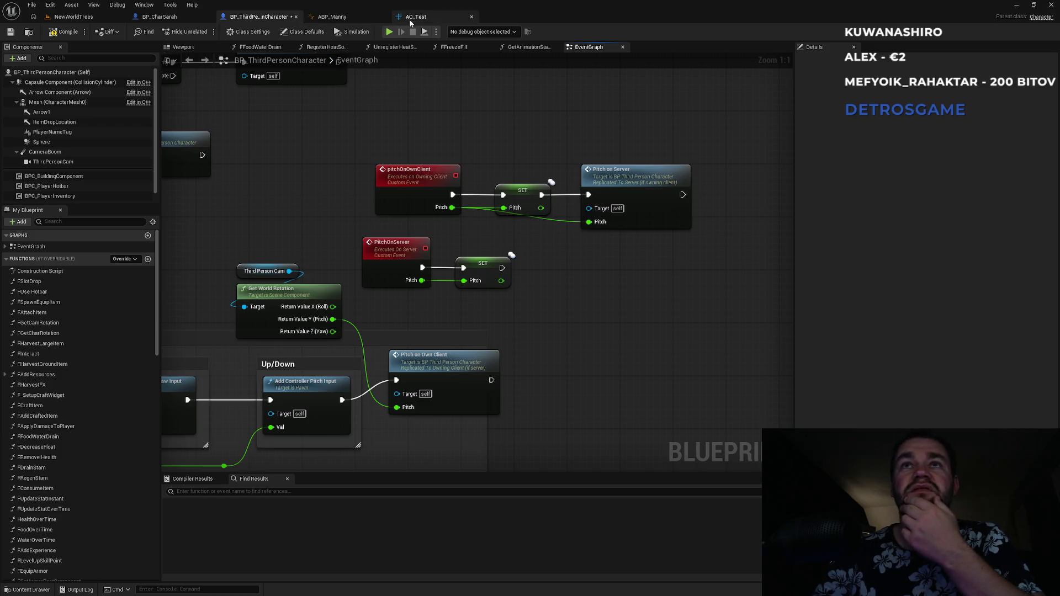
- In ABP_Manny, set the Pitch variable's Replication to None
click(336, 18)
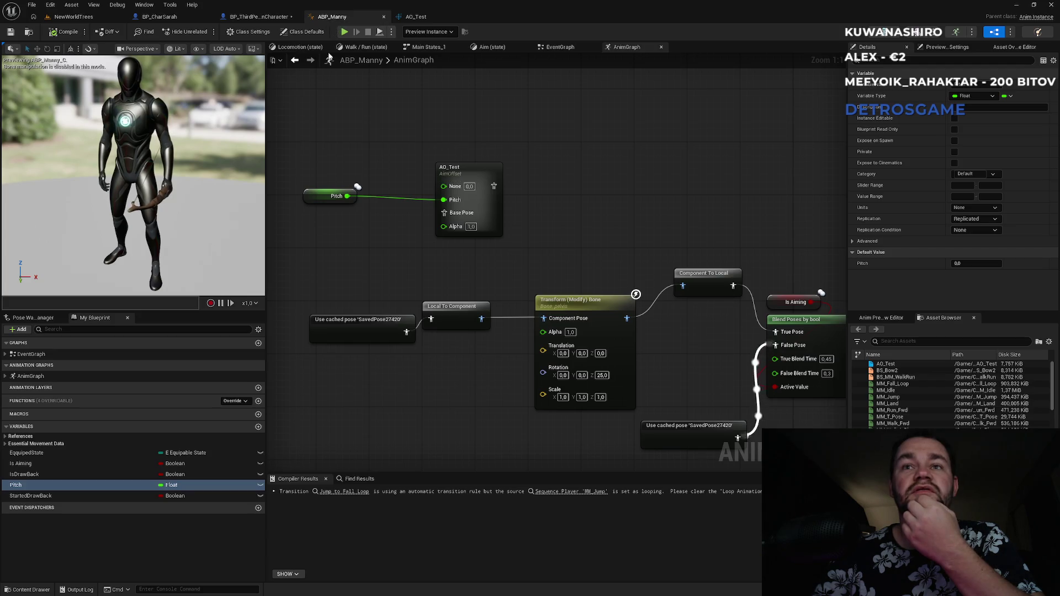
click(975, 219)
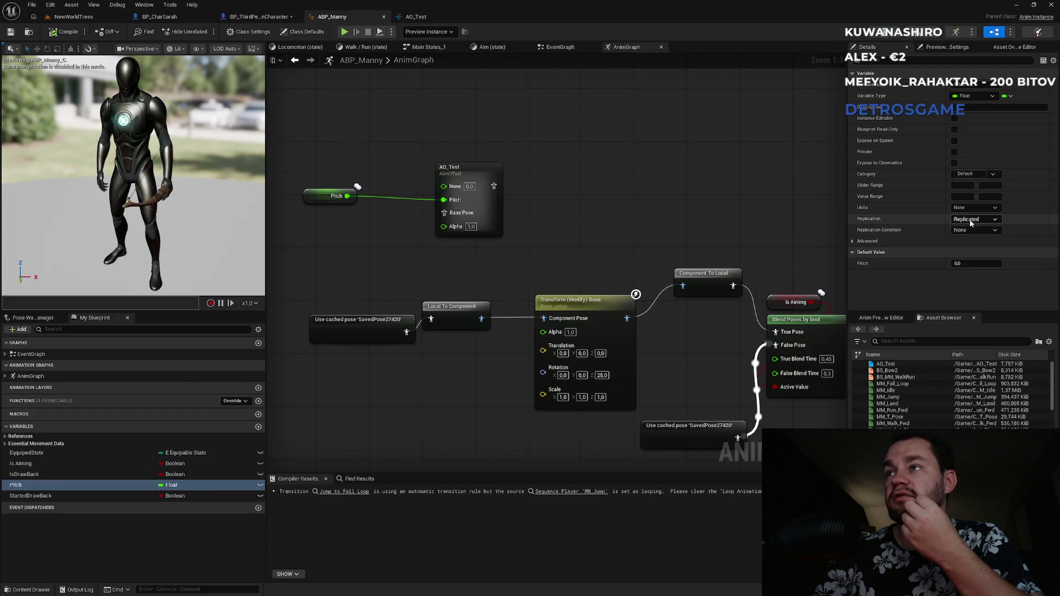
click(971, 228)
click(74, 17)
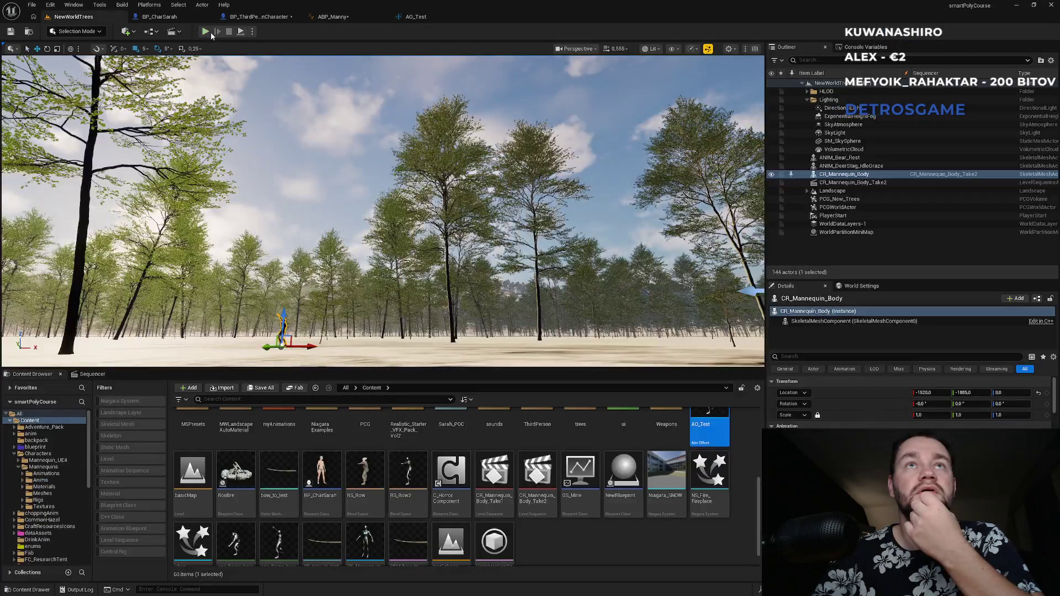
click(205, 32)
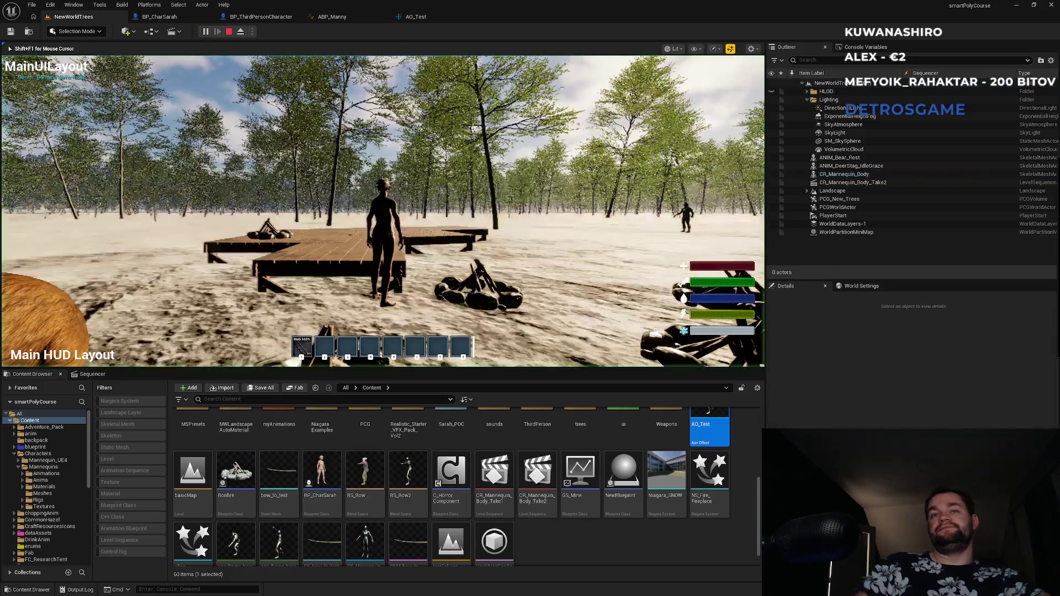
key(super)
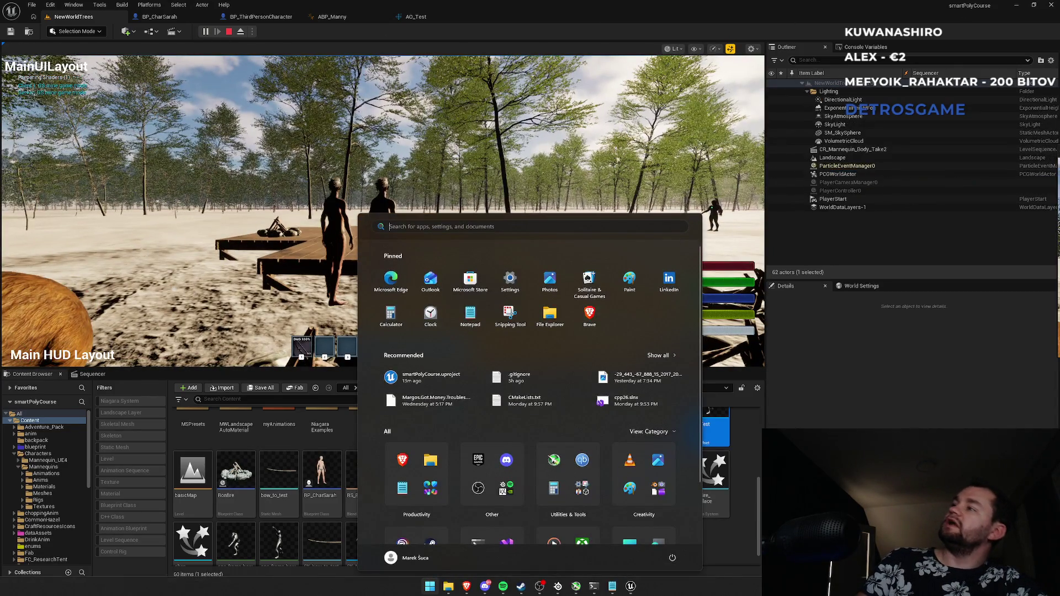
key(super)
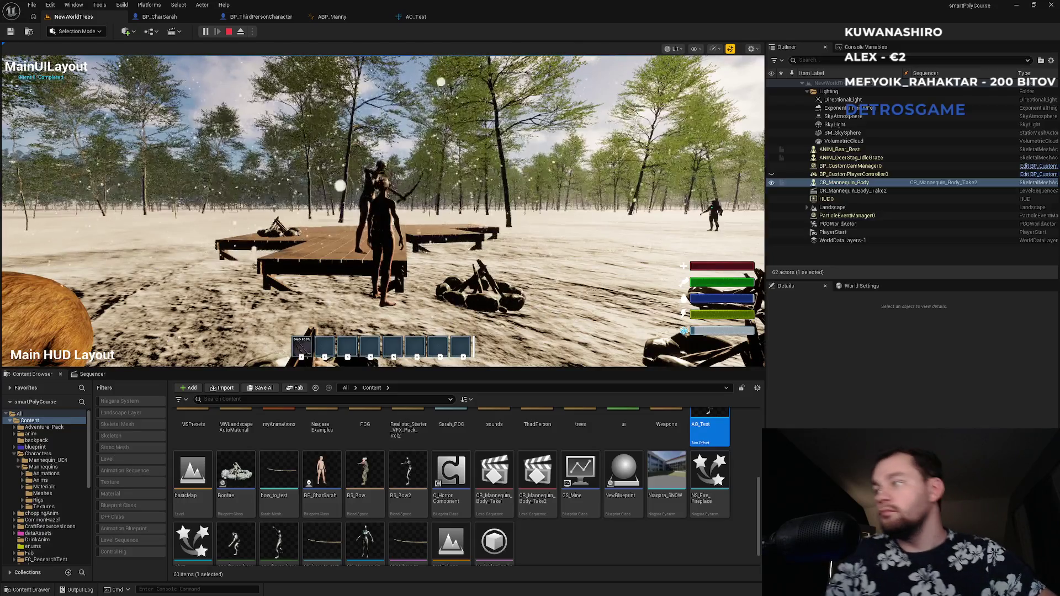
key(super)
key(super)
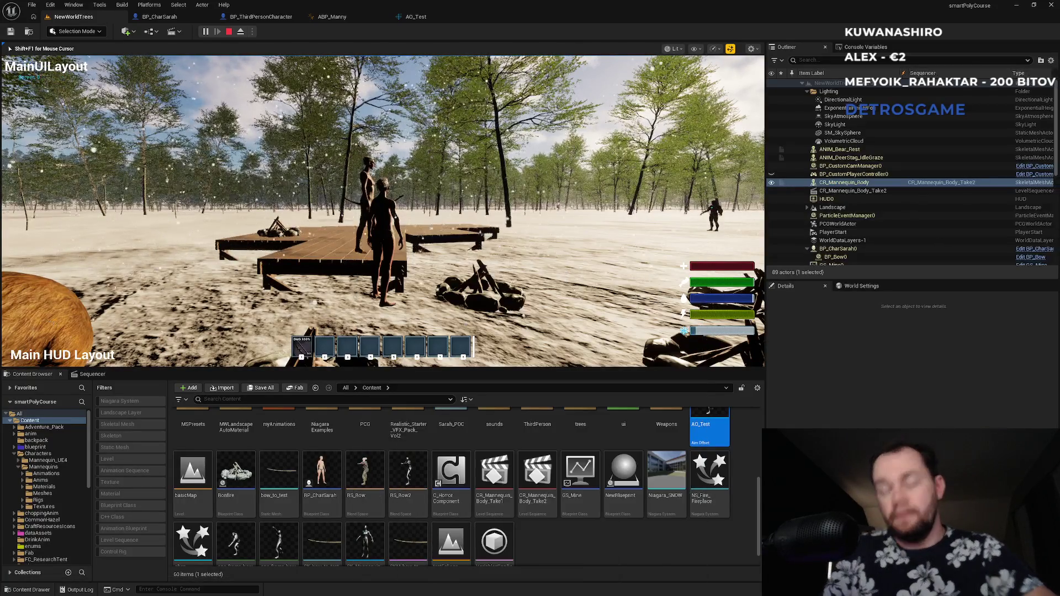
key(F11)
key(super)
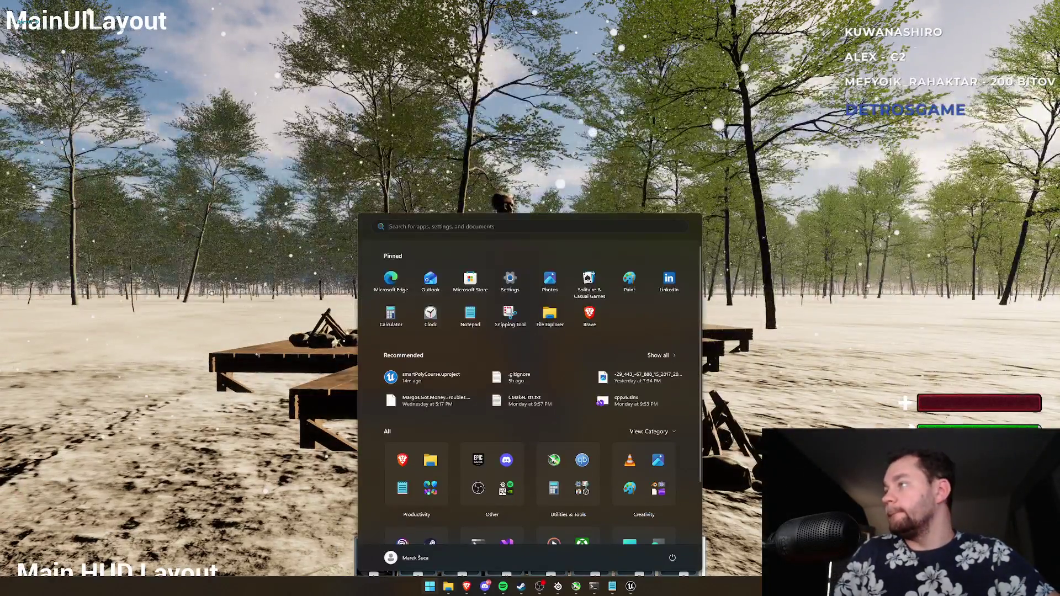
key(super)
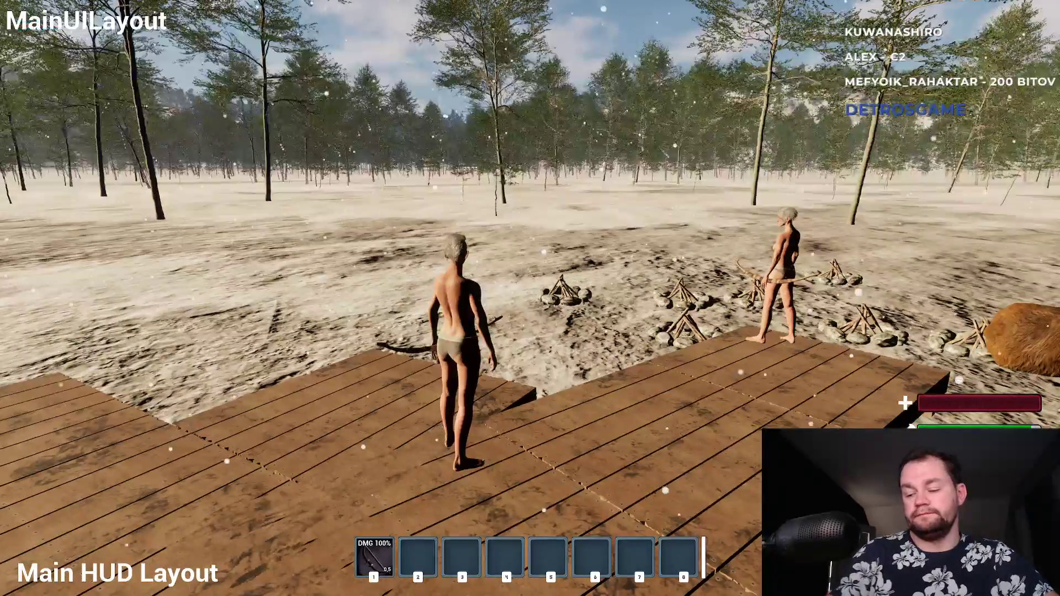
key(Escape)
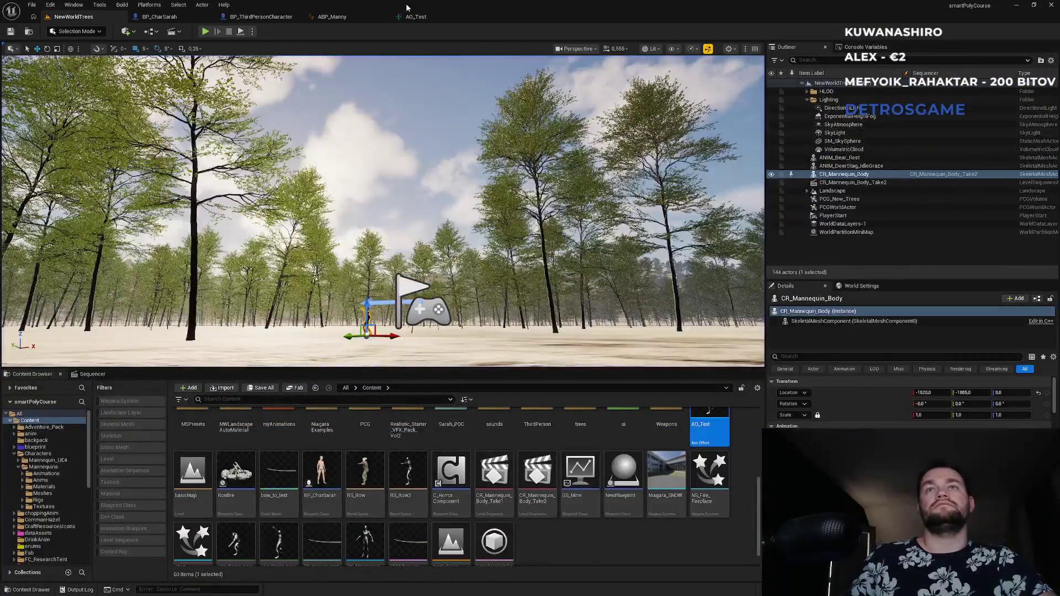
- Delete the SET Pitch node, wire pitchOnOwnClient straight to Pitch on Server, and start a multiplayer playtest
click(421, 17)
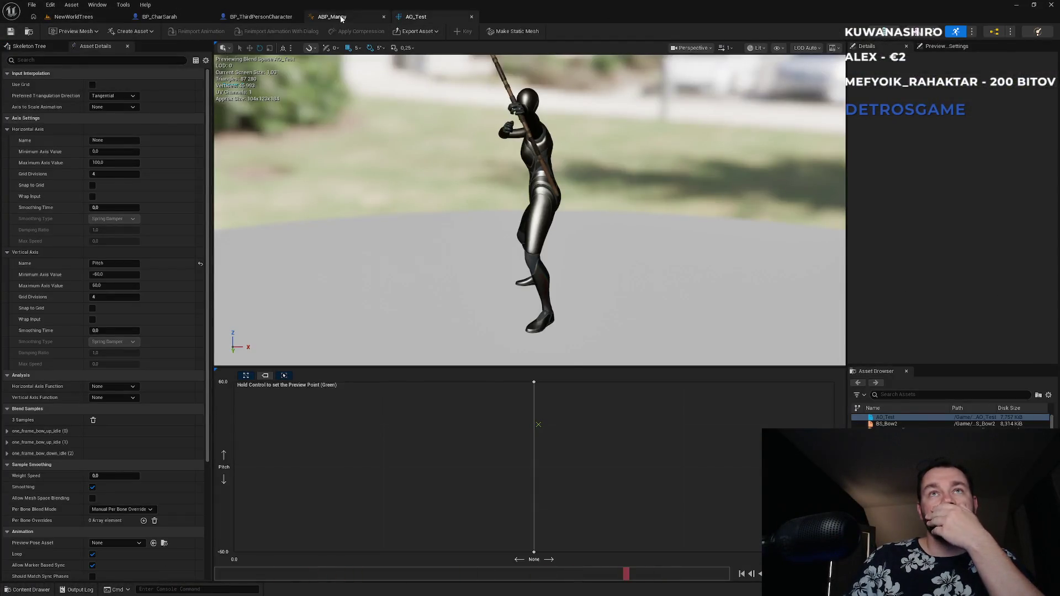
click(333, 17)
click(267, 19)
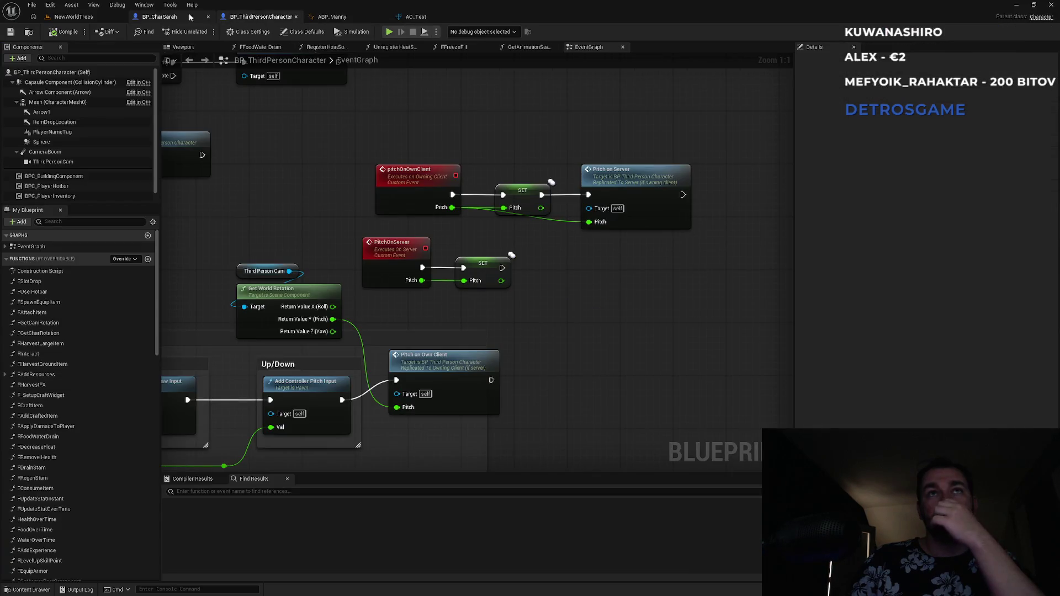
drag(595, 184, 612, 184)
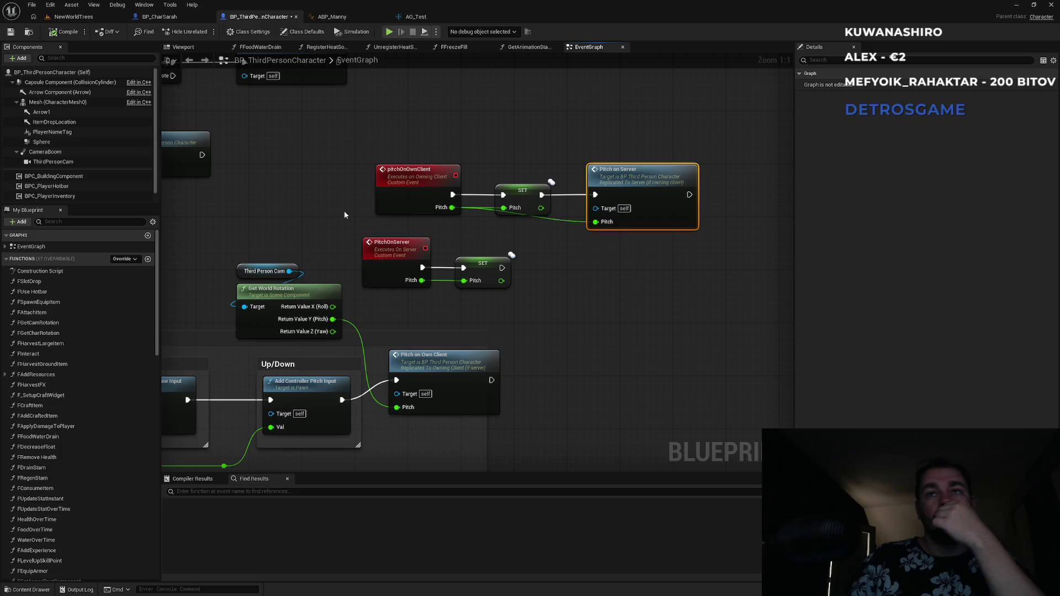
drag(511, 158, 552, 221)
key(Delete)
drag(596, 193, 451, 195)
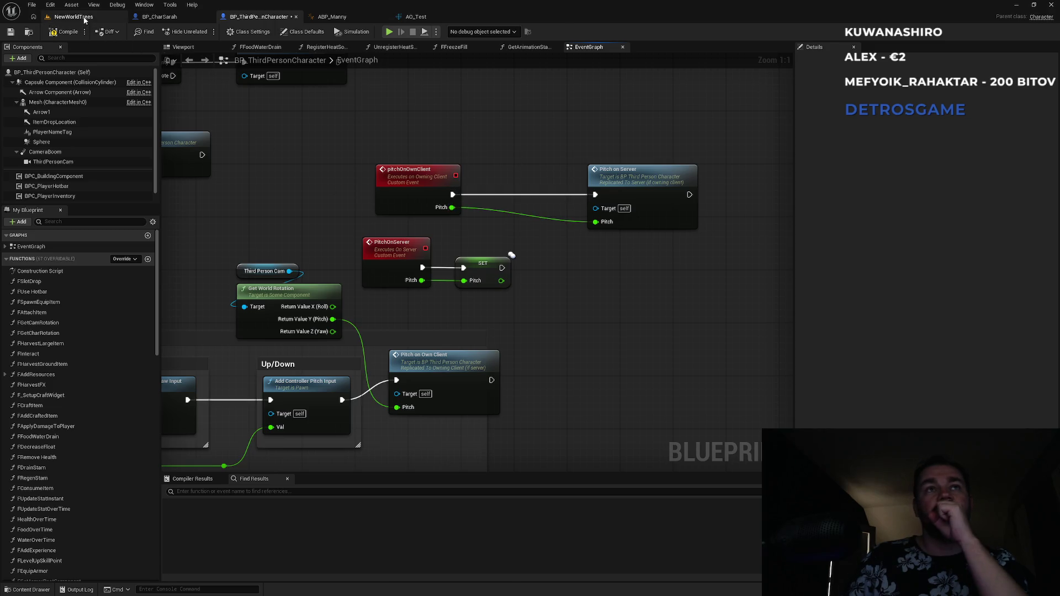
click(74, 16)
click(206, 32)
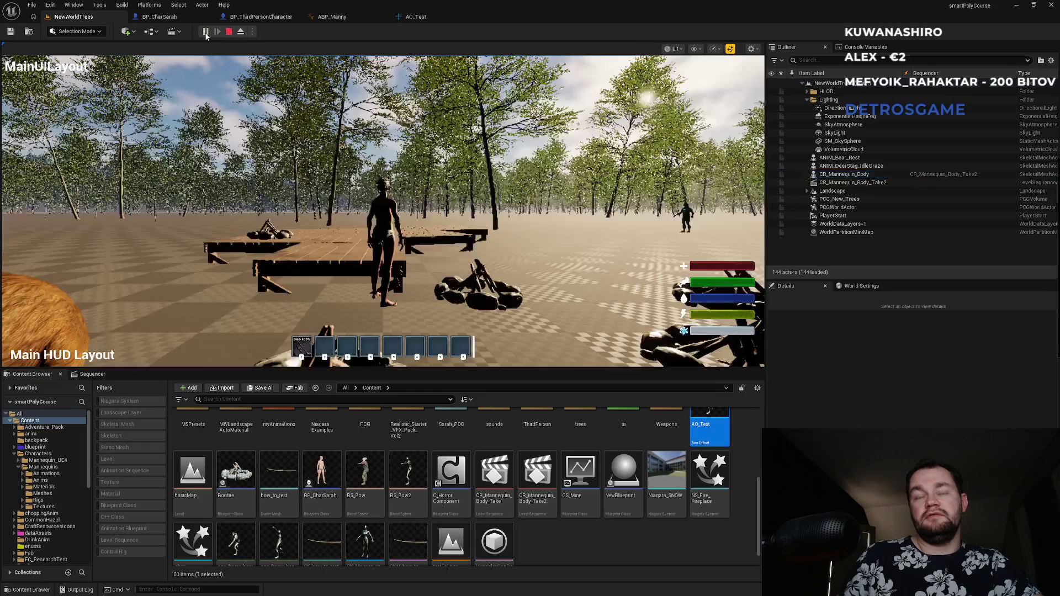
- Play the multiplayer session fullscreen to check pitch replication, then exit fullscreen and stop it
key(super)
click(349, 145)
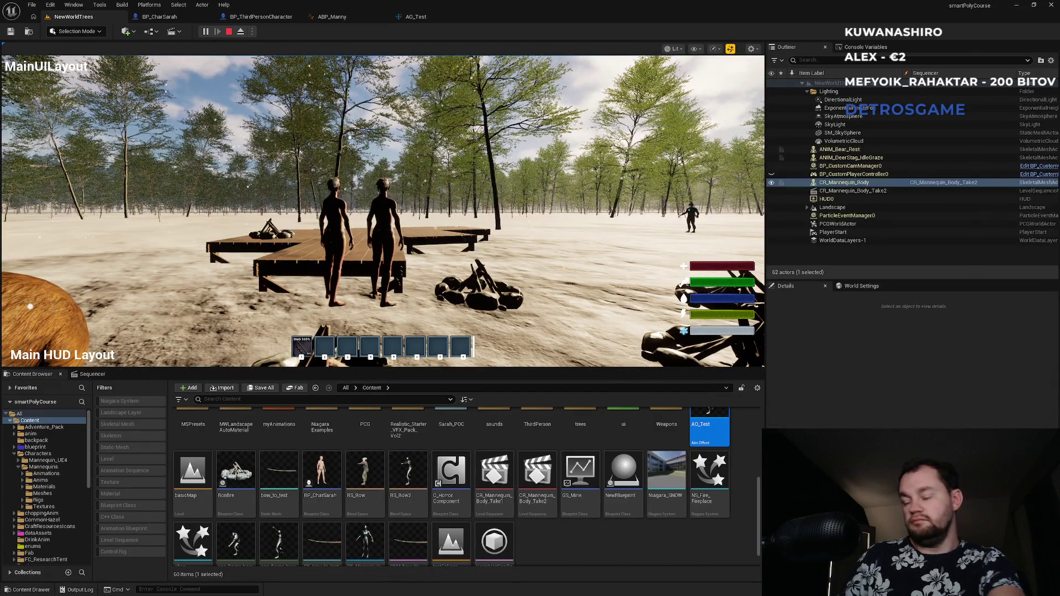
key(F11)
key(super)
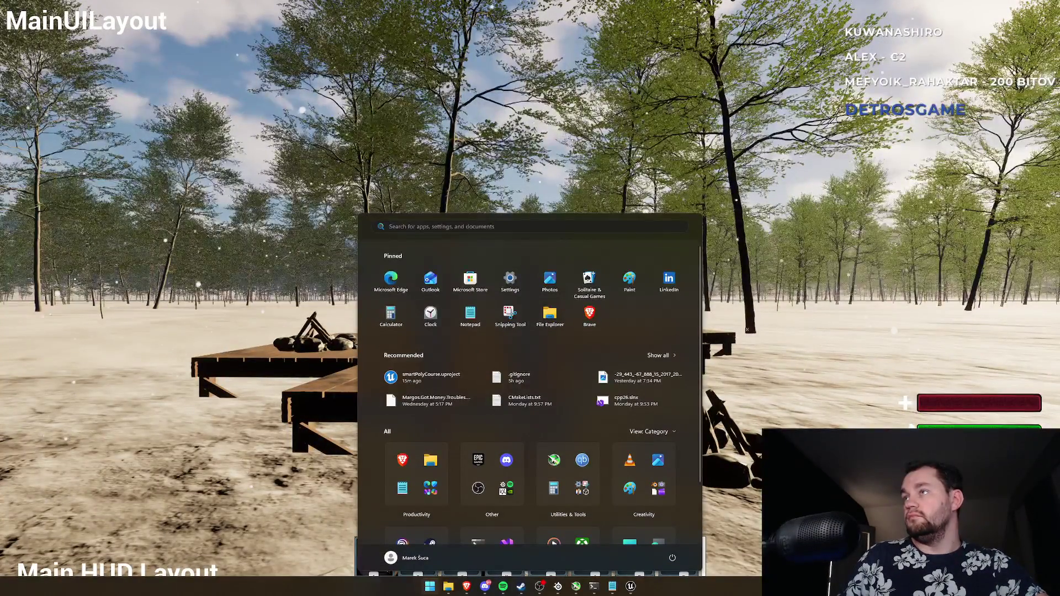
key(Escape)
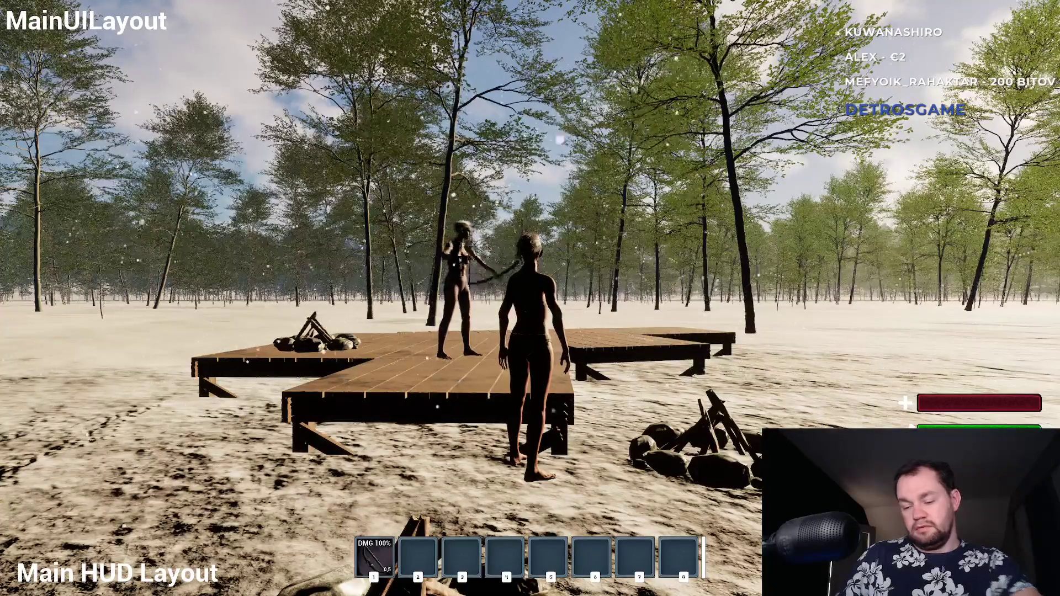
key(F11)
key(Escape)
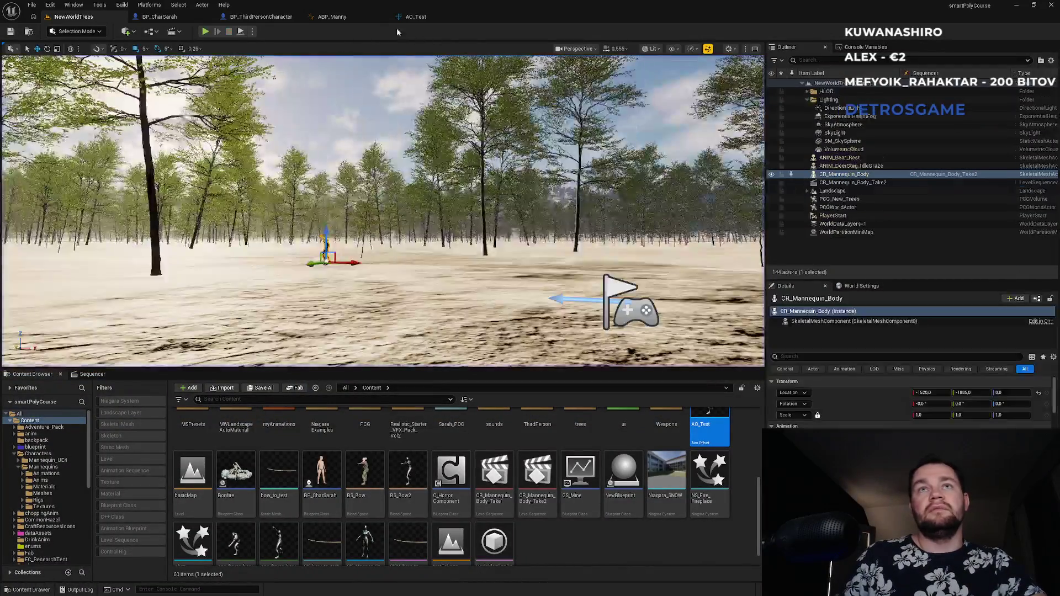
- In BP_ThirdPersonCharacter's EventGraph, paste a copied SET Pitch node and wire it from pitchOnOwnClient into Pitch on Server
click(348, 18)
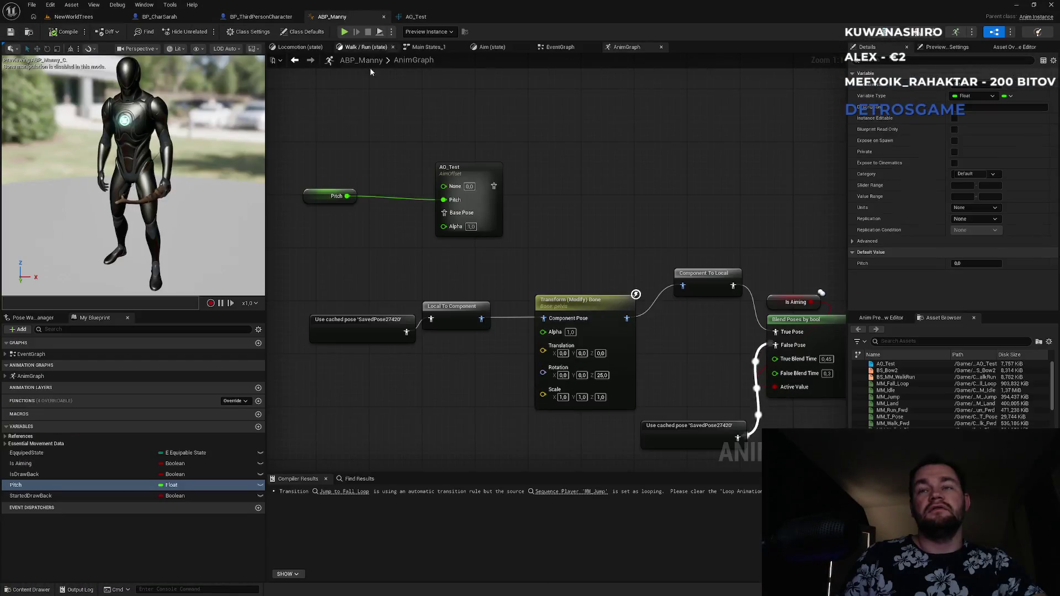
click(242, 20)
click(483, 261)
click(480, 190)
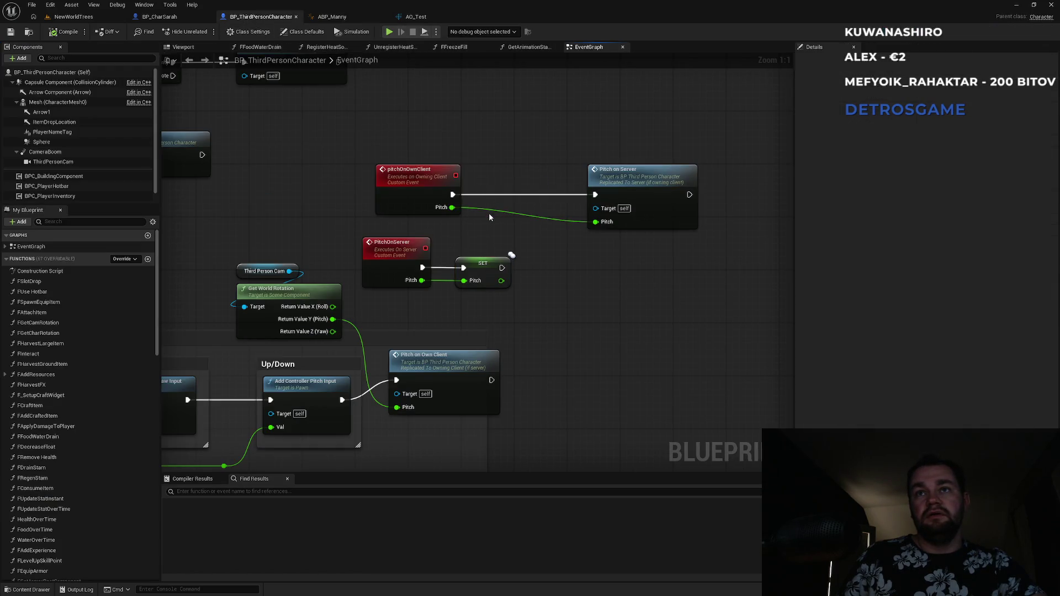
key(ctrl+v)
drag(483, 195, 451, 196)
drag(533, 195, 594, 195)
drag(499, 193, 512, 194)
click(487, 153)
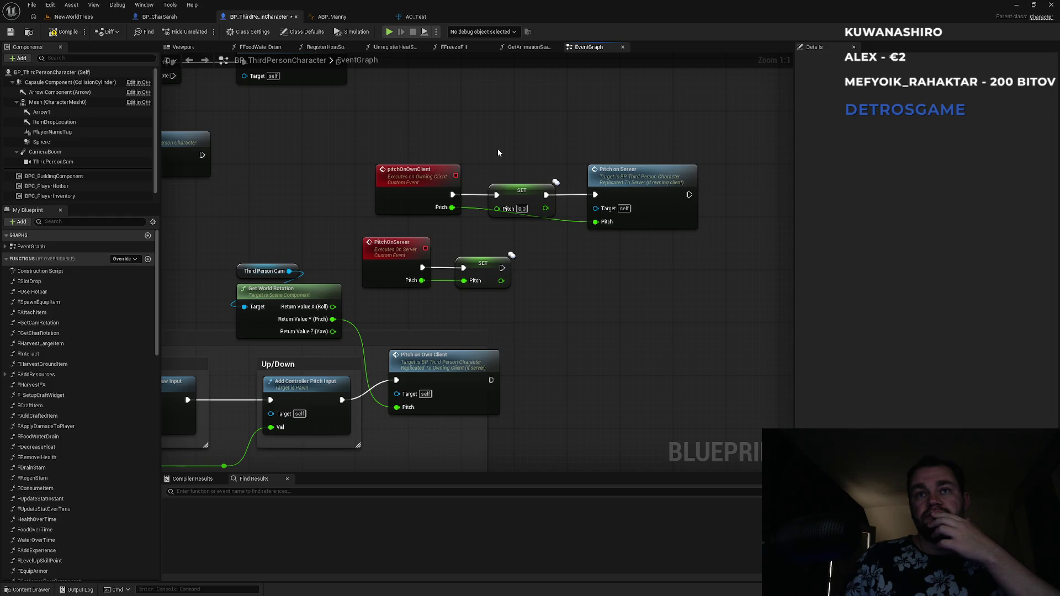
click(74, 16)
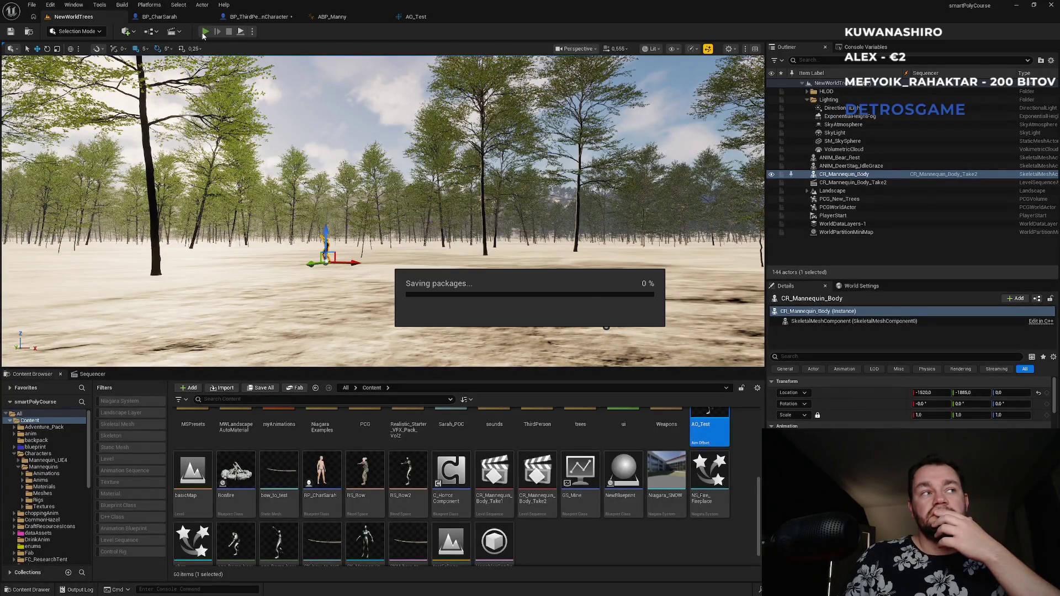
click(205, 32)
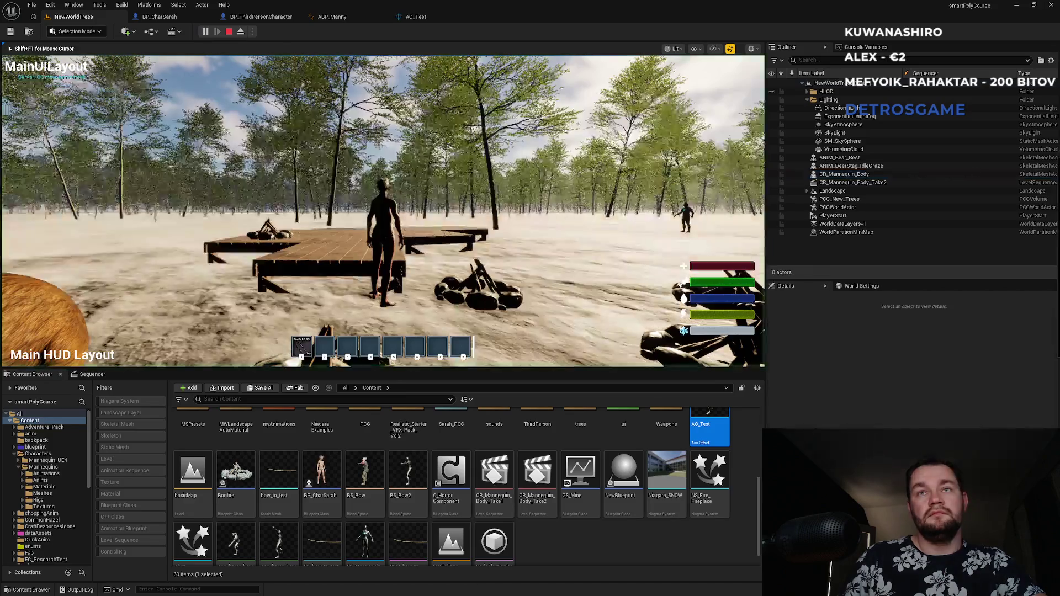
key(super)
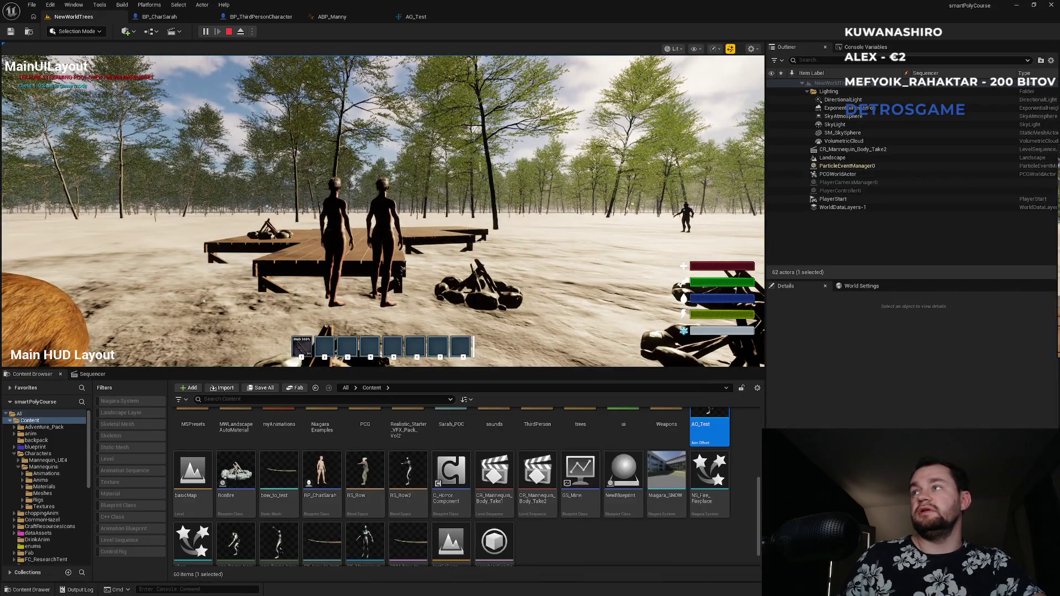
key(super)
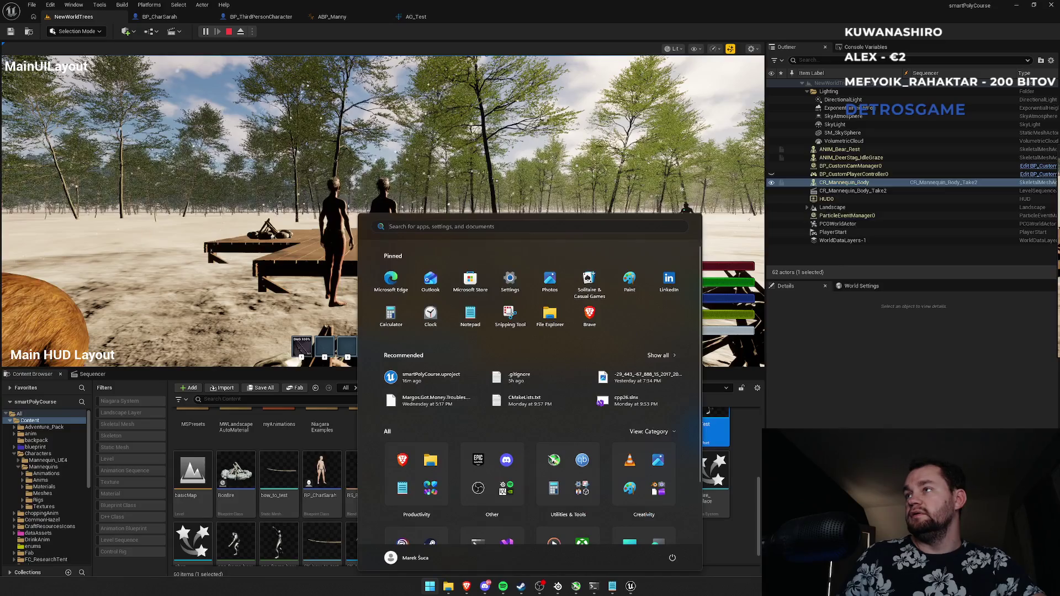
key(super)
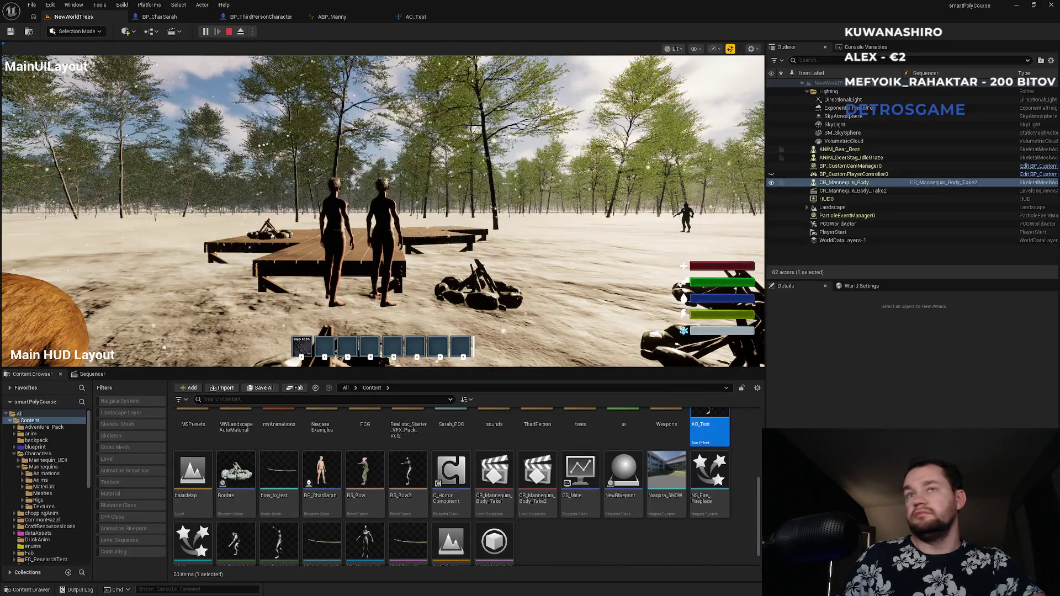
key(super)
key(super)
key(F11)
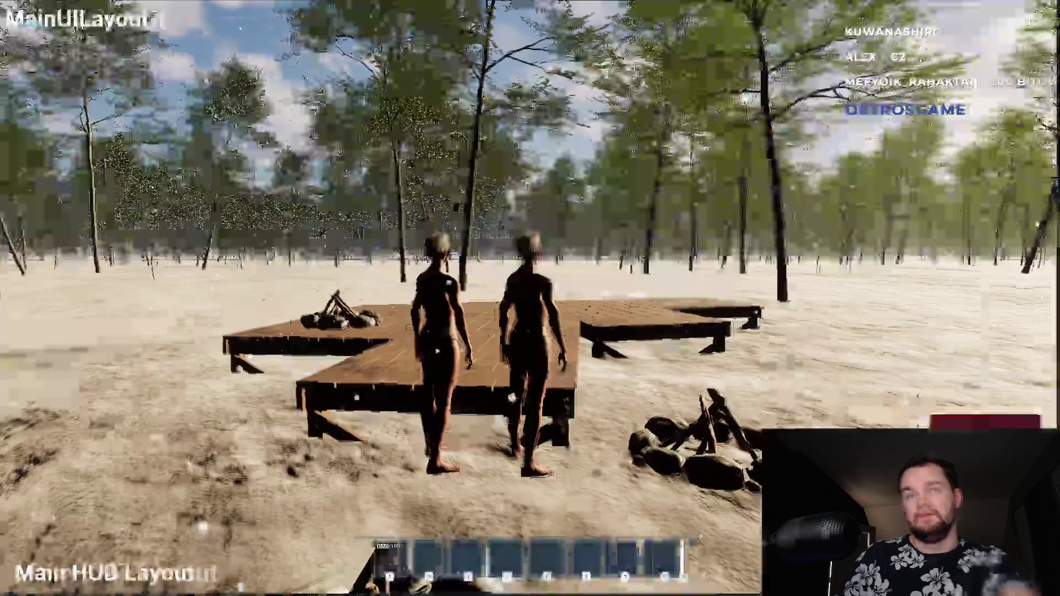
key(super)
key(super)
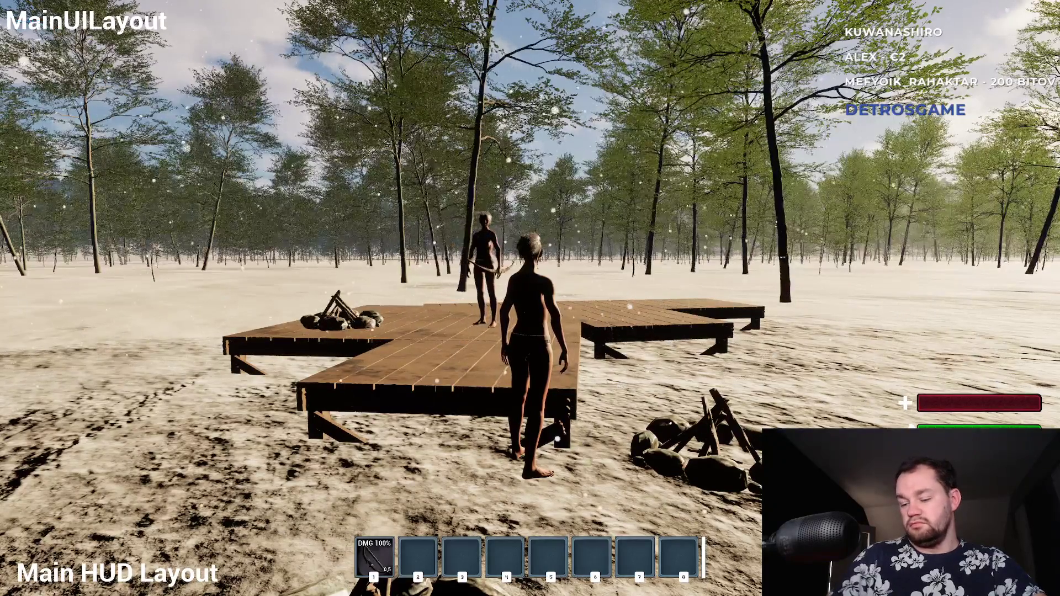
key(F11)
key(Escape)
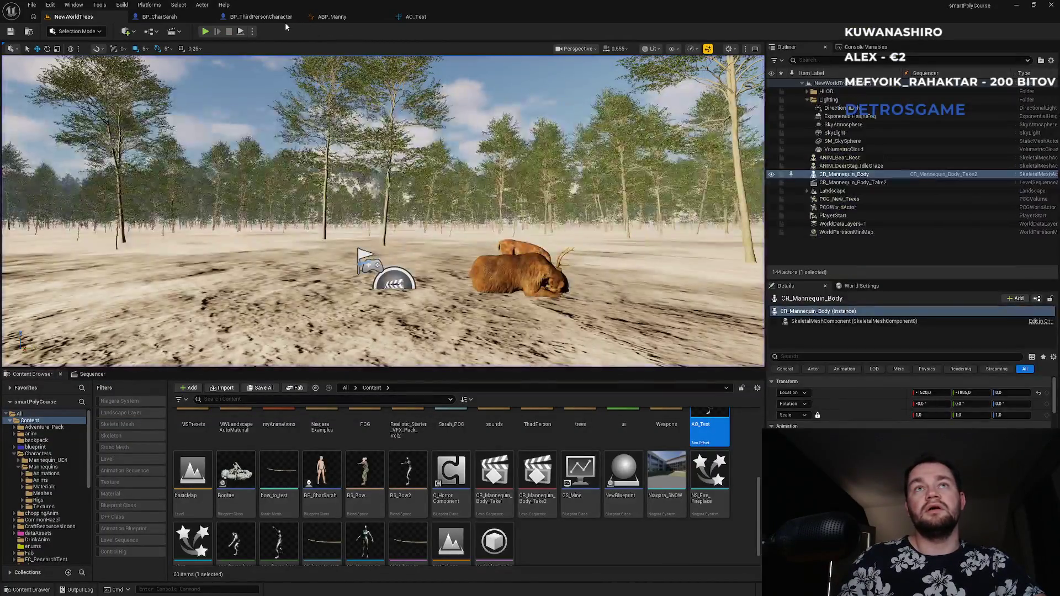
- Review the AO_Test, ABP_Manny and BP_ThirdPersonCharacter tabs, then return to NewWorldTrees
click(415, 16)
click(332, 17)
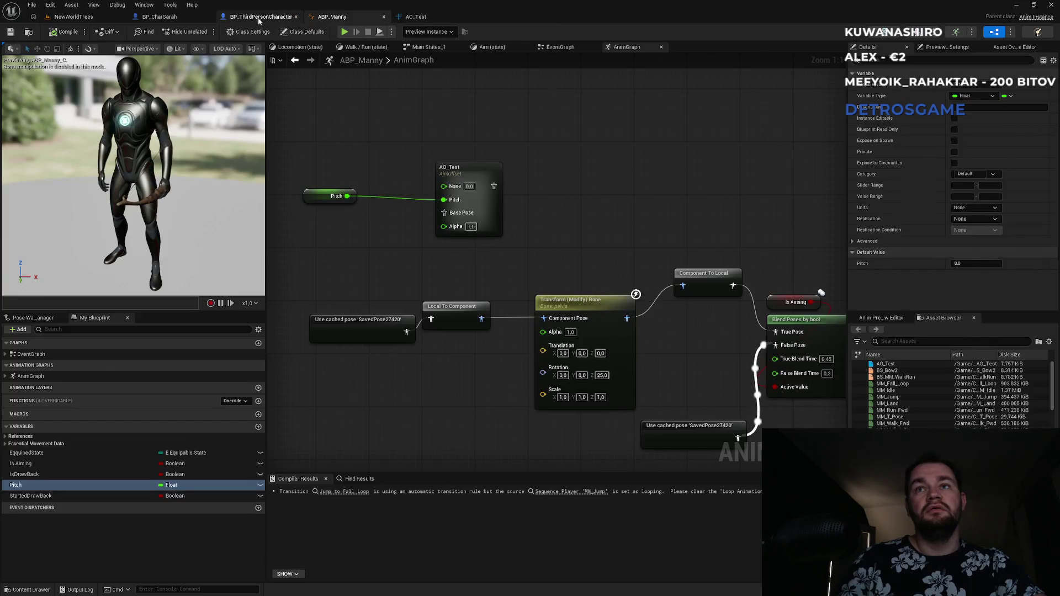
click(258, 18)
click(73, 17)
- Start a Play session of NewWorldTrees and make the game view fullscreen with F11
click(207, 34)
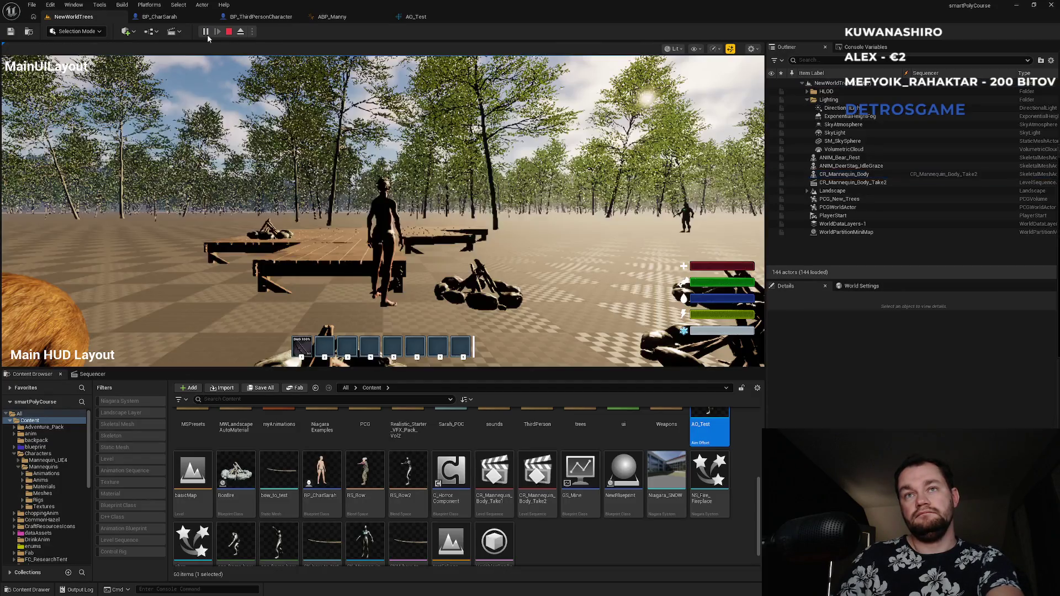
key(F11)
key(super)
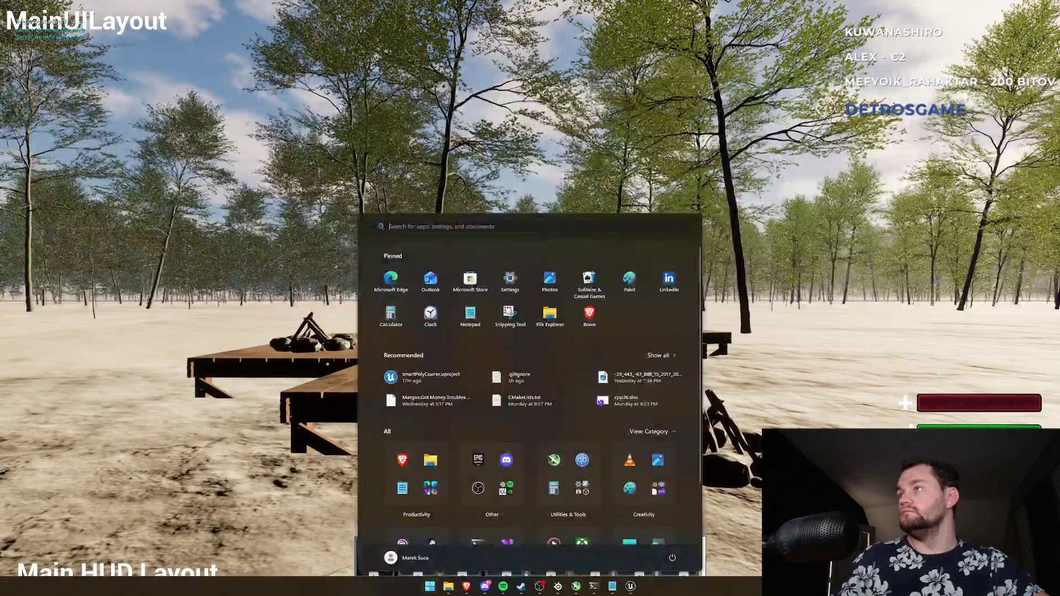
key(super)
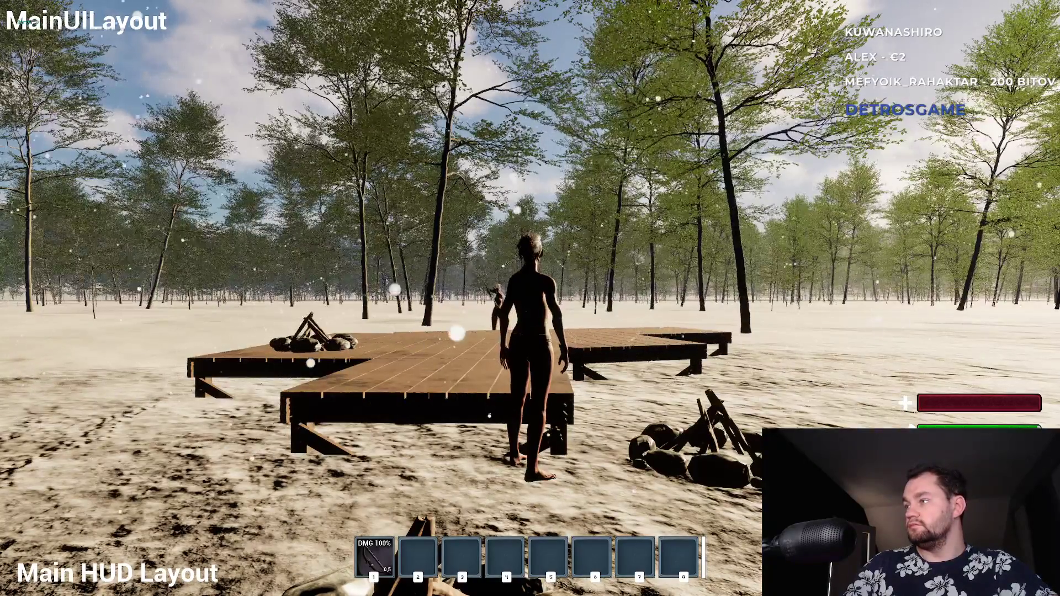
key(super)
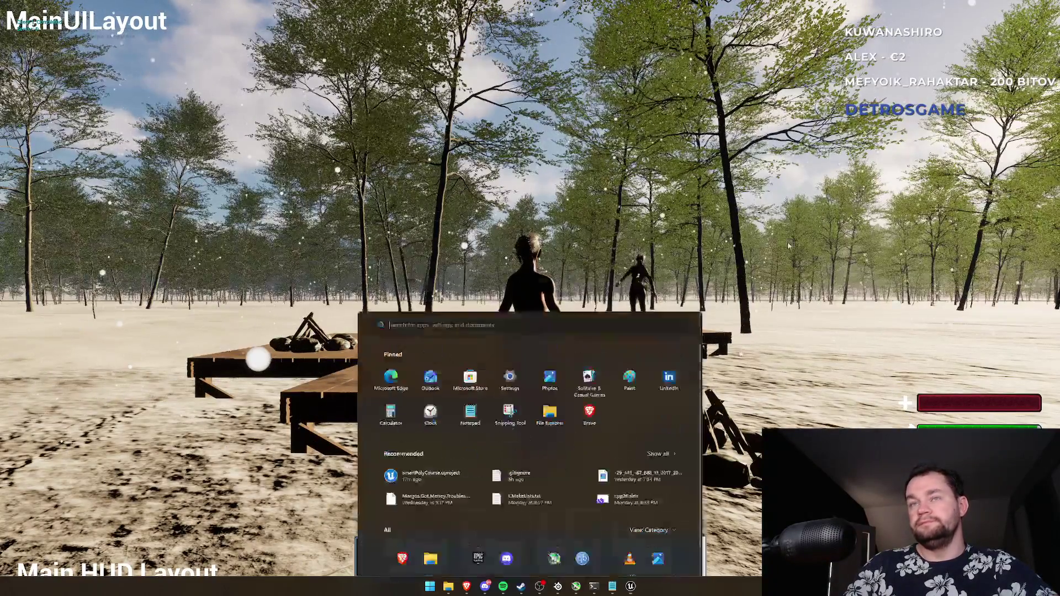
- Draw and aim the bow while moving the camera, then take the game out of fullscreen
key(Escape)
key(w)
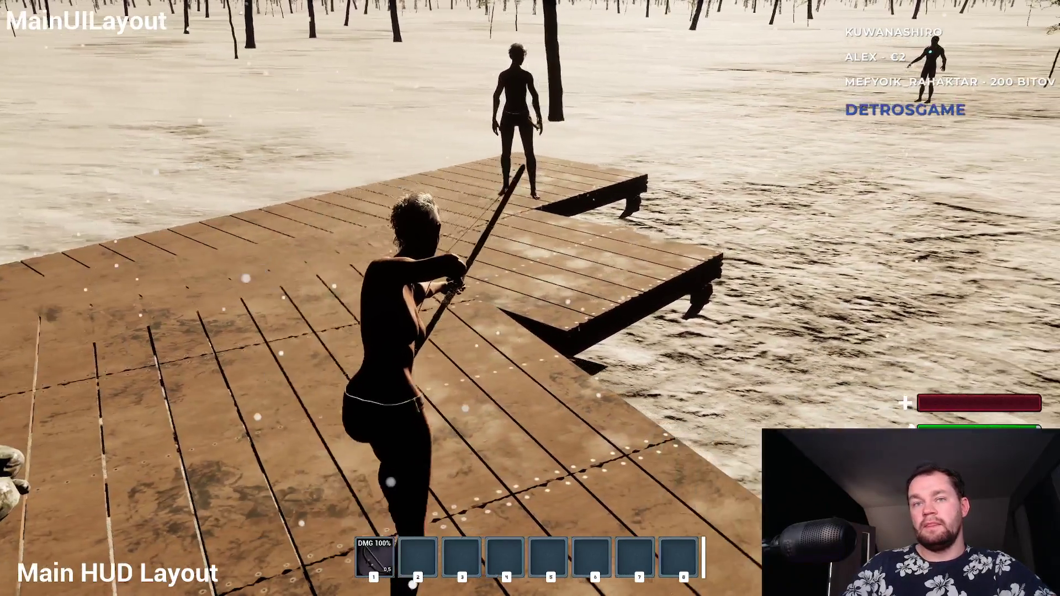
key(super)
key(Escape)
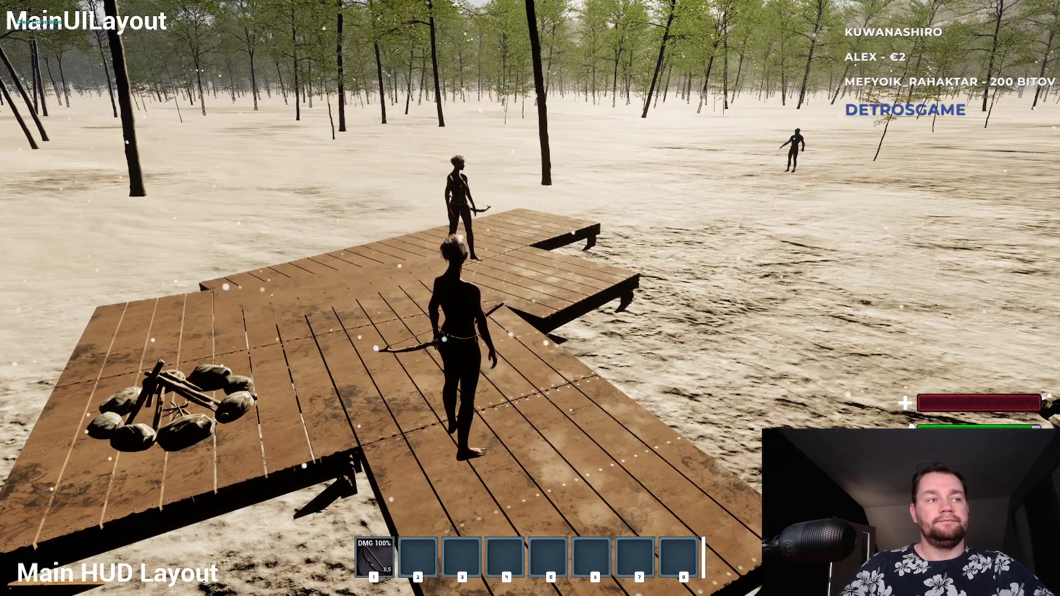
key(F11)
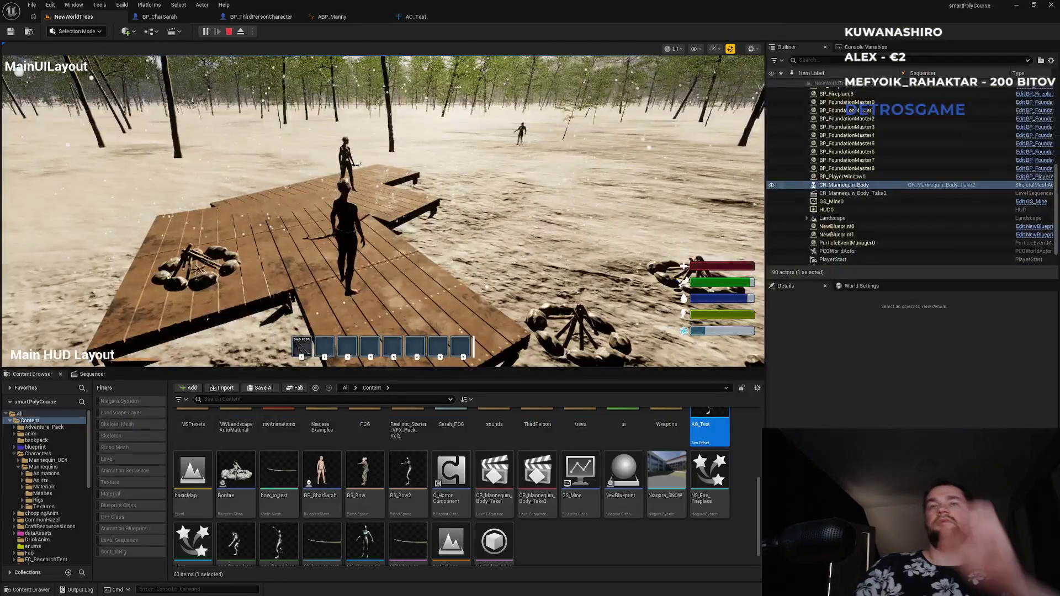
- Stop the play session and move through BP_CharSarah, AO_Test and ABP_Manny to BP_ThirdPersonCharacter's event graph
key(Escape)
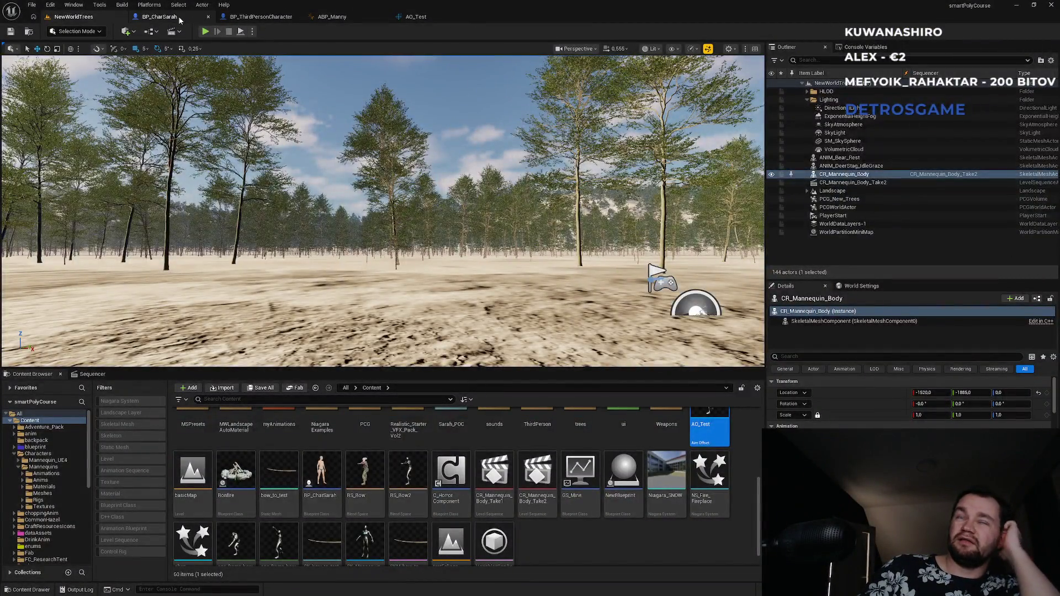
click(188, 18)
click(429, 20)
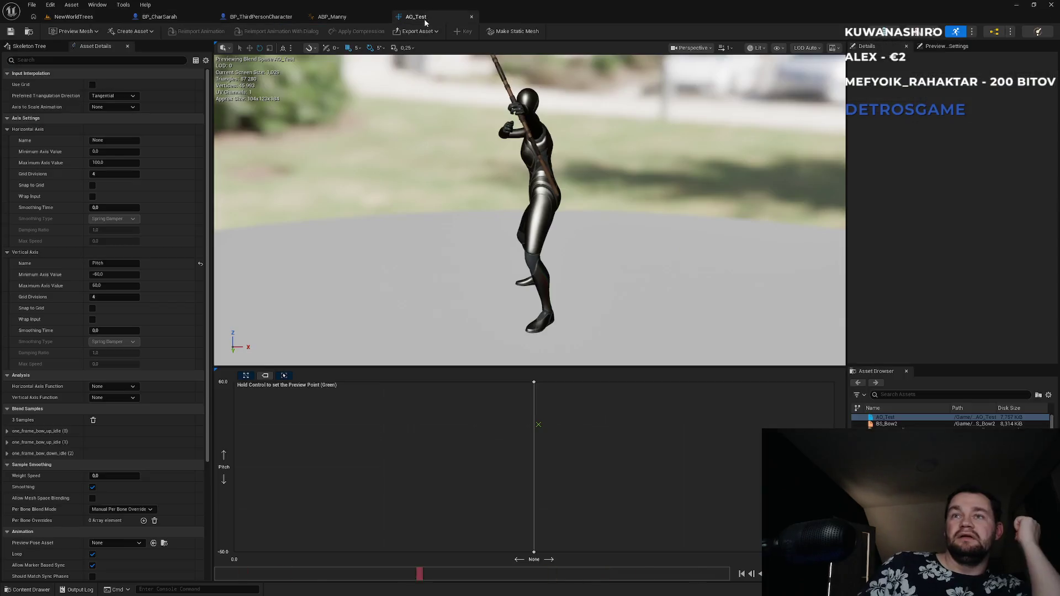
click(331, 17)
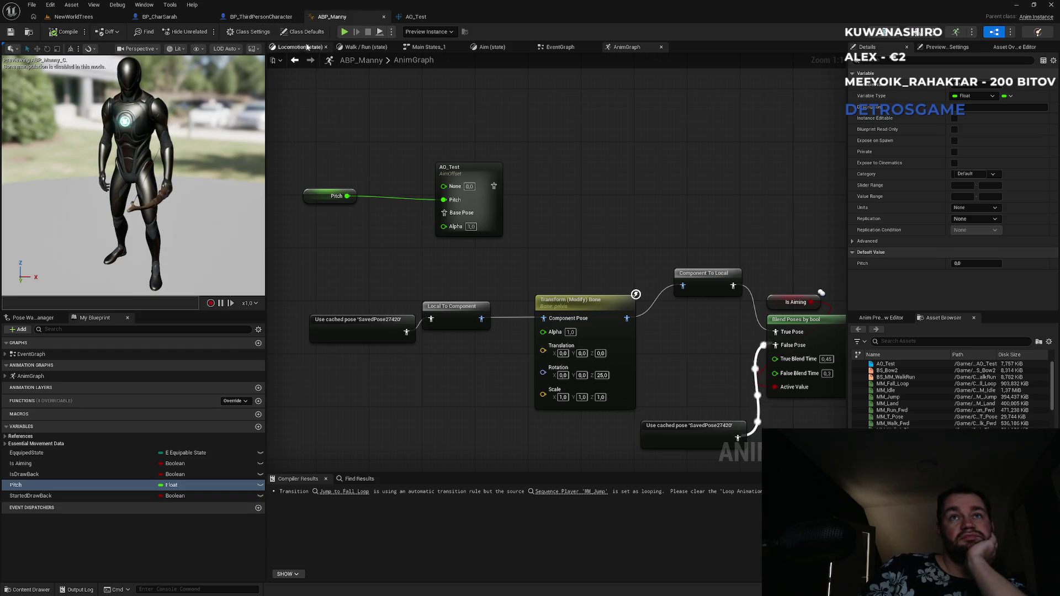
click(270, 21)
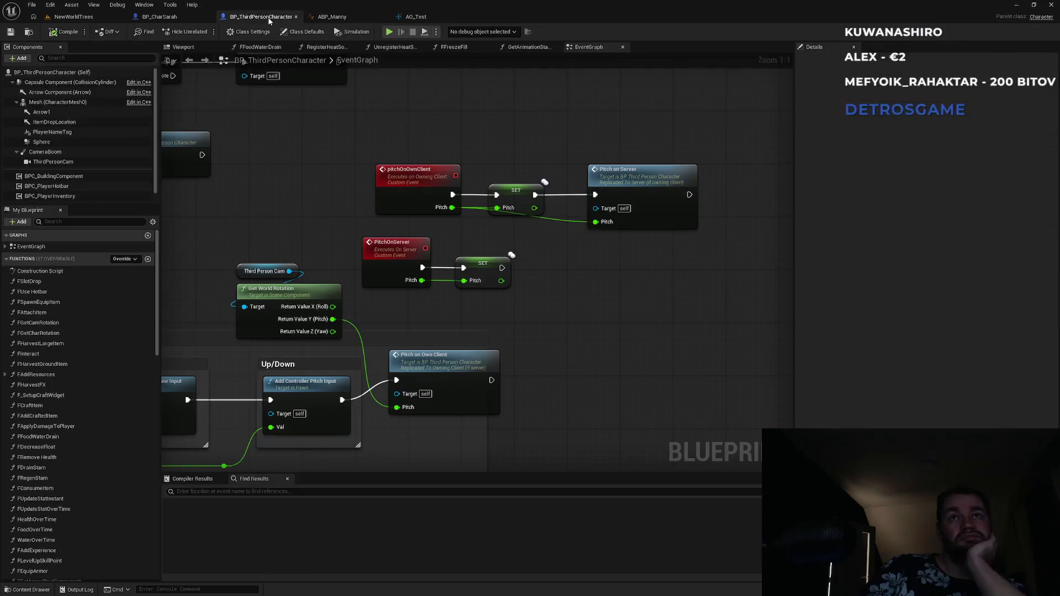
- Return to ABP_Manny's AnimGraph and zoom so both Blend Poses by bool branches are visible
click(333, 19)
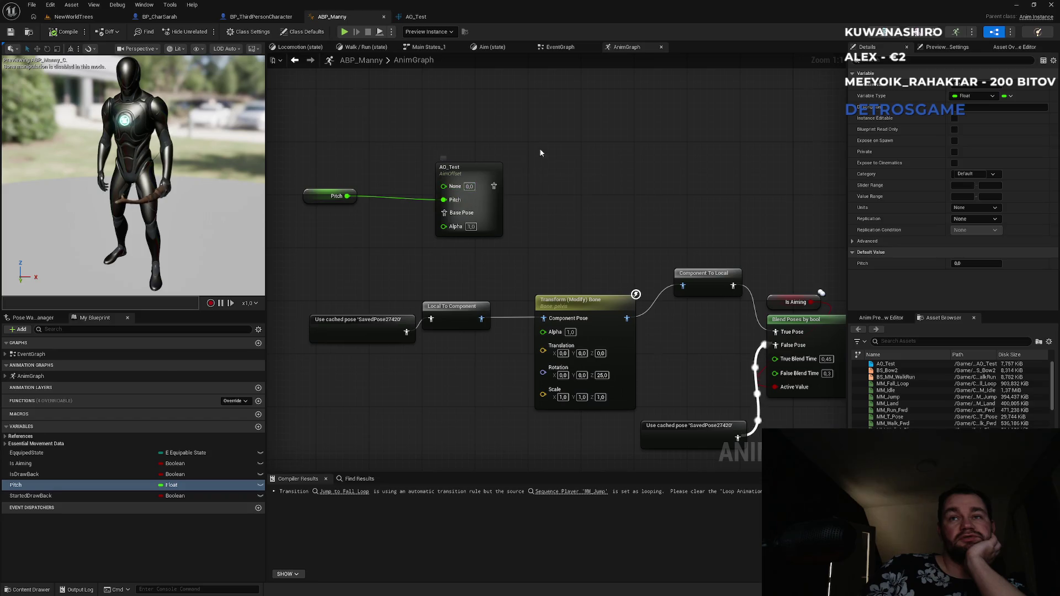
right_click(406, 155)
scroll(412, 280, down, 4)
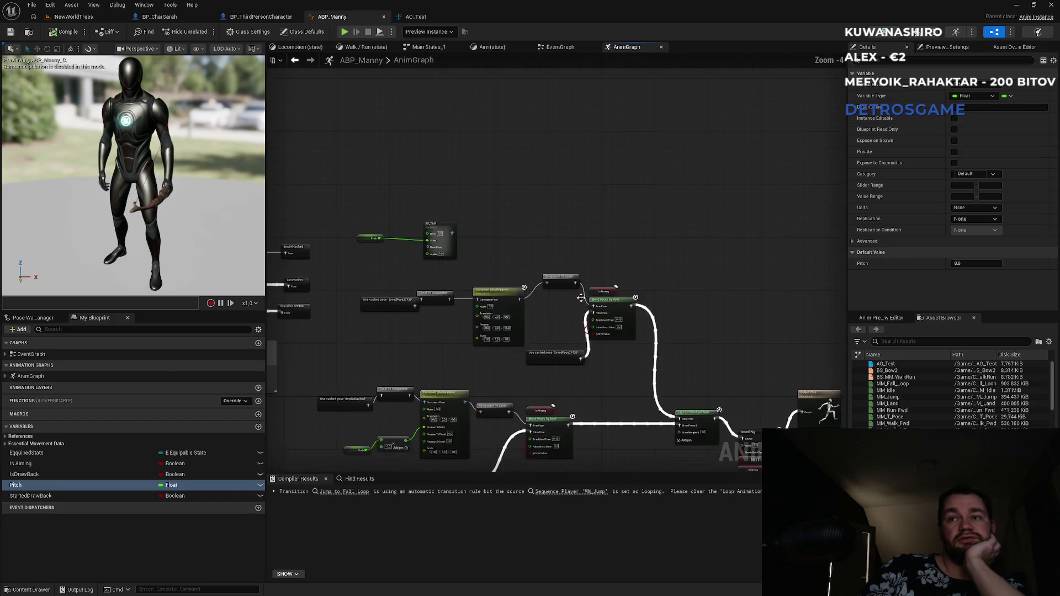
scroll(475, 276, up, 2)
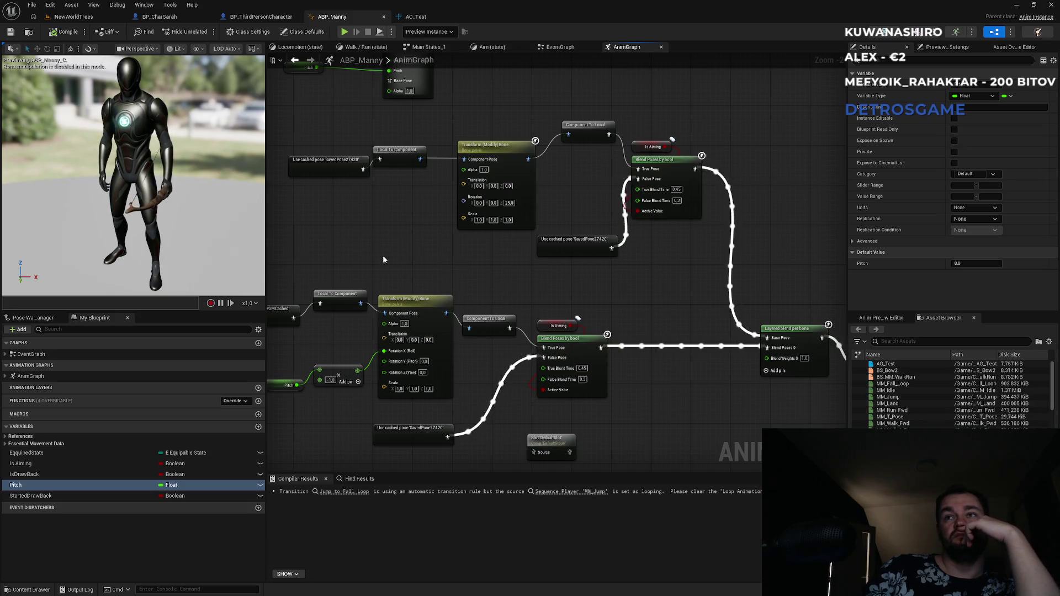
- Select the Pitch and AO_Test nodes and place Pitch above AO_Test
mouse_move(314, 128)
mouse_down()
mouse_move(399, 191)
mouse_move(659, 257)
mouse_up()
click(659, 256)
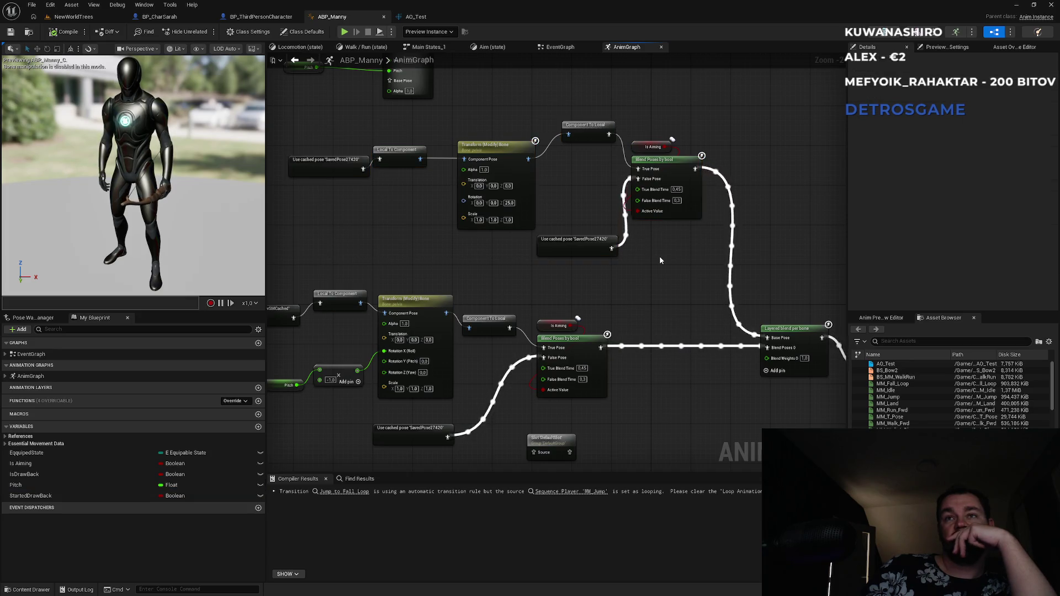
mouse_move(483, 243)
mouse_down()
mouse_move(591, 264)
mouse_move(592, 296)
mouse_up()
mouse_move(402, 101)
mouse_down()
mouse_move(533, 124)
mouse_move(536, 113)
mouse_move(596, 232)
mouse_move(496, 422)
mouse_move(664, 414)
mouse_up()
click(525, 429)
mouse_move(526, 429)
mouse_down()
mouse_move(586, 425)
mouse_move(620, 394)
mouse_move(614, 336)
mouse_up()
ctrl+click(635, 409)
- Move the AO_Test and Pitch nodes up beside the lower bone-transform branch
scroll(561, 333, up, 2)
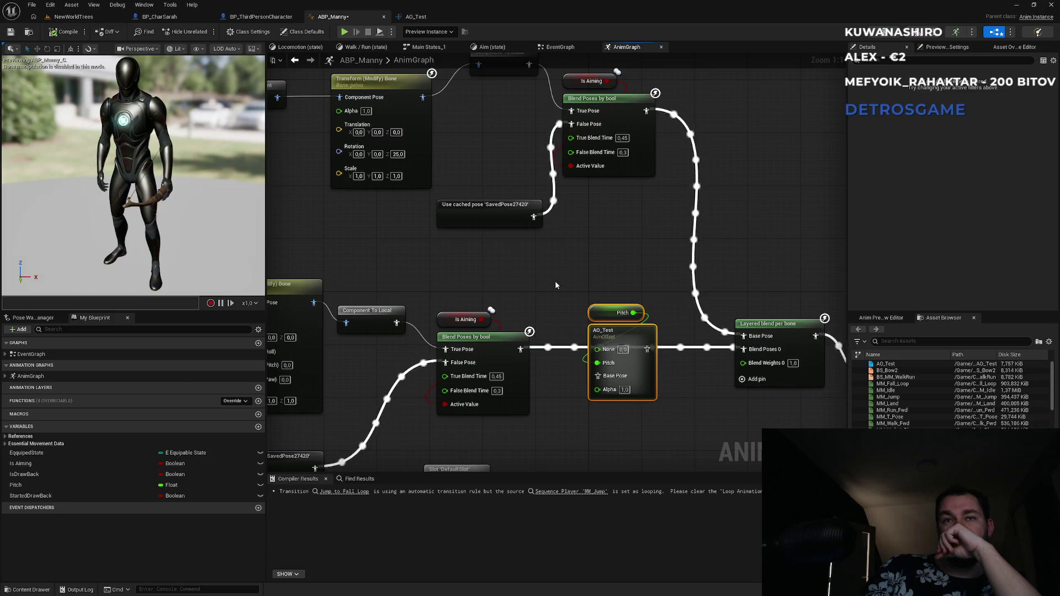
drag(555, 285, 690, 250)
mouse_move(764, 300)
mouse_down()
mouse_move(537, 256)
mouse_move(539, 225)
mouse_move(453, 194)
mouse_up()
drag(382, 176, 400, 172)
drag(469, 205, 571, 253)
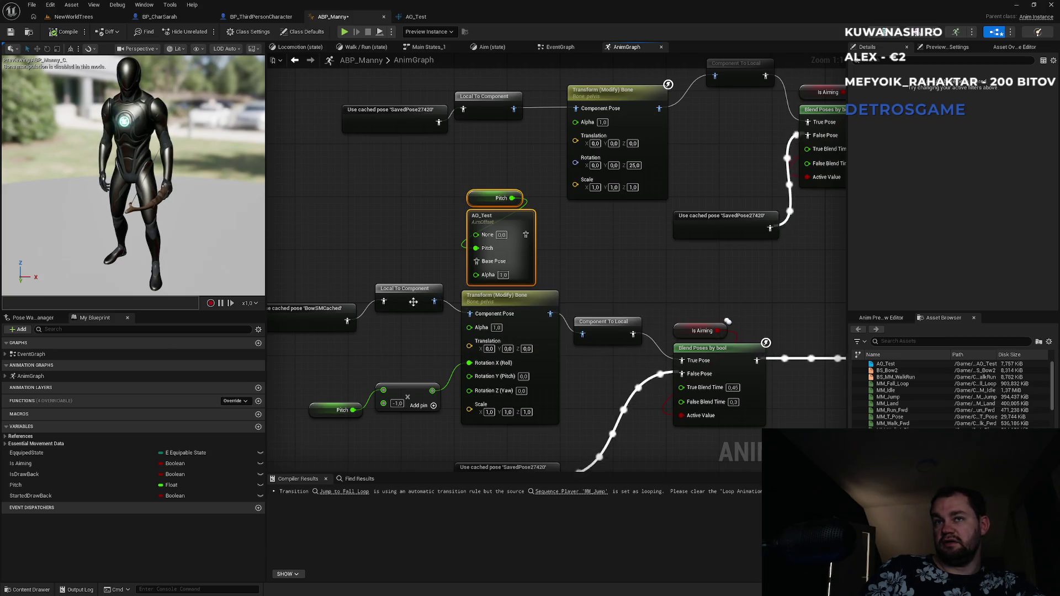
click(363, 316)
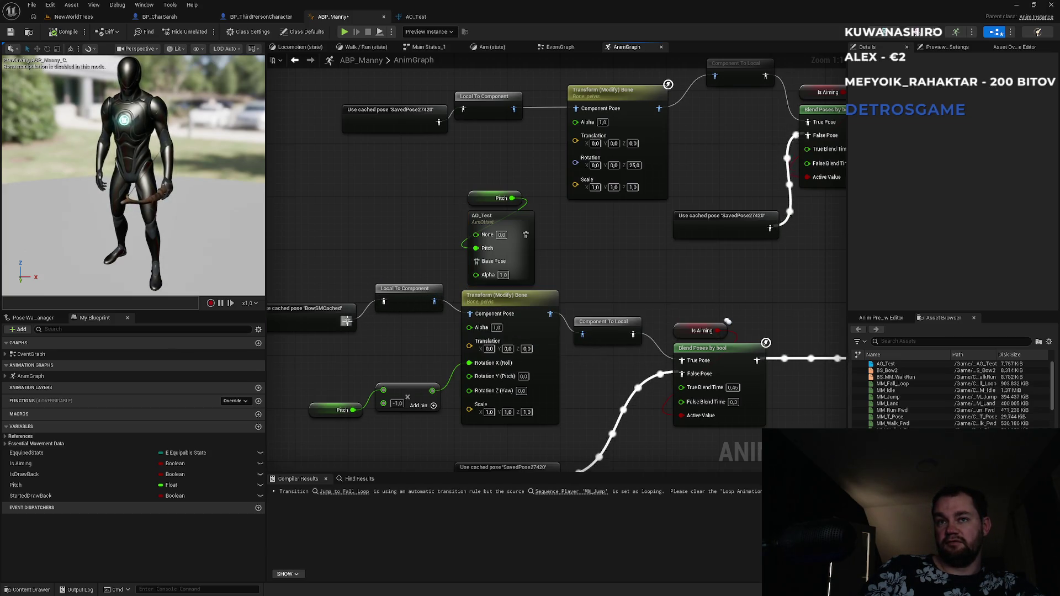
- Wire BowSMCached into AO_Test's Base Pose and AO_Test's output into the blend's True Pose
mouse_move(347, 321)
mouse_down()
mouse_move(414, 329)
mouse_move(475, 265)
mouse_up()
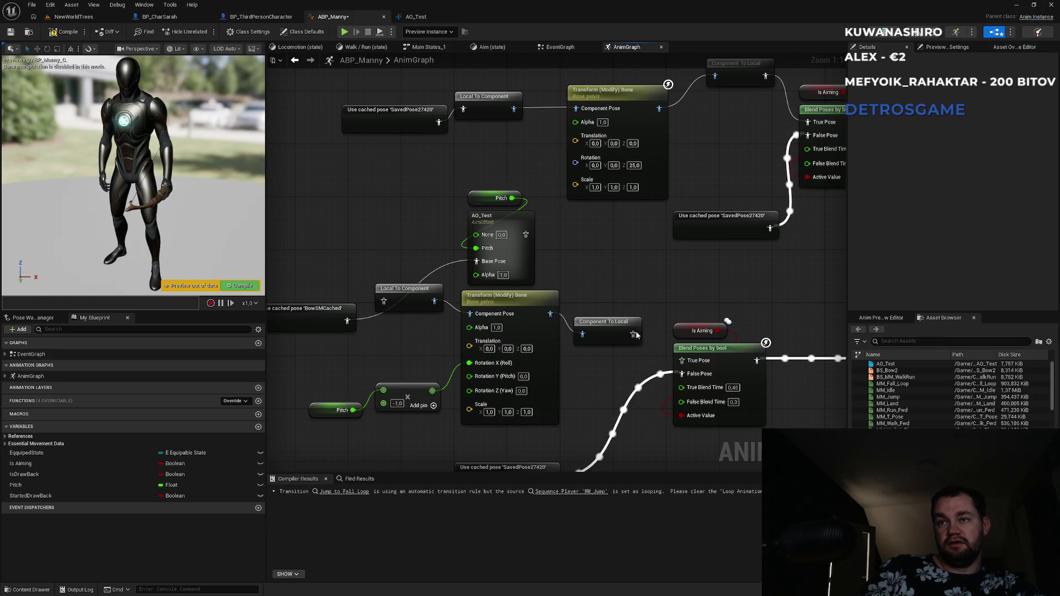
drag(525, 233, 683, 360)
click(110, 19)
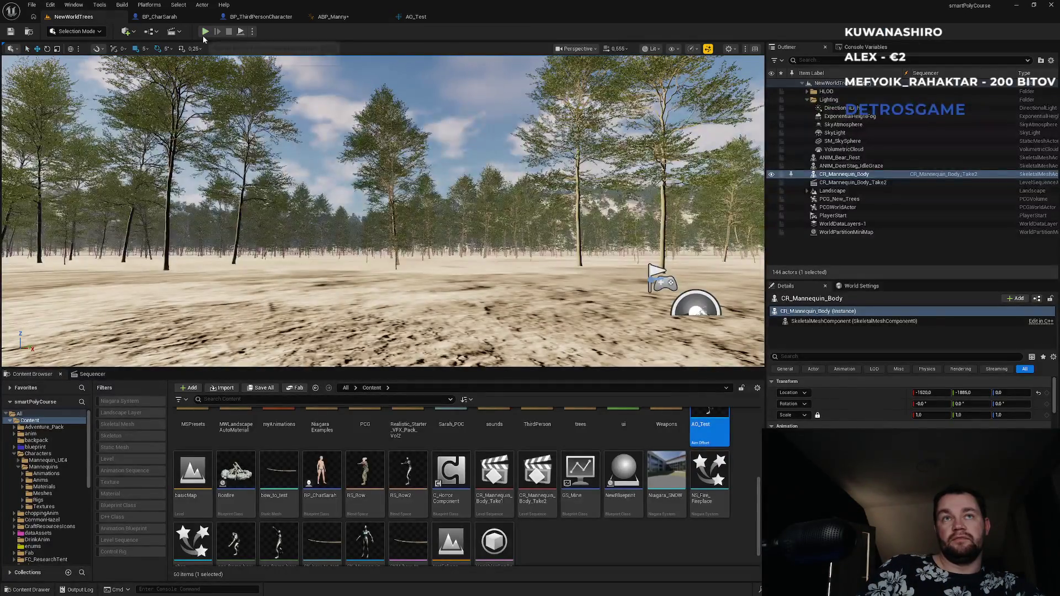
click(205, 32)
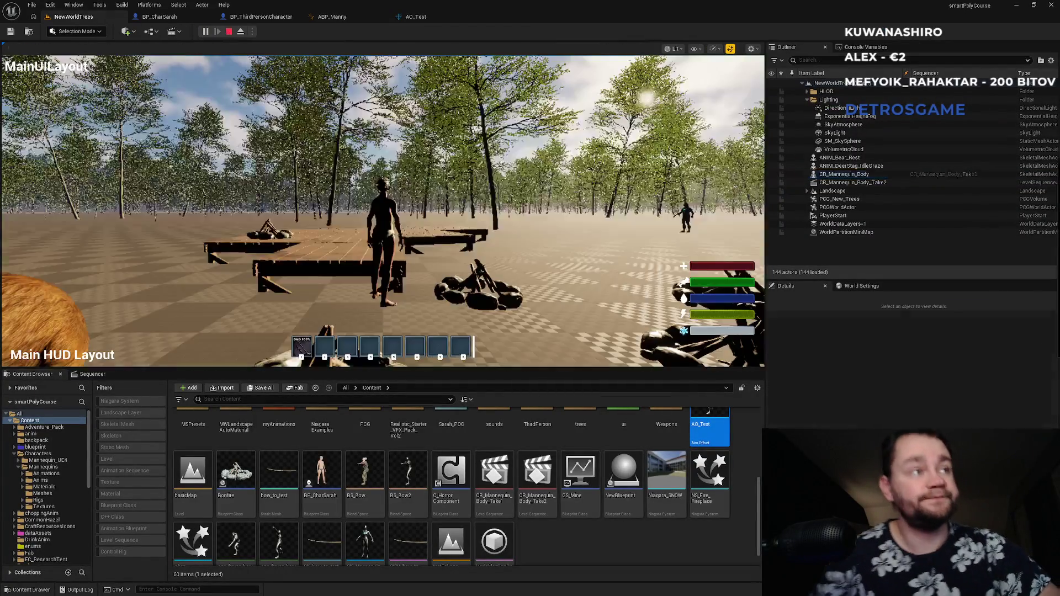
key(super)
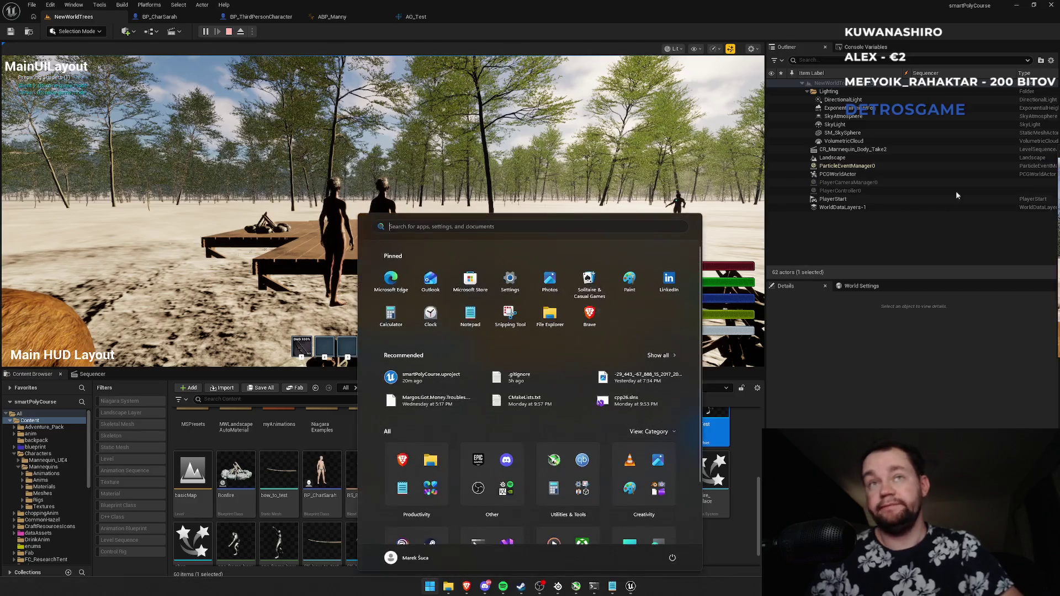
key(Escape)
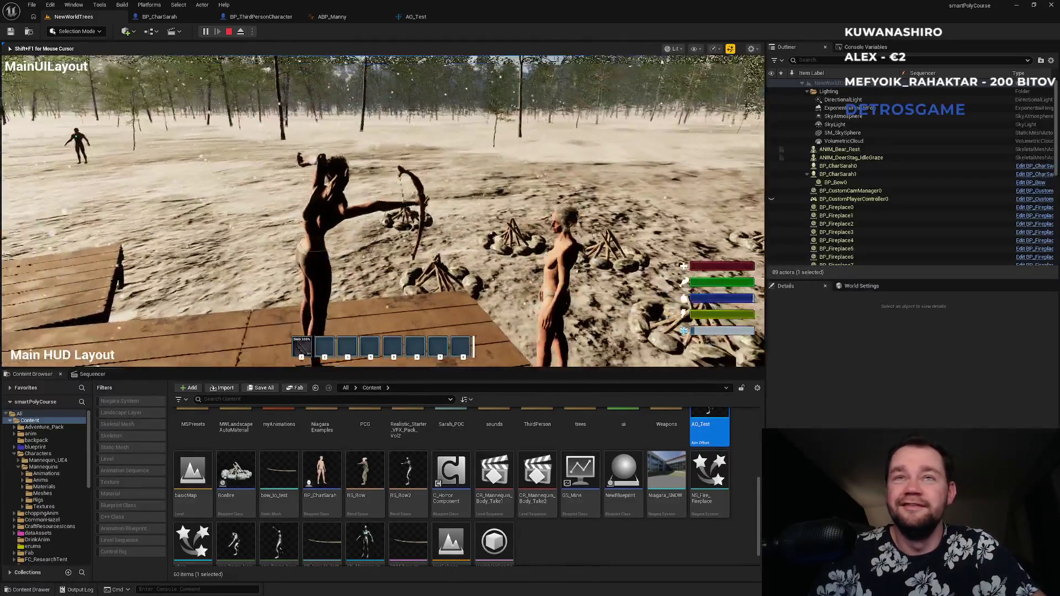
key(Escape)
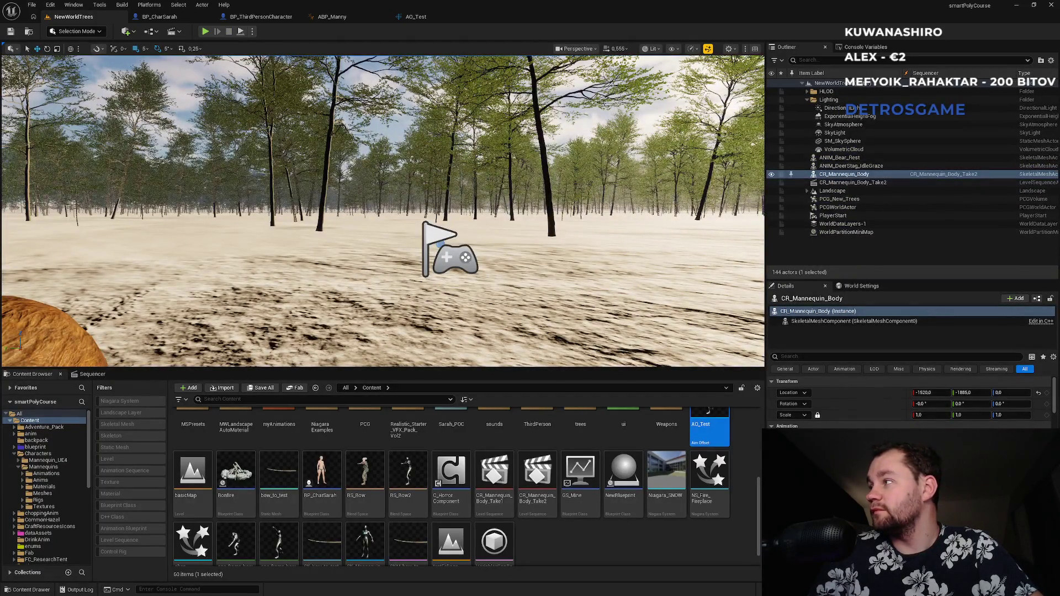
- Delete the Pitch and AO_Test nodes from ABP_Manny's AnimGraph
click(429, 15)
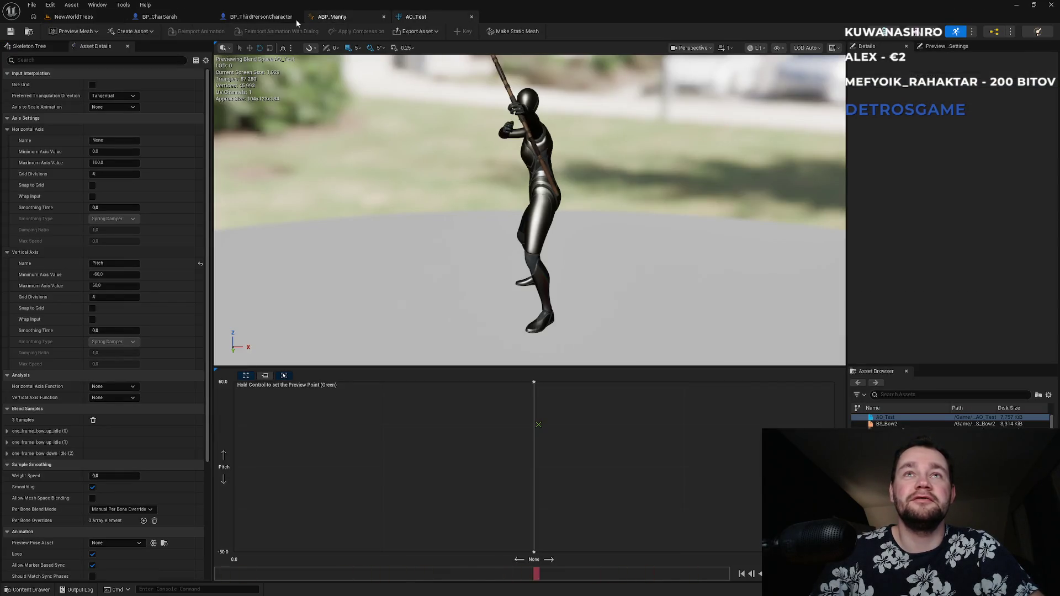
click(247, 18)
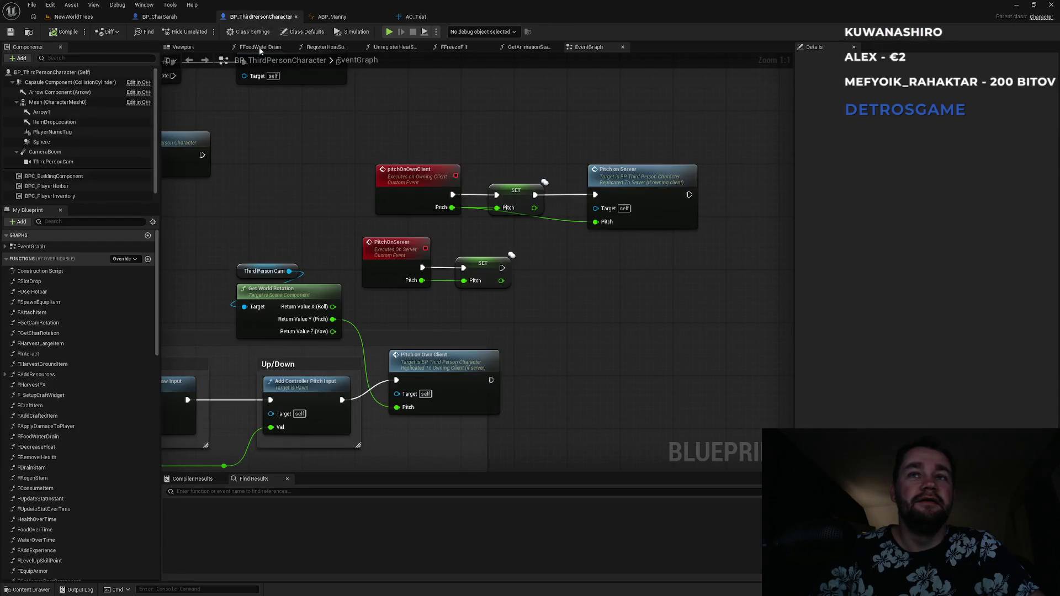
click(159, 17)
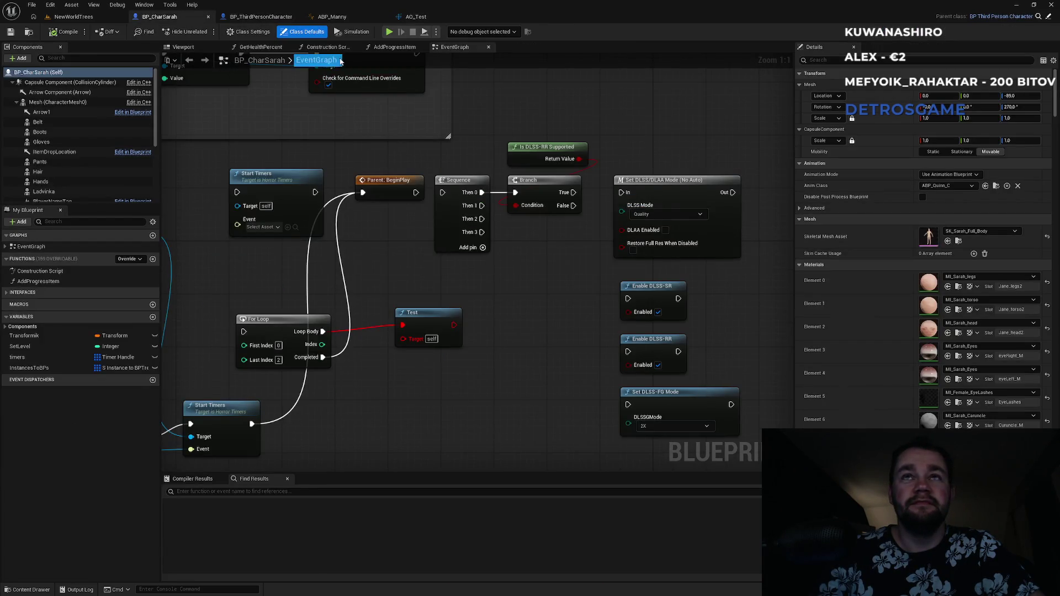
click(331, 16)
drag(387, 222, 456, 211)
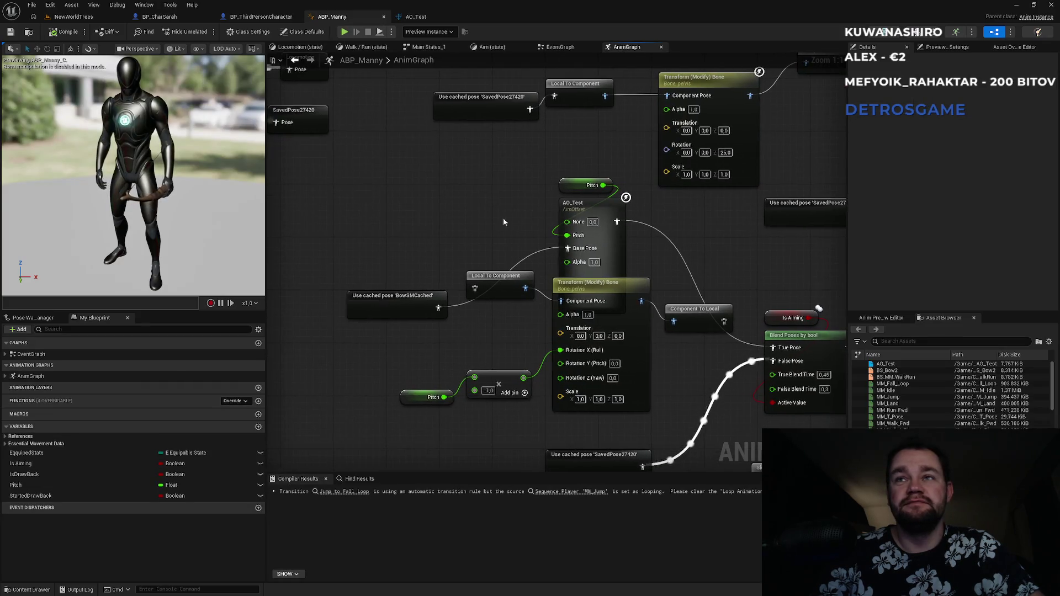
drag(528, 171, 568, 235)
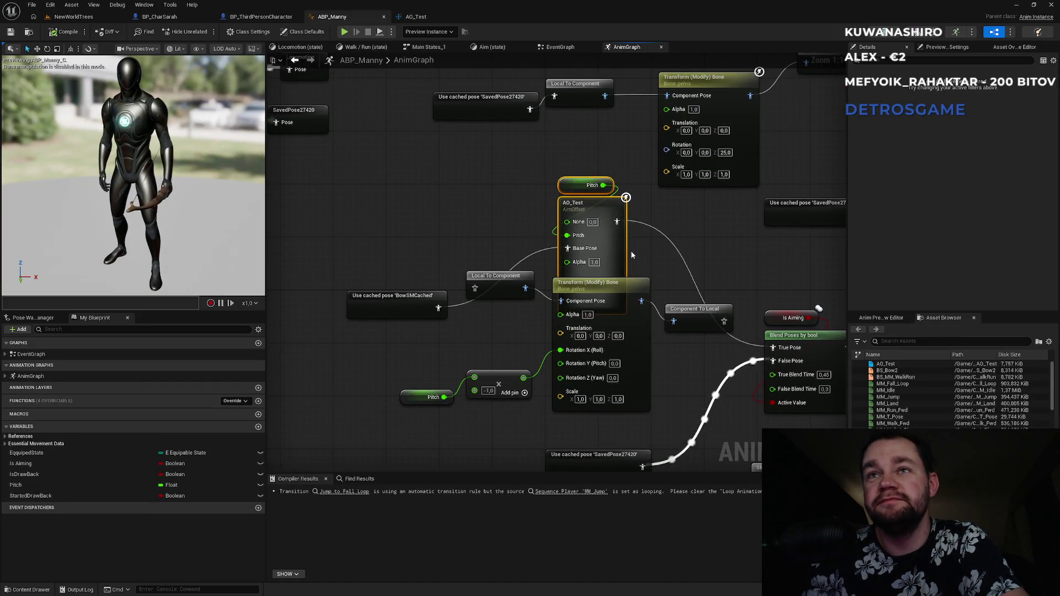
key(Delete)
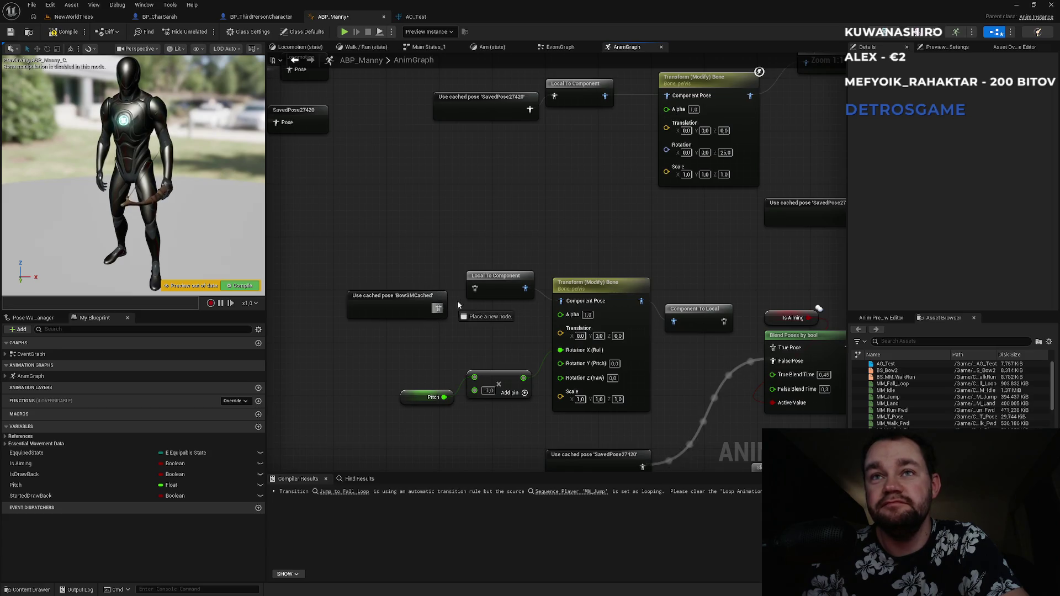
- Select the AO_Test asset in the Content Browser and request its deletion
drag(457, 300, 304, 278)
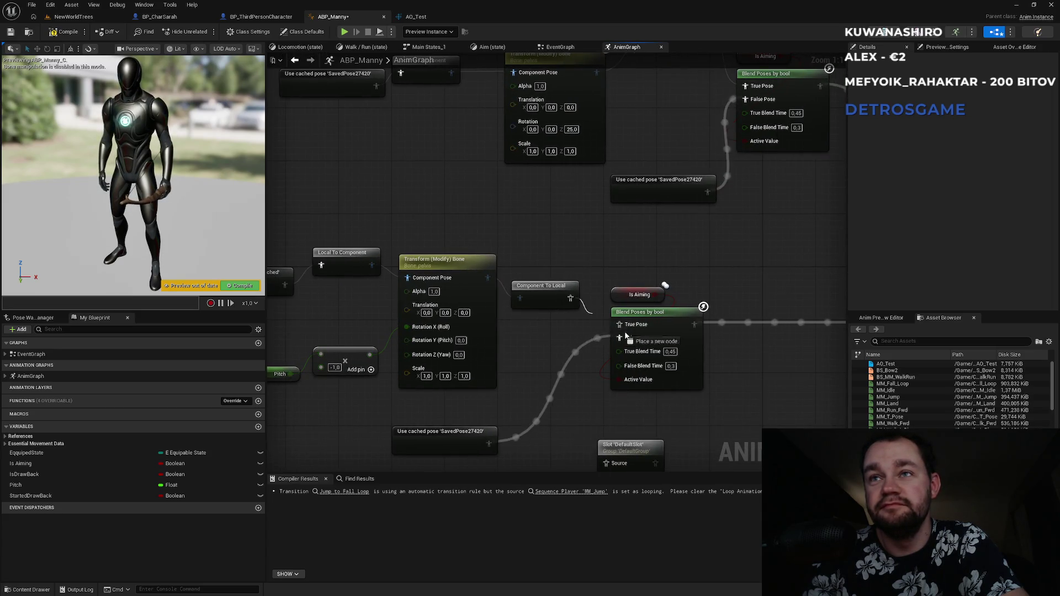
scroll(624, 394, down, 3)
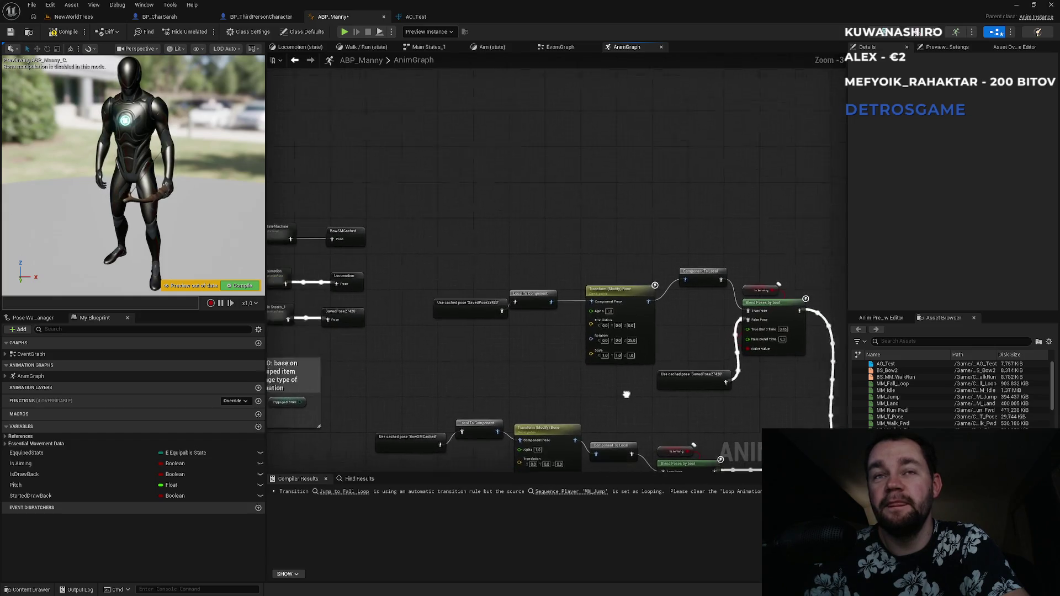
drag(439, 189, 577, 124)
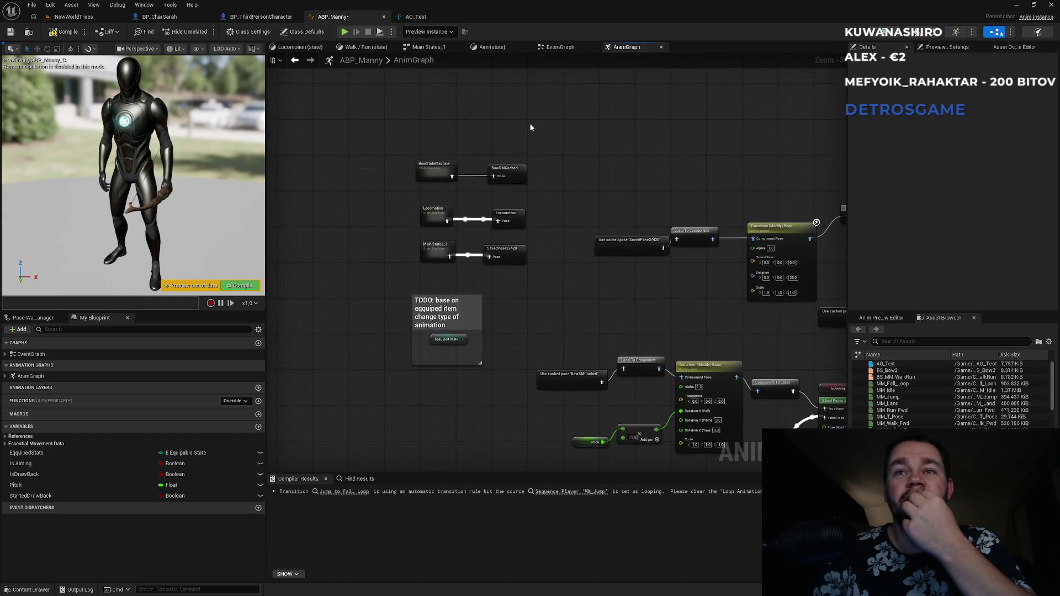
click(419, 18)
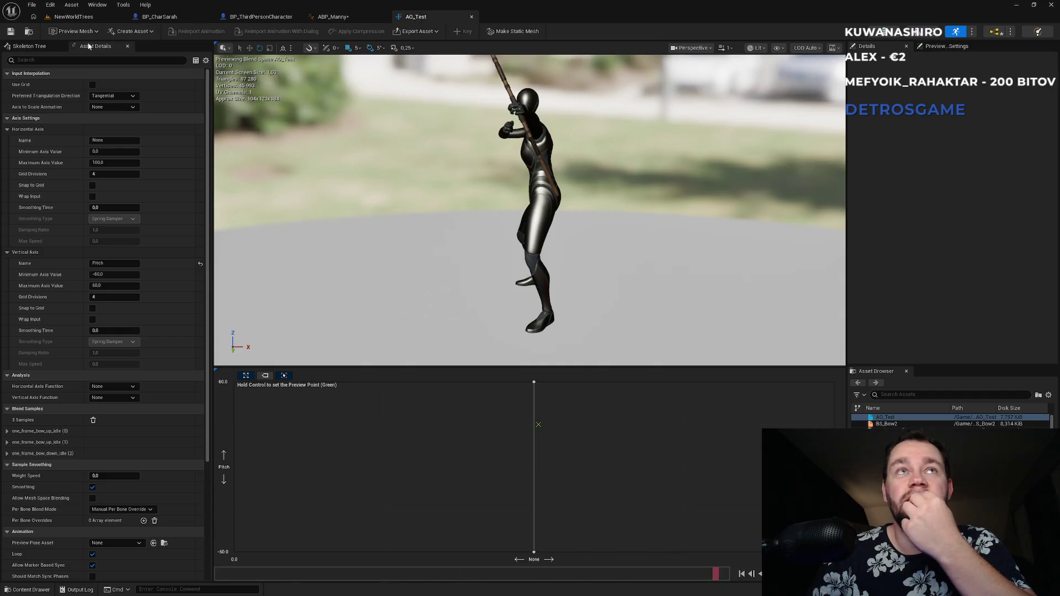
click(28, 31)
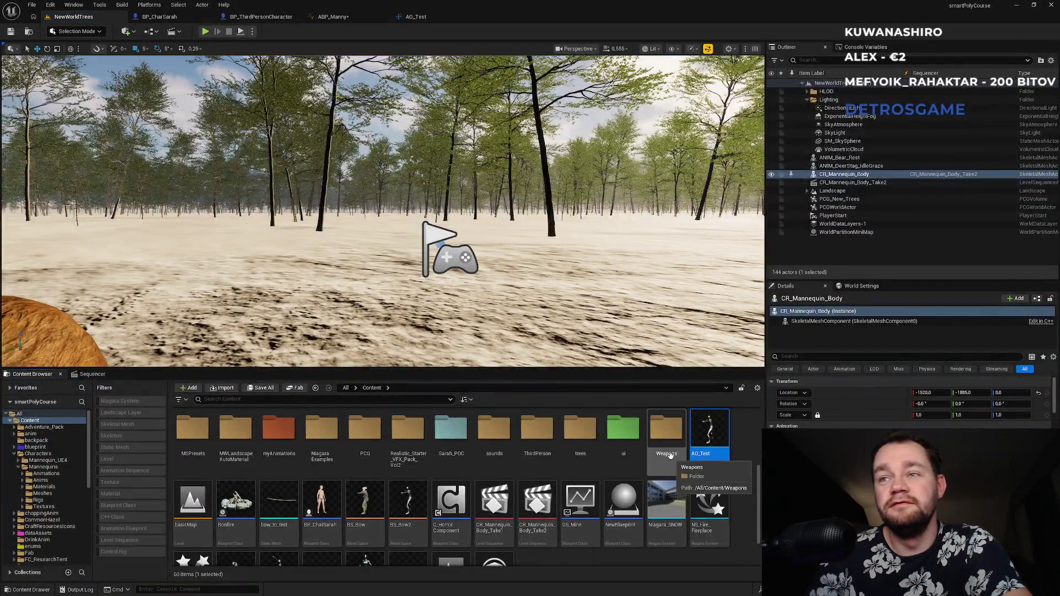
key(Delete)
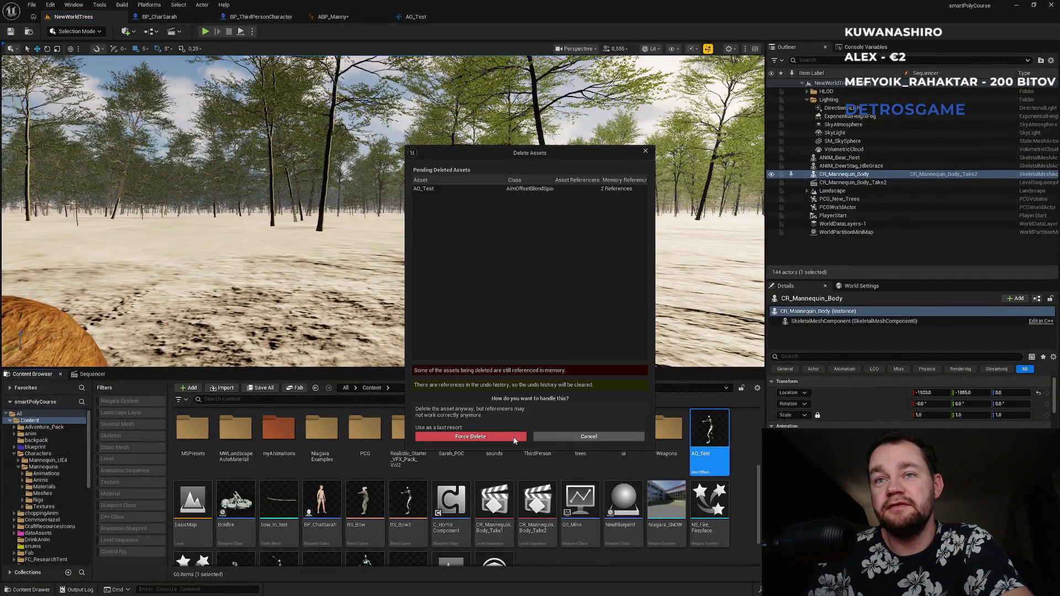
- Force delete AO_Test, then try deleting one_frame_bow_up_idle and one_frame_bow_down_idle, cancelling the first attempt
click(515, 436)
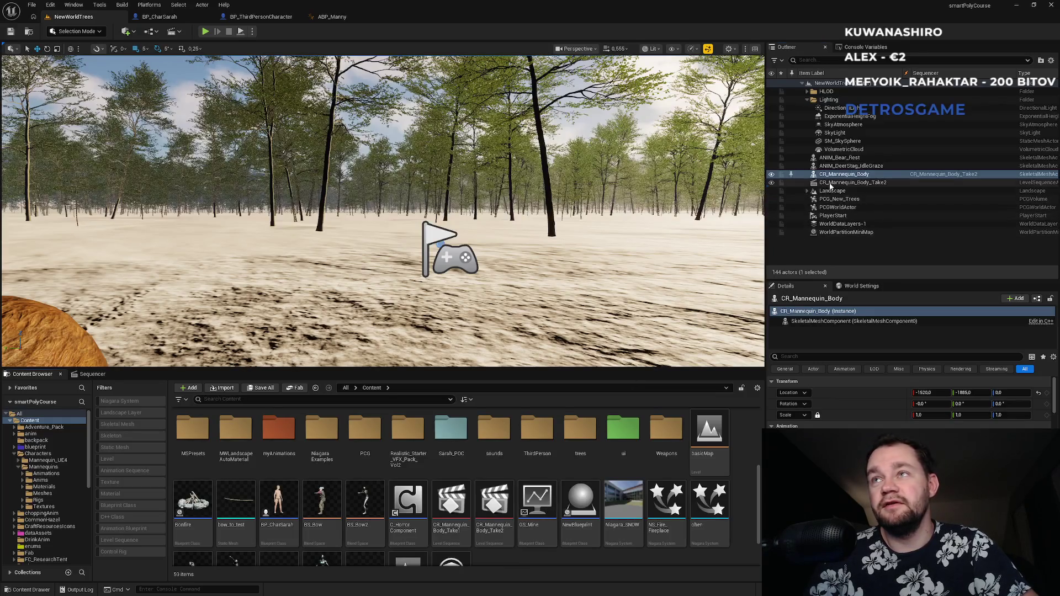
double_click(830, 183)
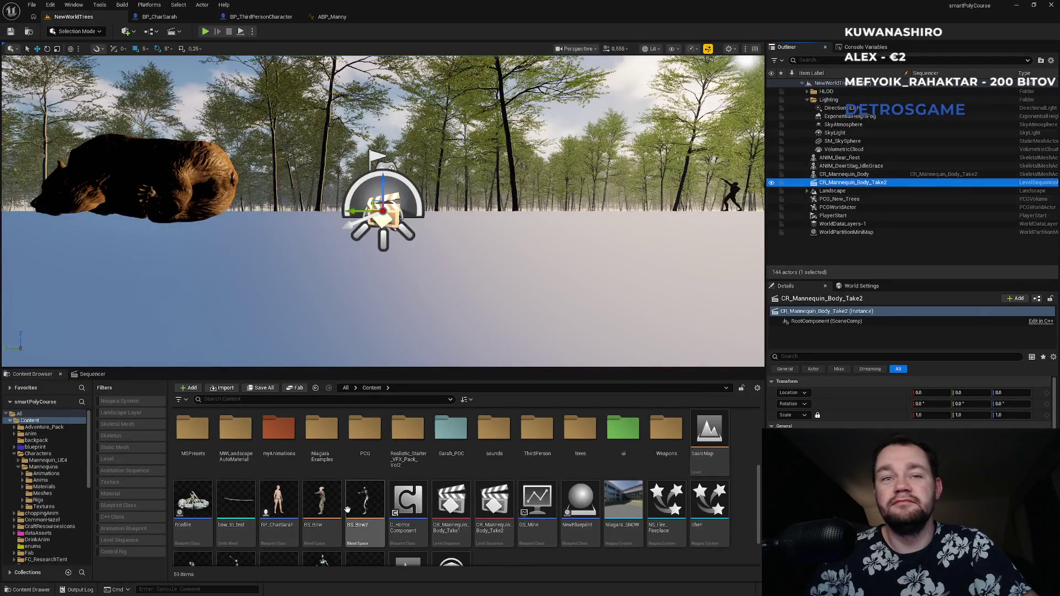
scroll(341, 530, down, 1)
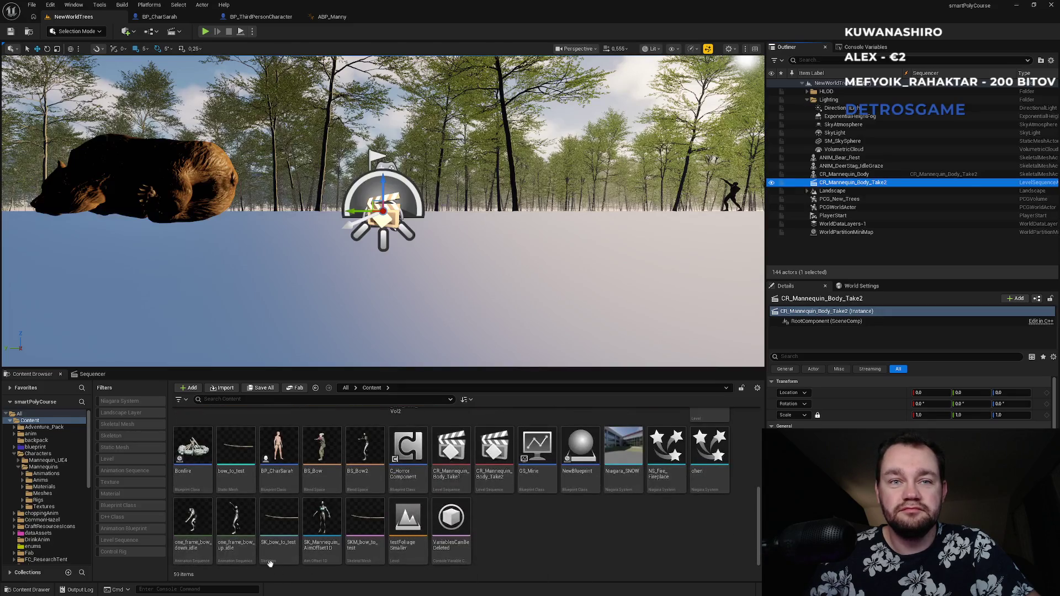
click(236, 552)
ctrl+click(193, 524)
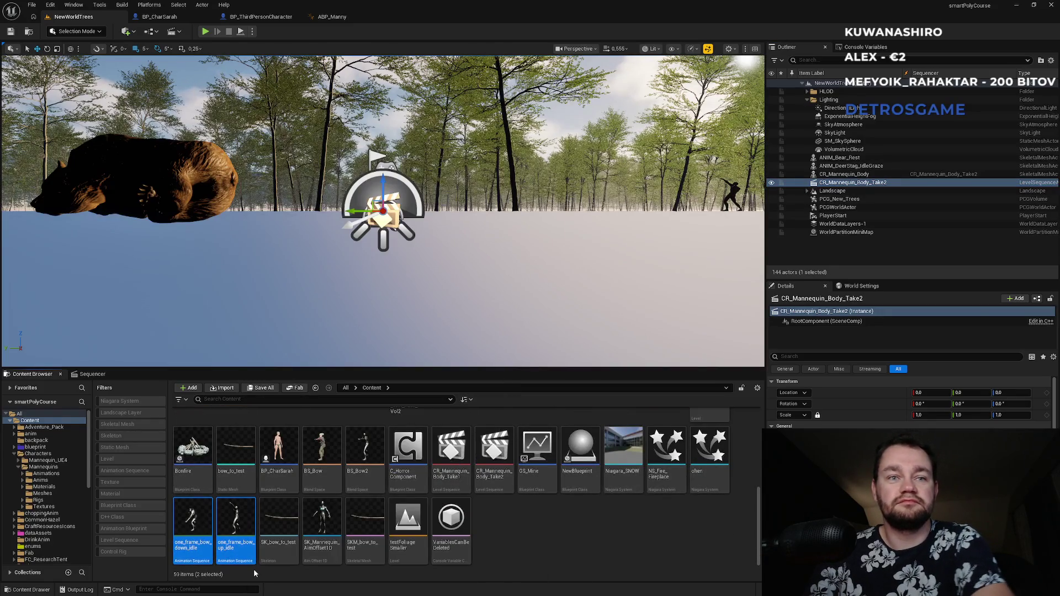
key(Delete)
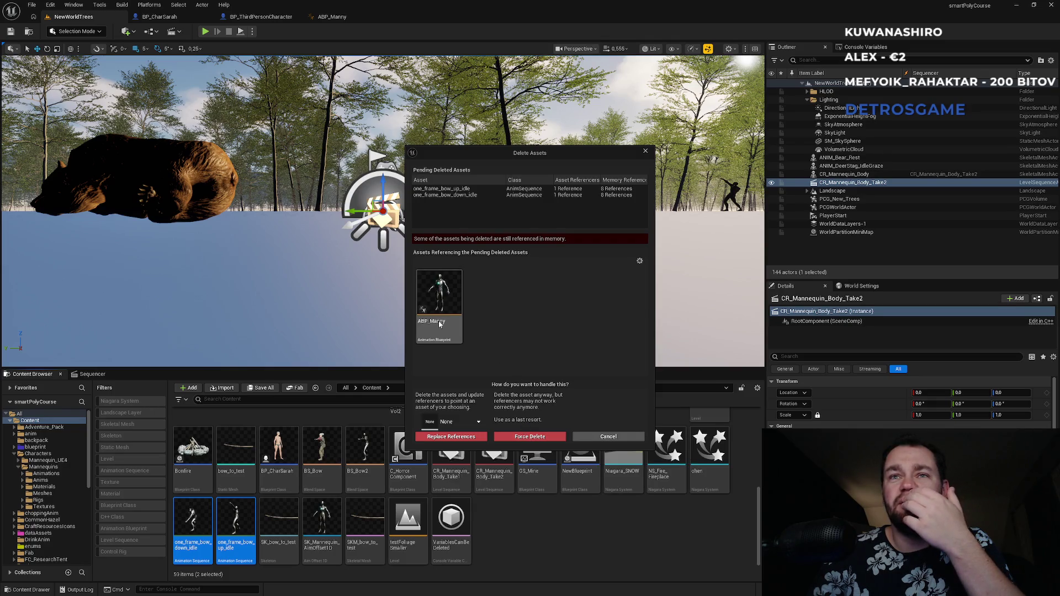
click(650, 150)
- Remove the CR_Mannequin_Body_Take2 actor from the level, then force delete both bow idle animations
click(331, 17)
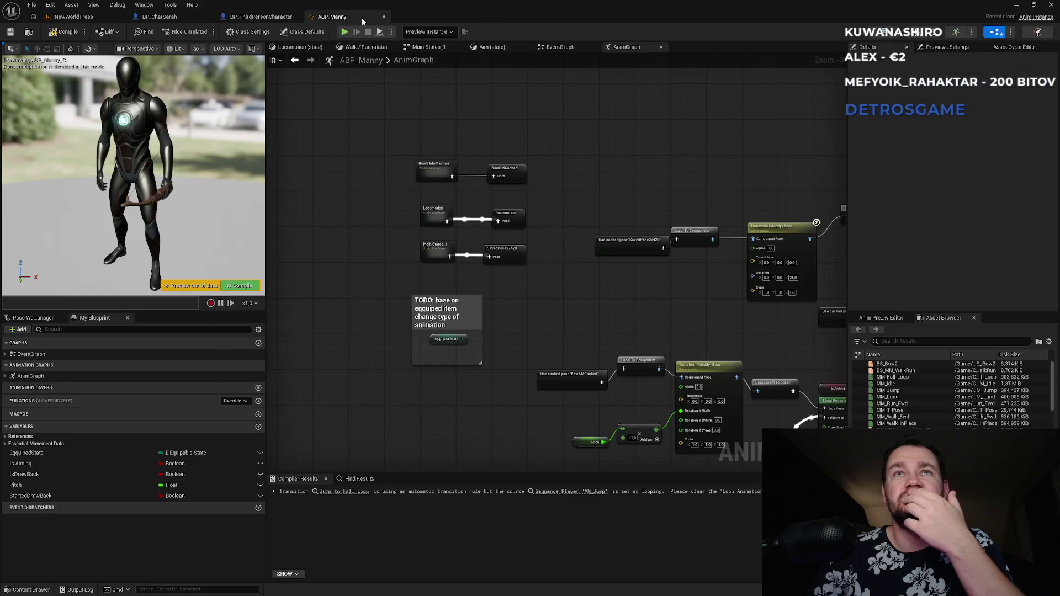
click(74, 16)
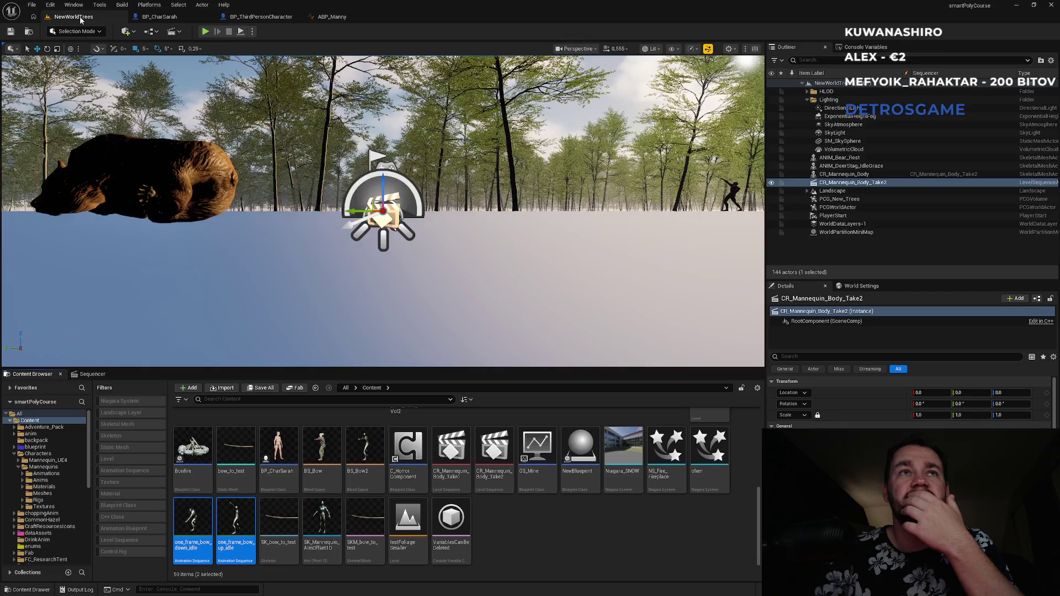
key(Delete)
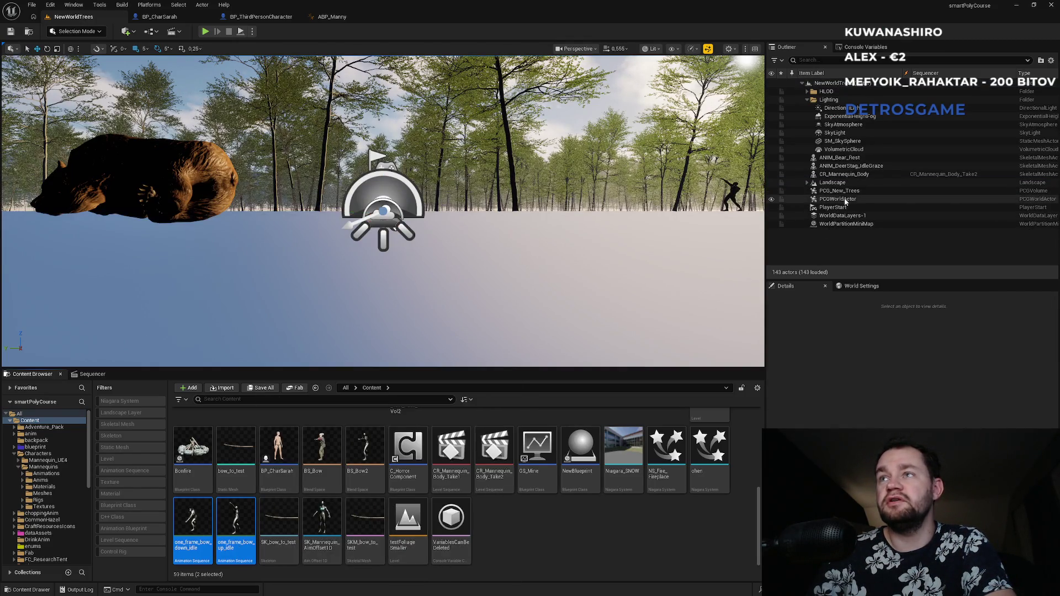
click(853, 174)
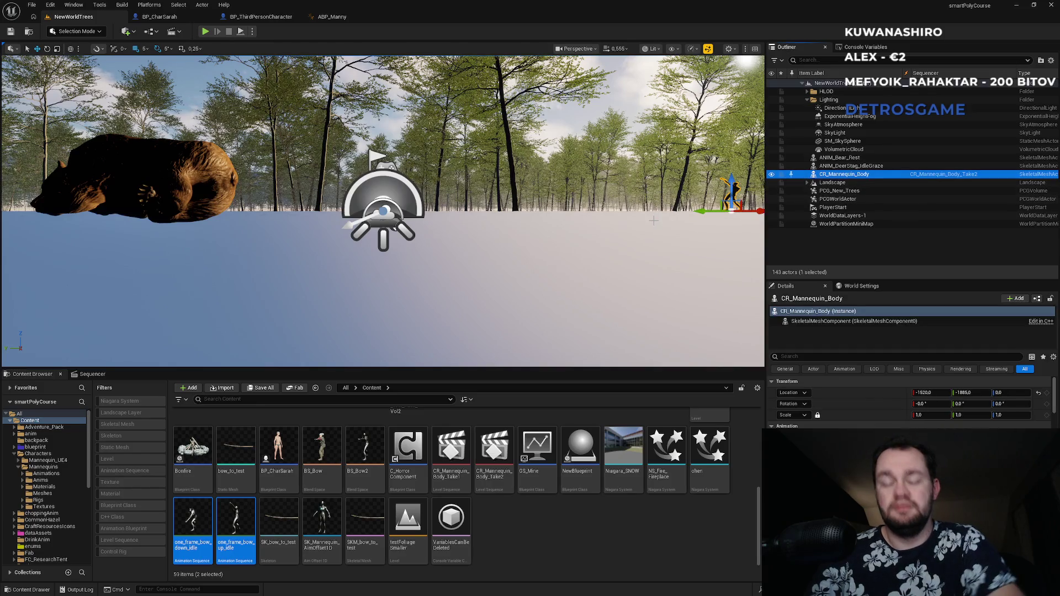
key(Escape)
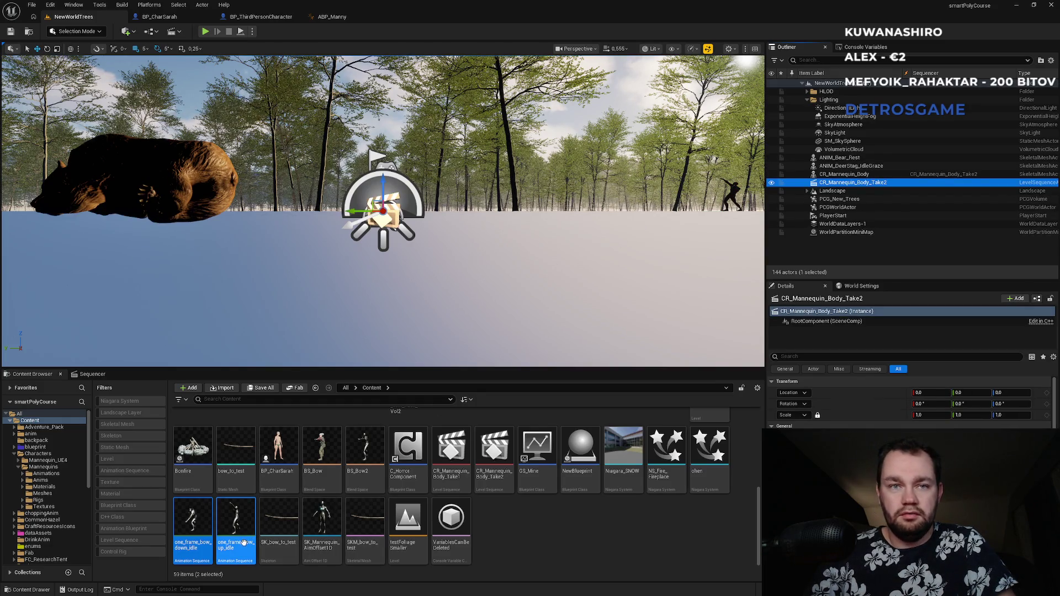
key(Delete)
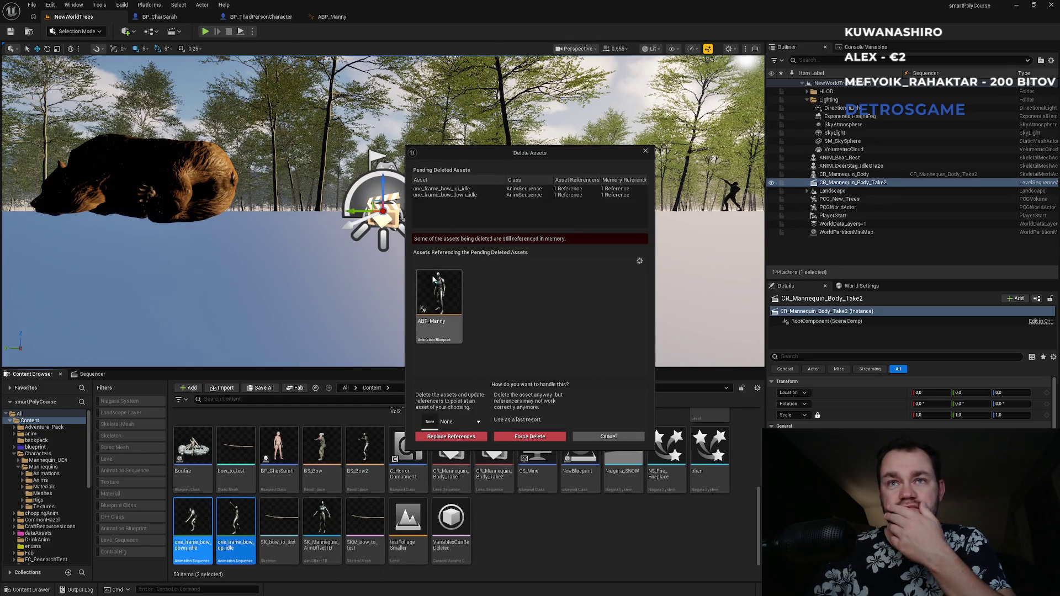
click(526, 439)
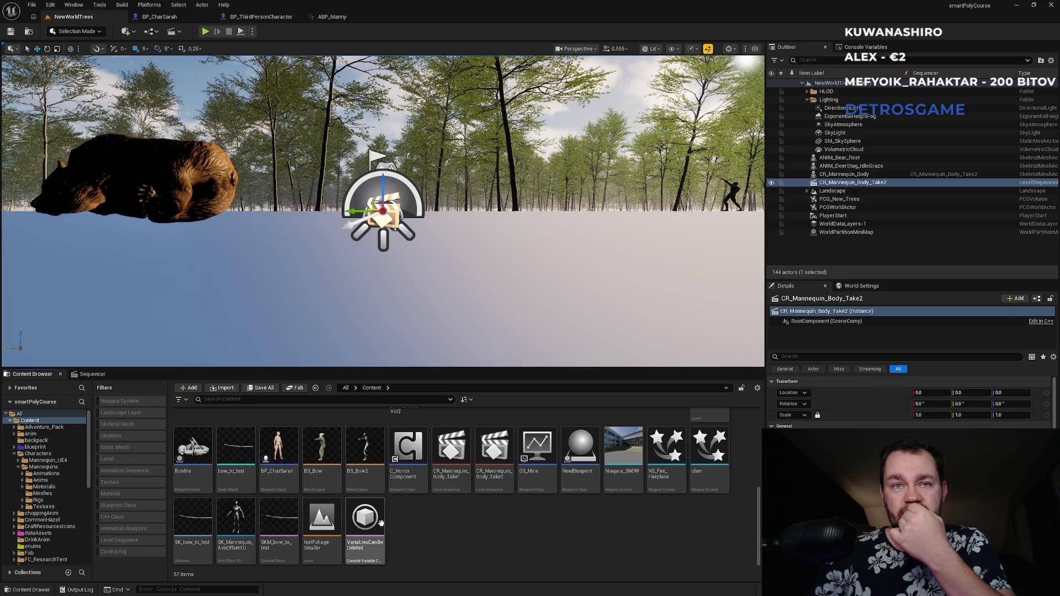
scroll(508, 549, up, 3)
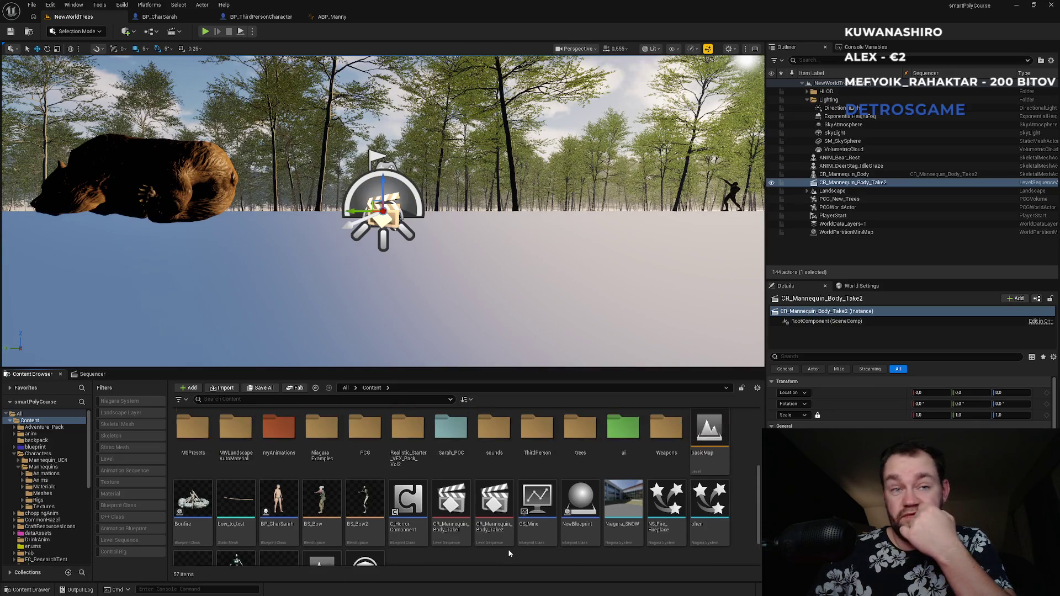
scroll(519, 542, down, 3)
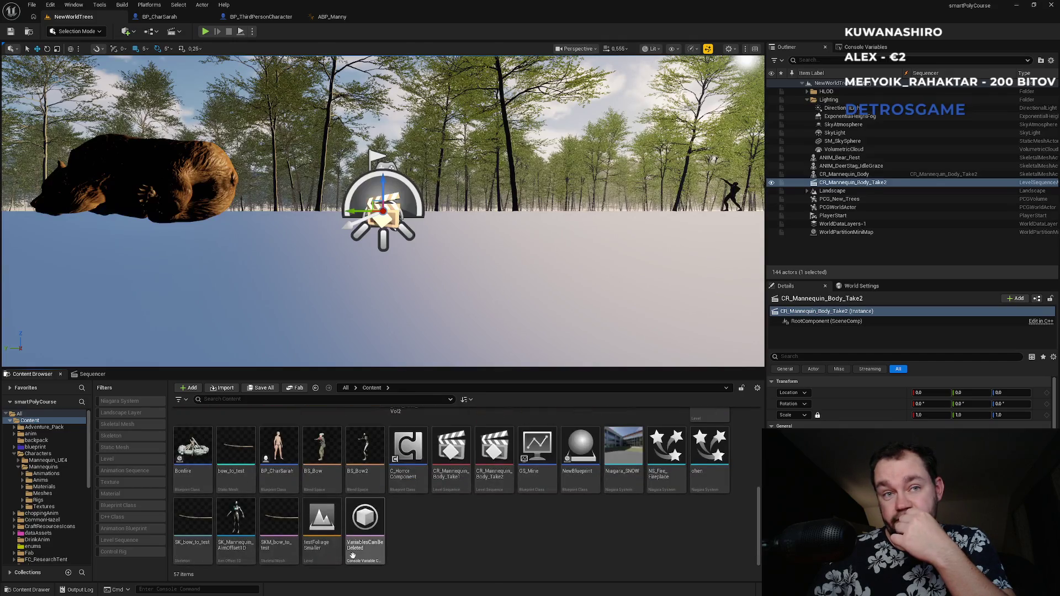
click(239, 557)
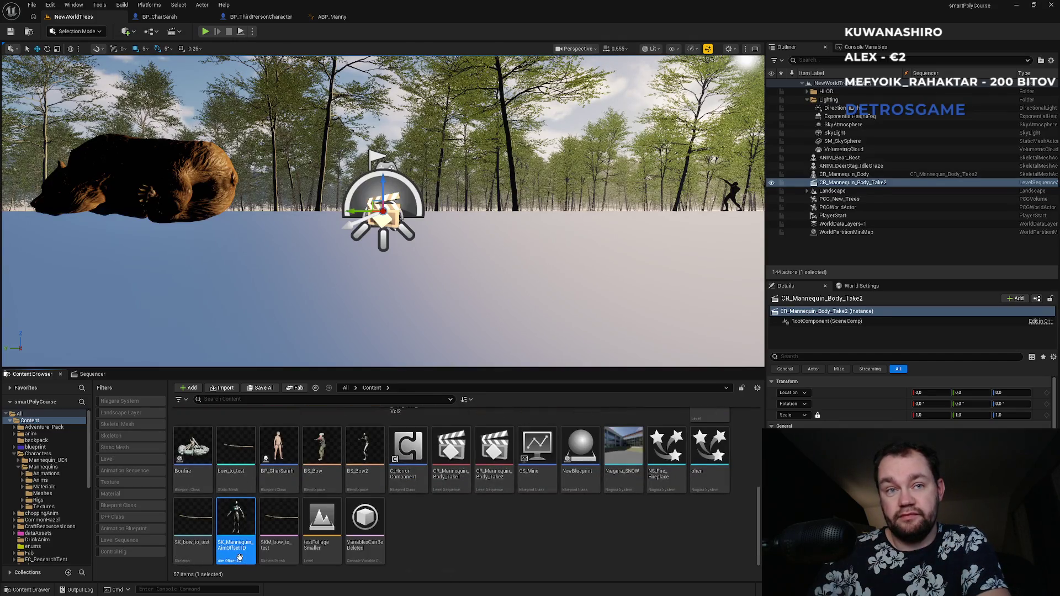
key(Delete)
click(481, 436)
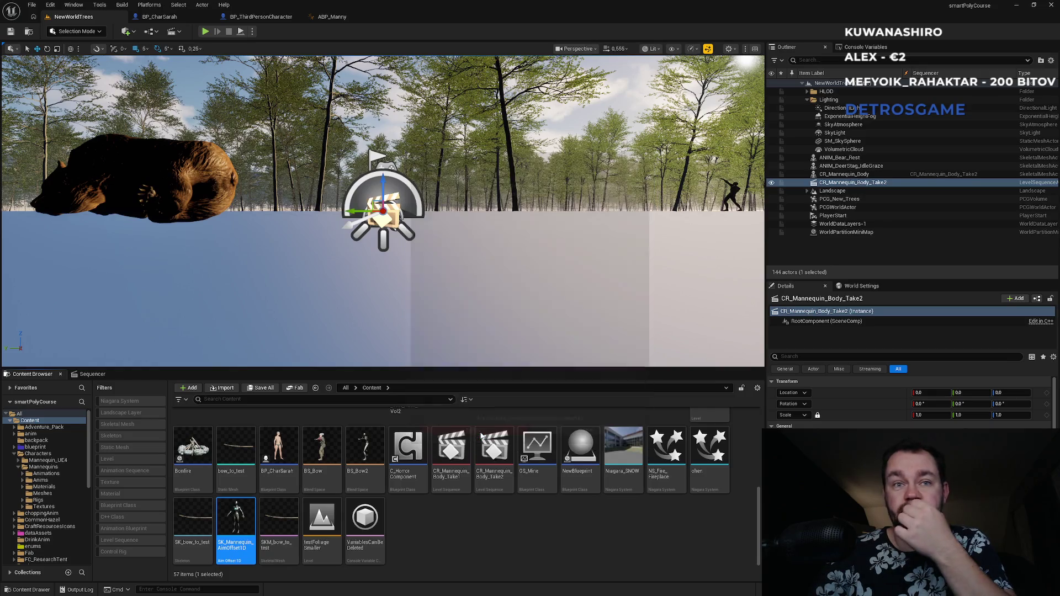
scroll(510, 543, up, 5)
scroll(510, 545, up, 2)
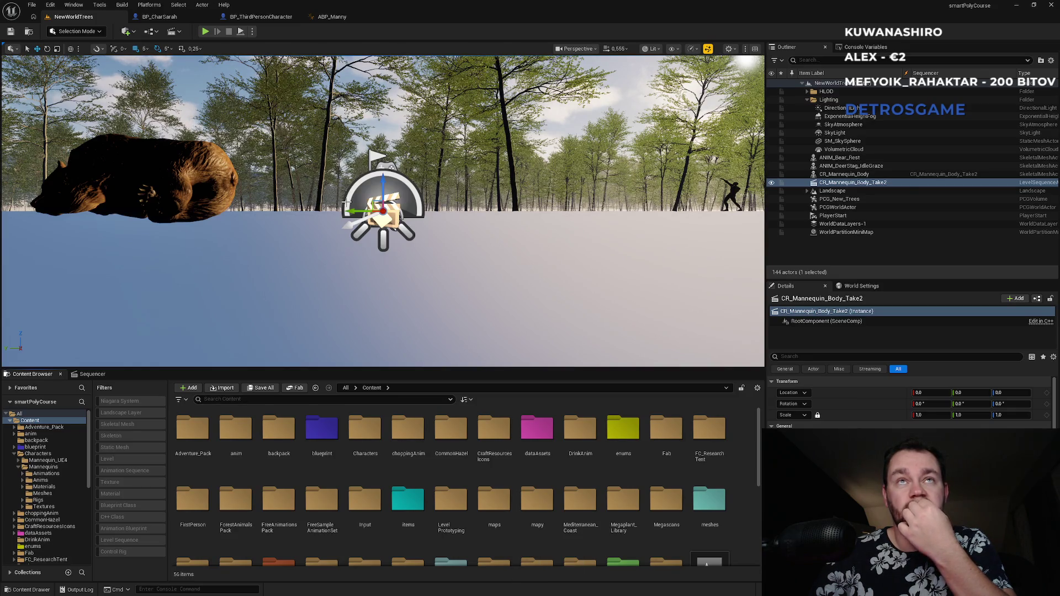
mouse_move(353, 201)
mouse_down()
mouse_move(331, 138)
mouse_move(337, 221)
mouse_up()
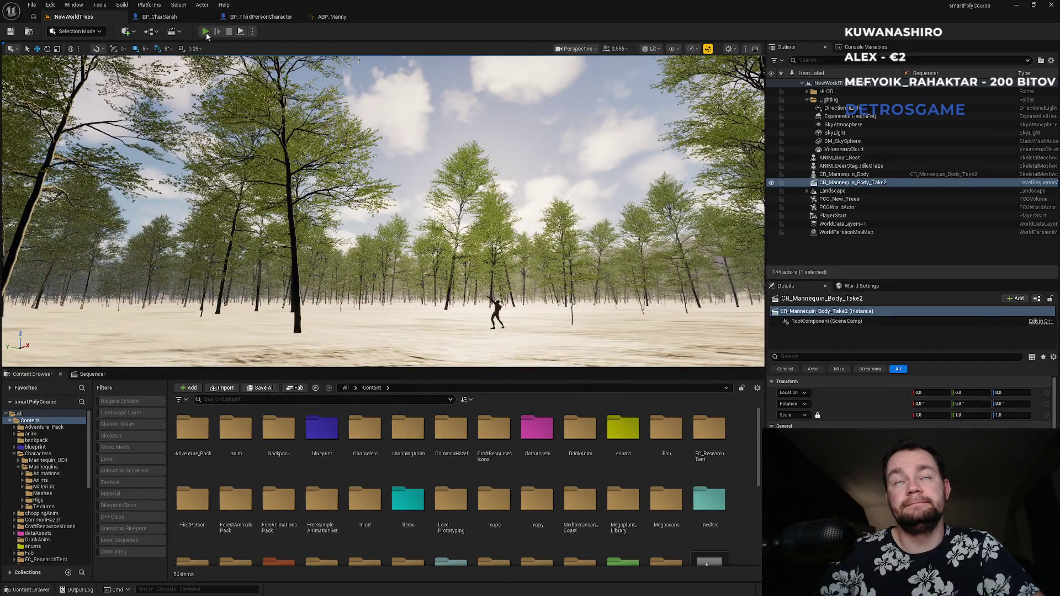
click(205, 31)
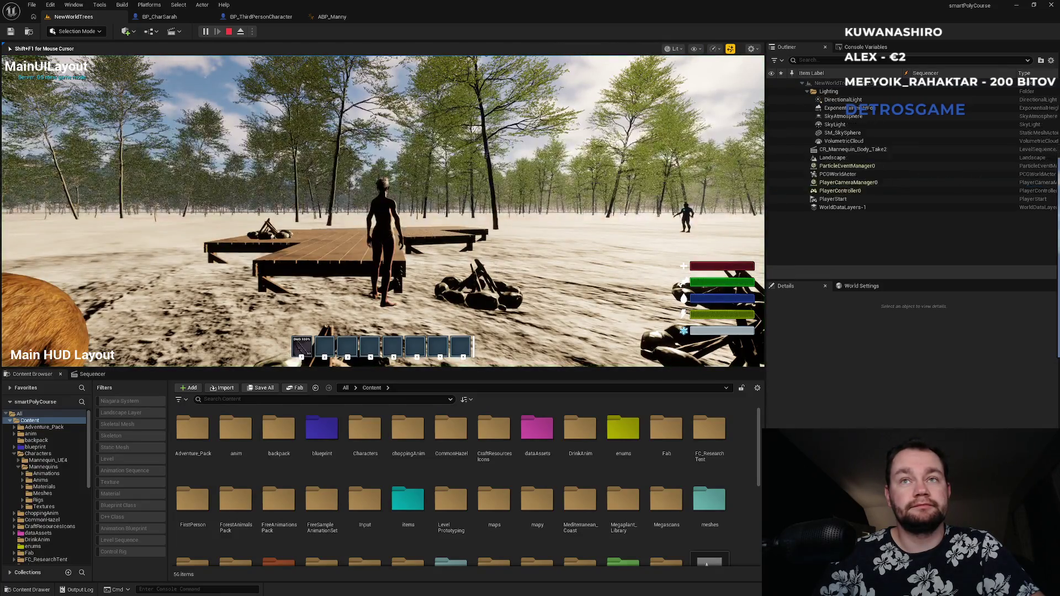
key(super)
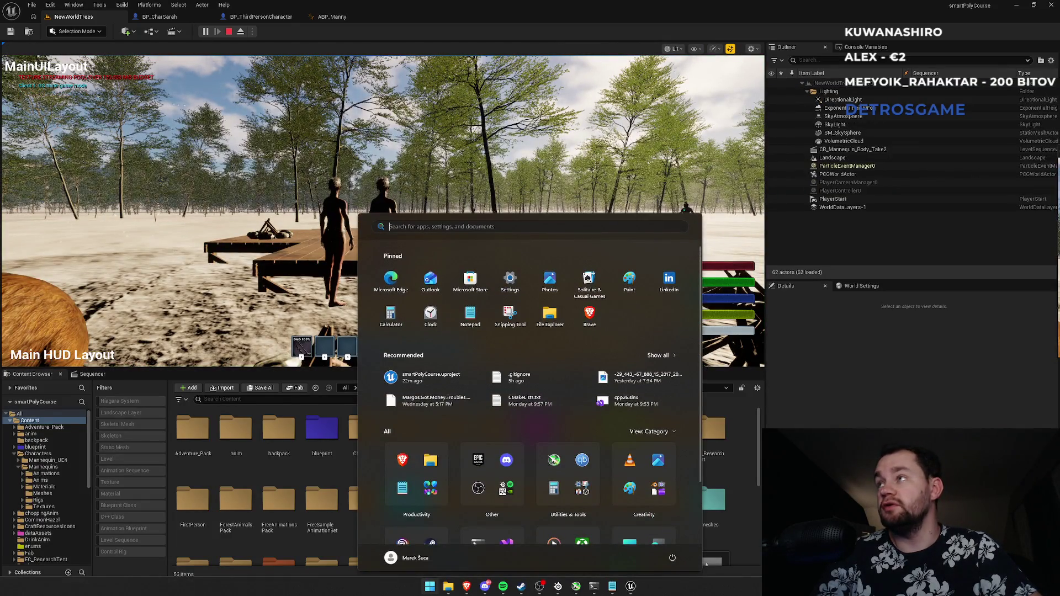
key(Escape)
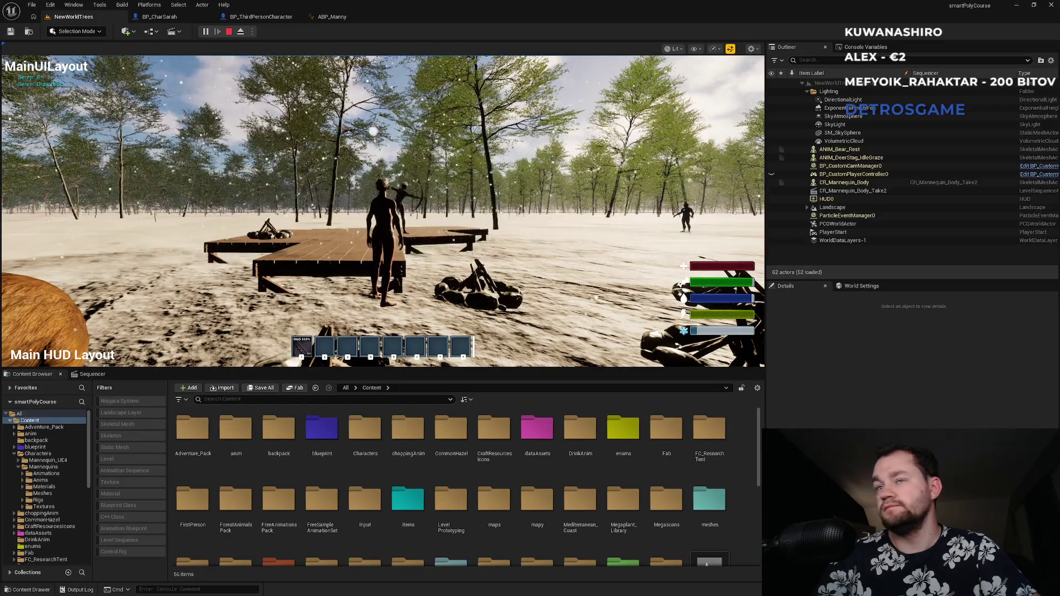
key(F11)
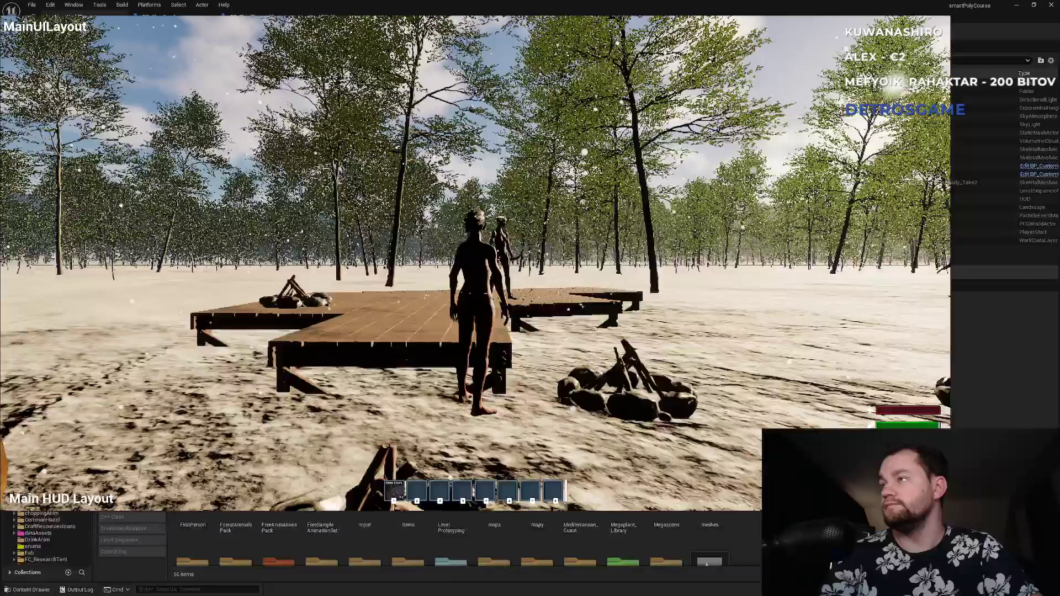
key(F11)
key(Escape)
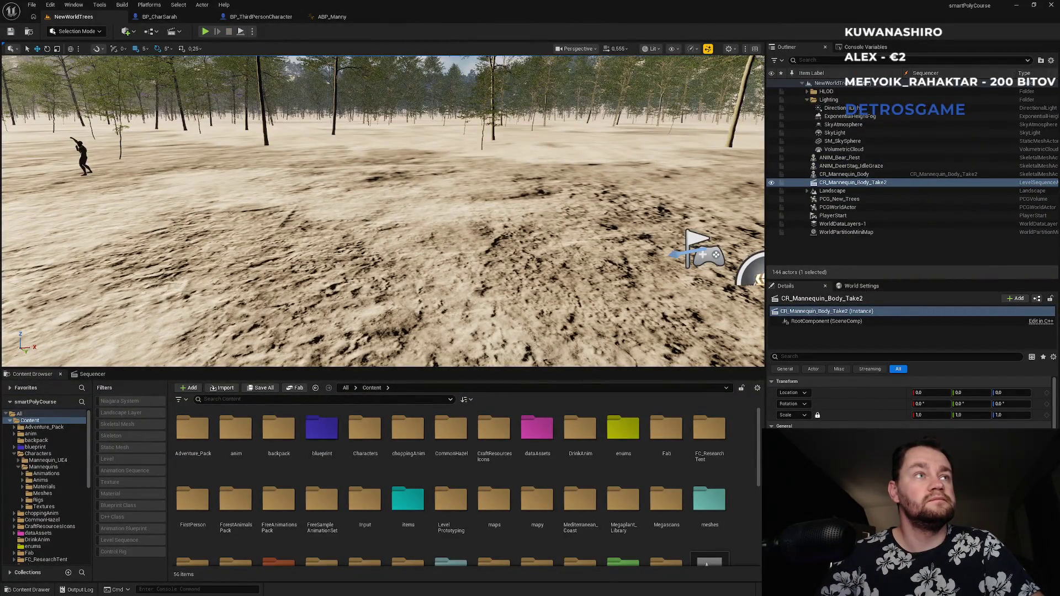
- In BP_ThirdPersonCharacter's graph, tidy the Pitch SET node within the pitch replication chain
click(238, 18)
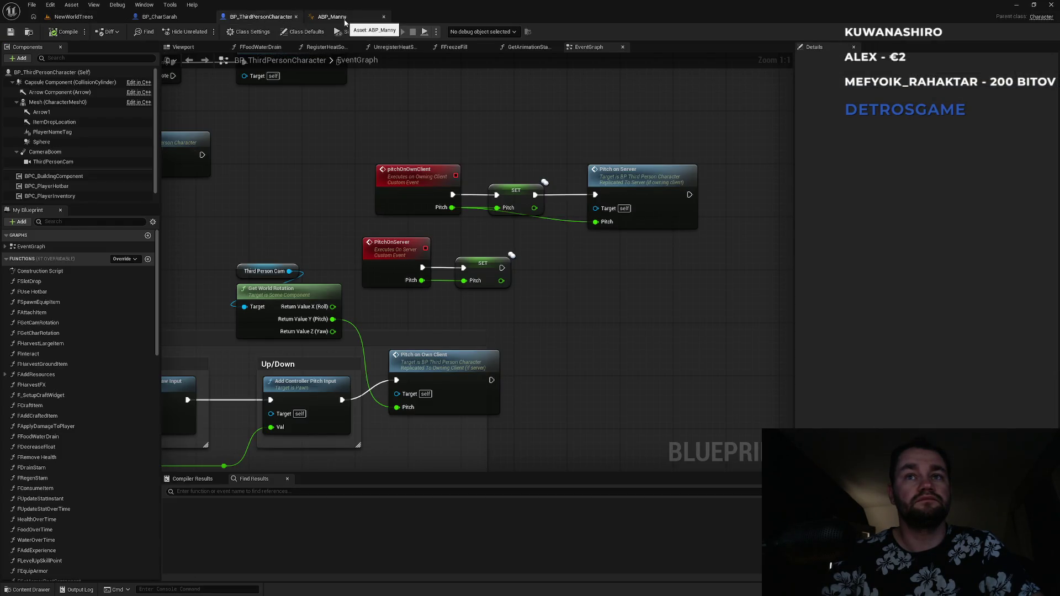
mouse_move(376, 136)
mouse_down()
mouse_move(614, 190)
mouse_move(628, 184)
mouse_move(611, 179)
mouse_up()
click(617, 179)
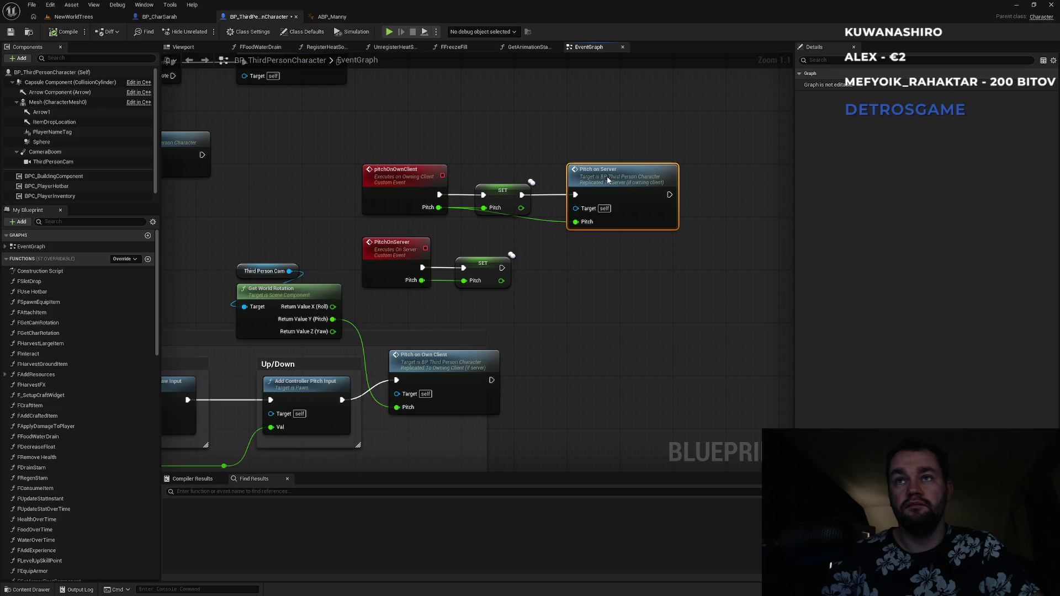
click(500, 190)
drag(500, 190, 506, 194)
click(505, 181)
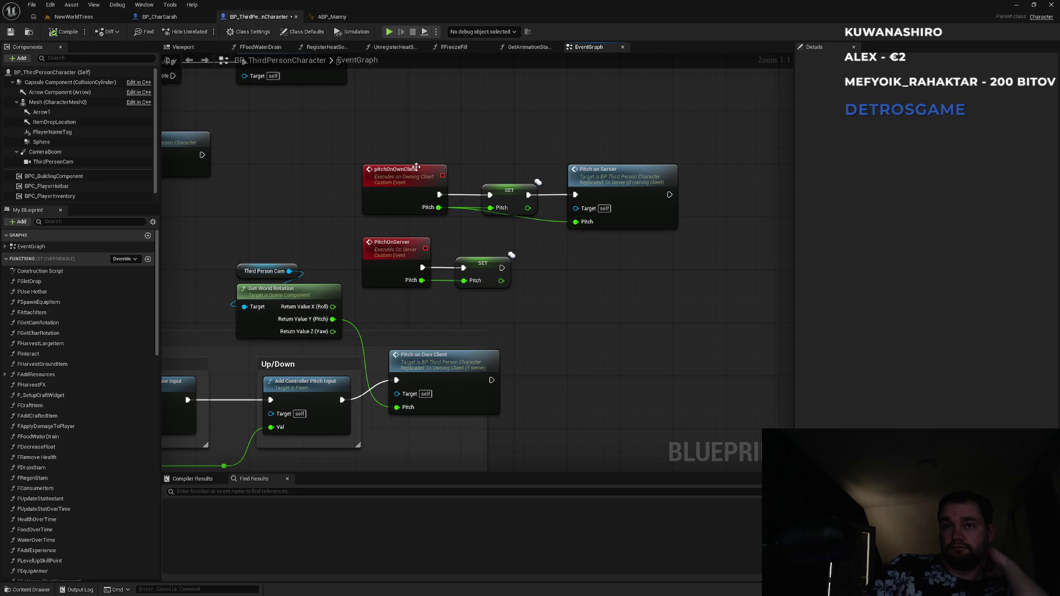
- Set the Pitch variable's Replication to None, then check ABP_Manny's EventGraph
click(478, 275)
click(950, 219)
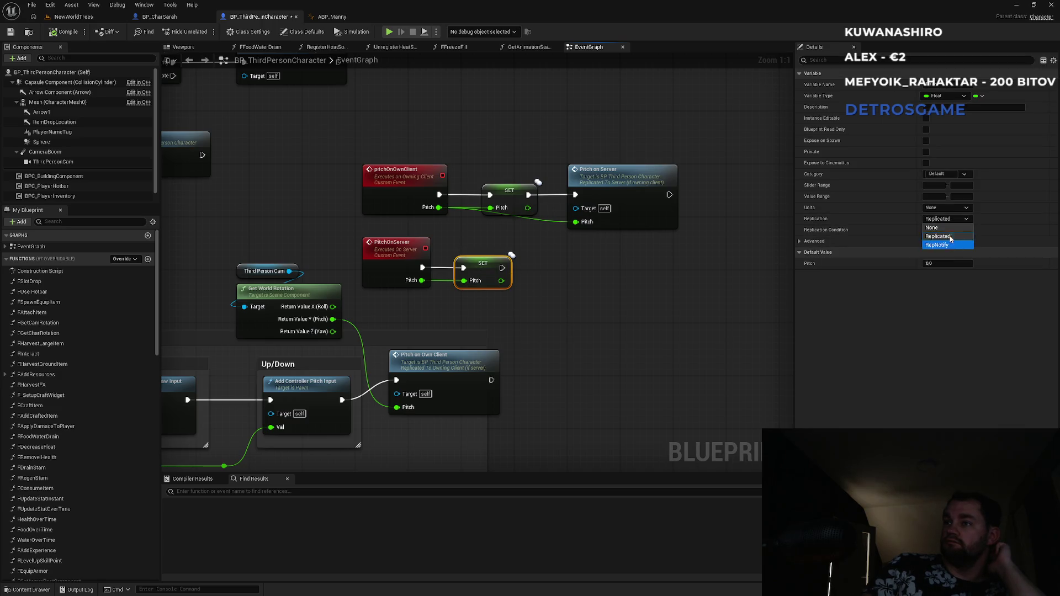
click(949, 234)
click(947, 220)
click(938, 228)
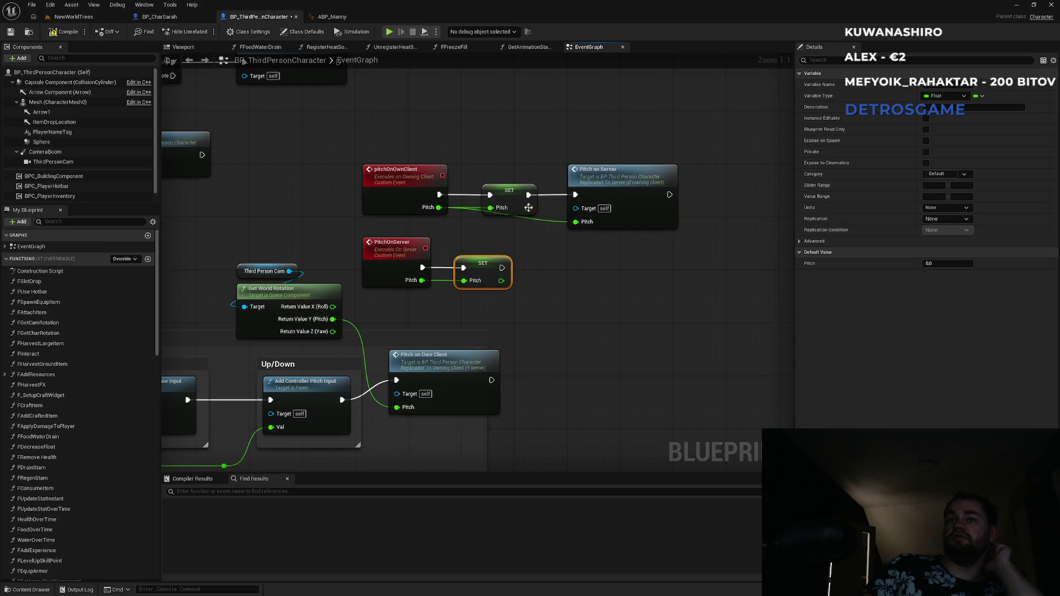
click(352, 19)
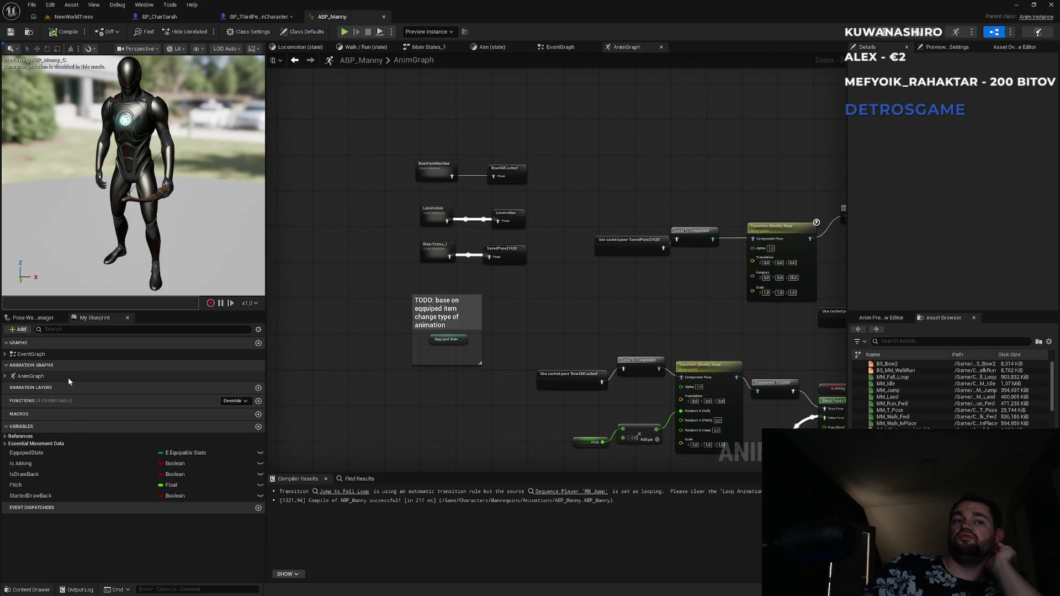
double_click(32, 354)
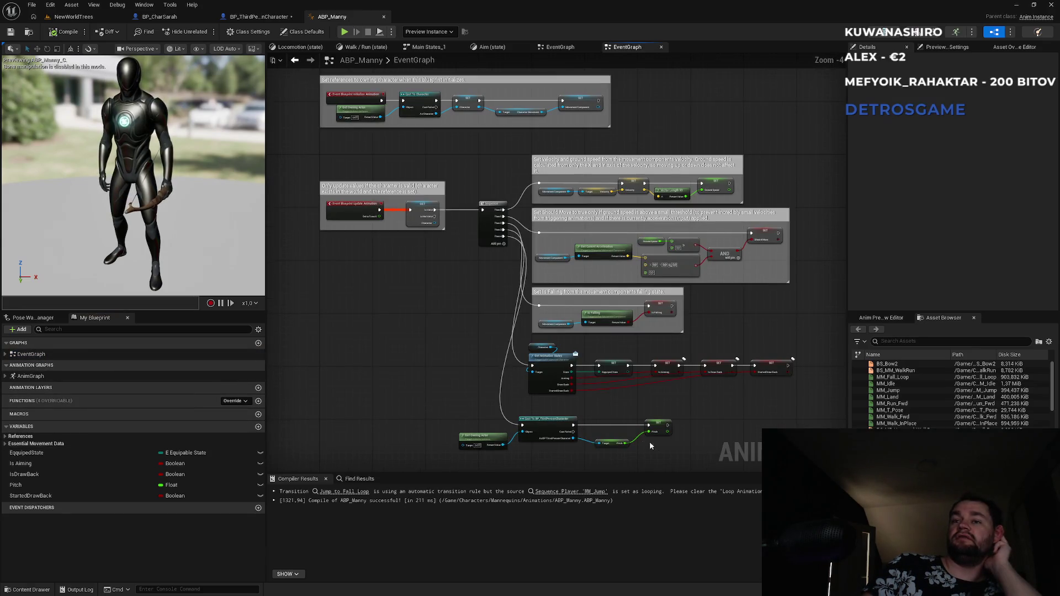
click(89, 18)
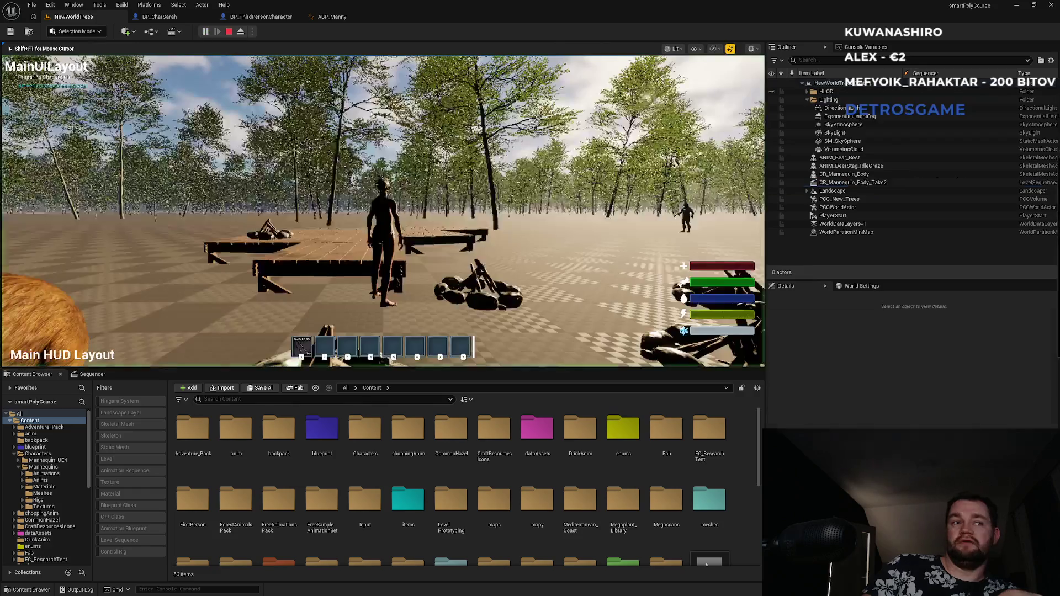
- Play the level, swing the axe with hotbar key 1, jump, then stop the session
key(super)
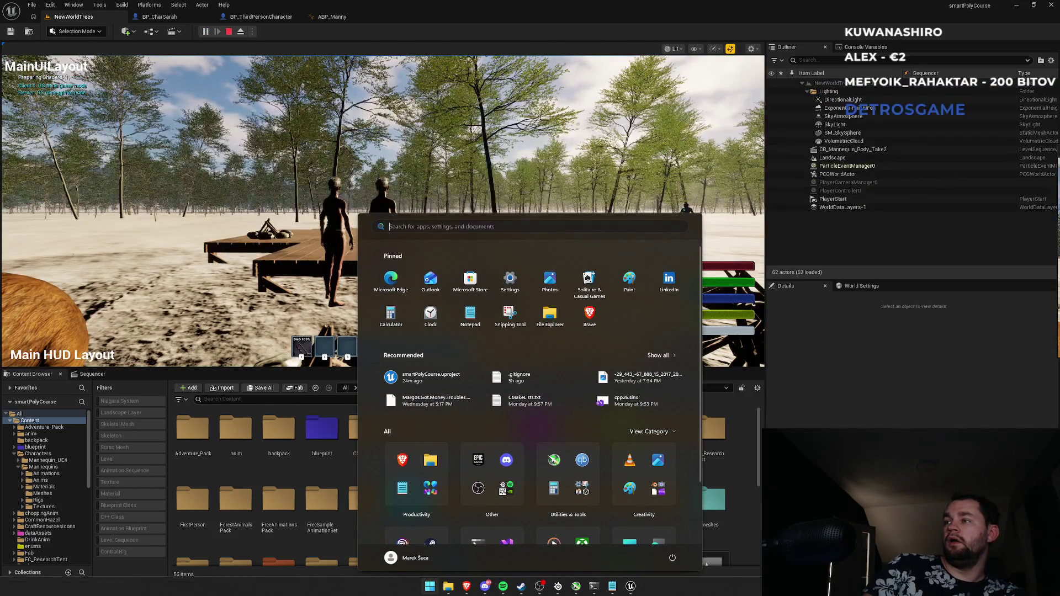
key(Escape)
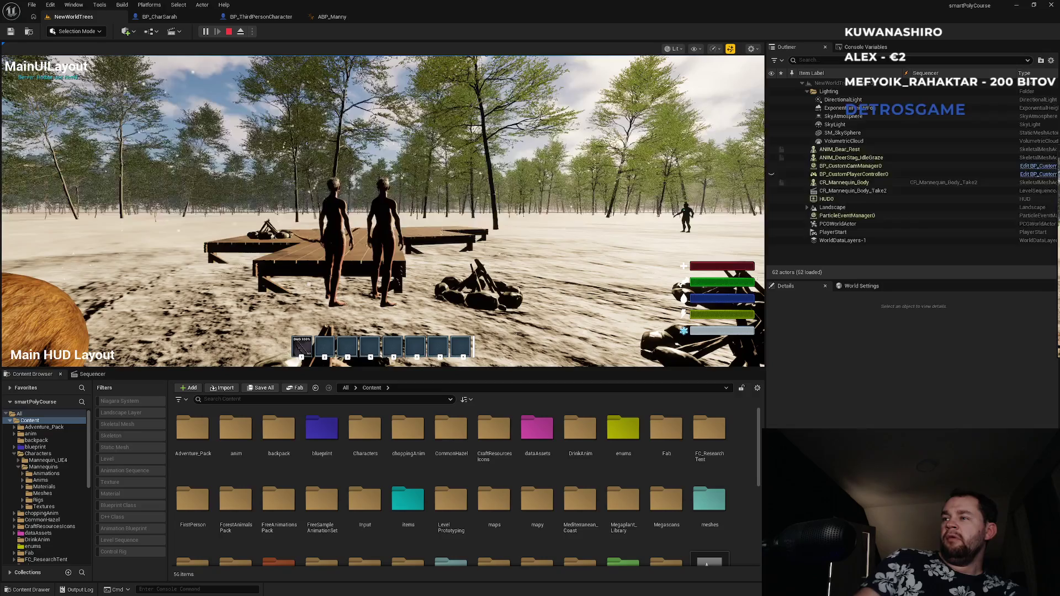
key(1)
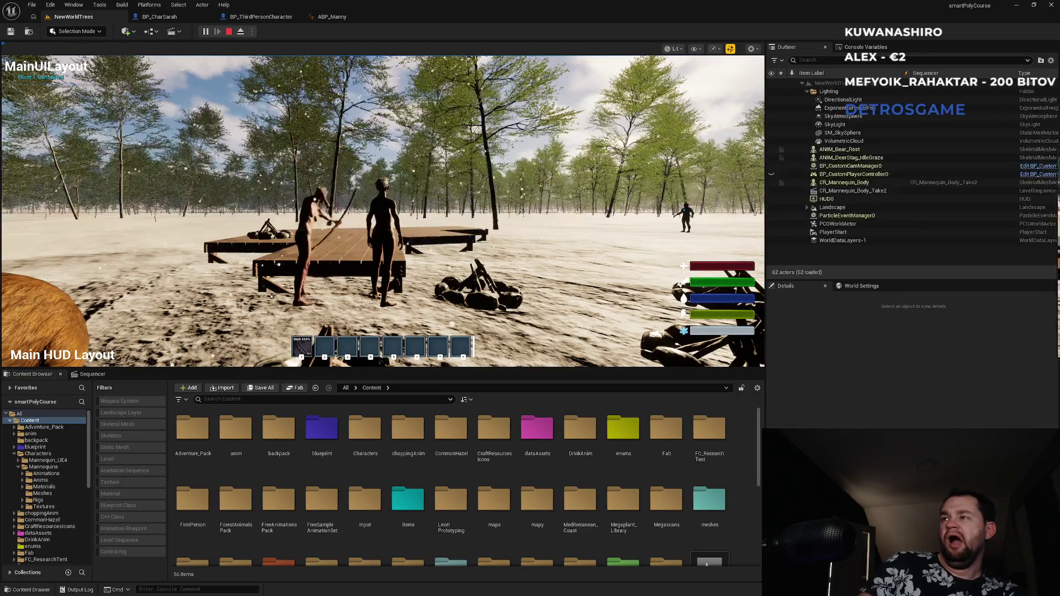
key(space)
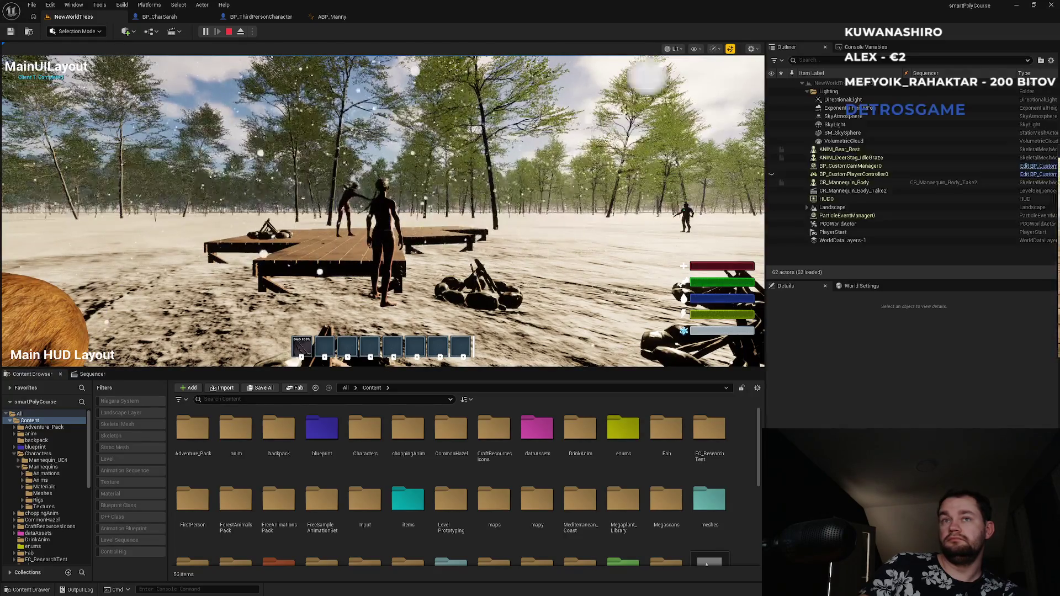
key(super)
click(523, 191)
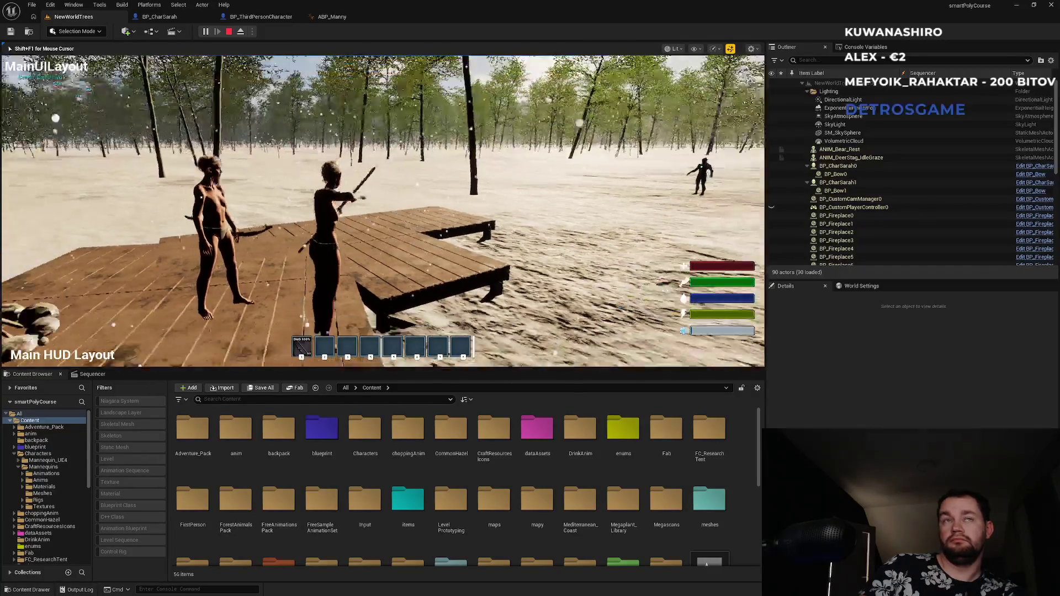
key(Escape)
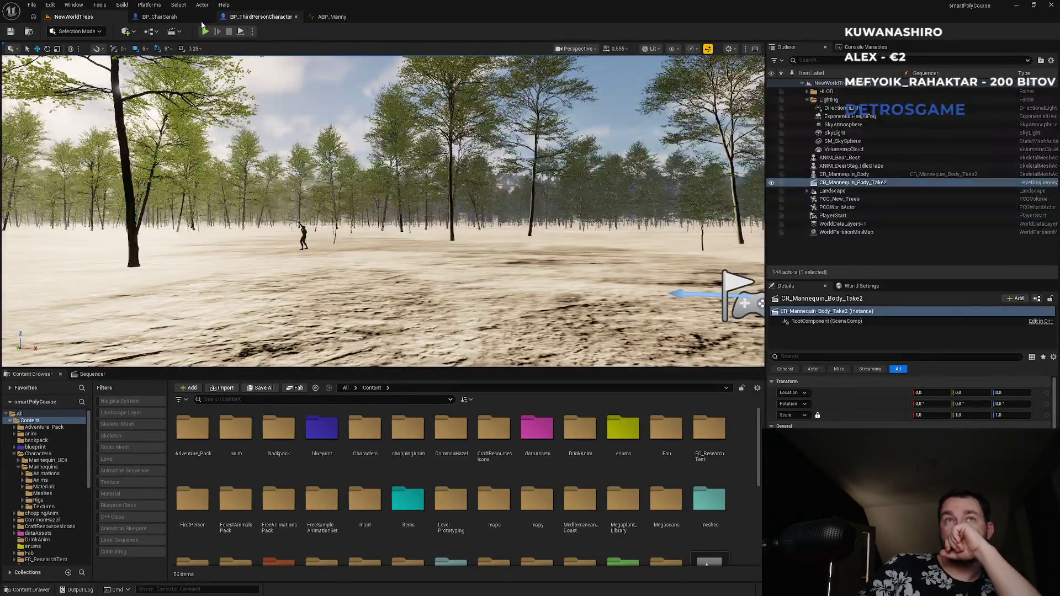
click(332, 17)
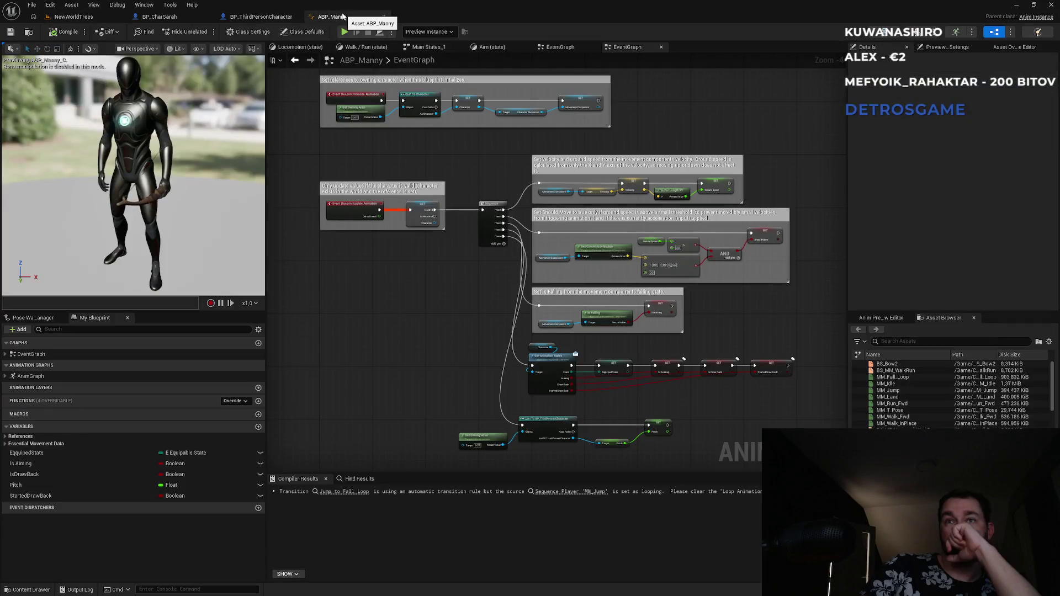
click(274, 17)
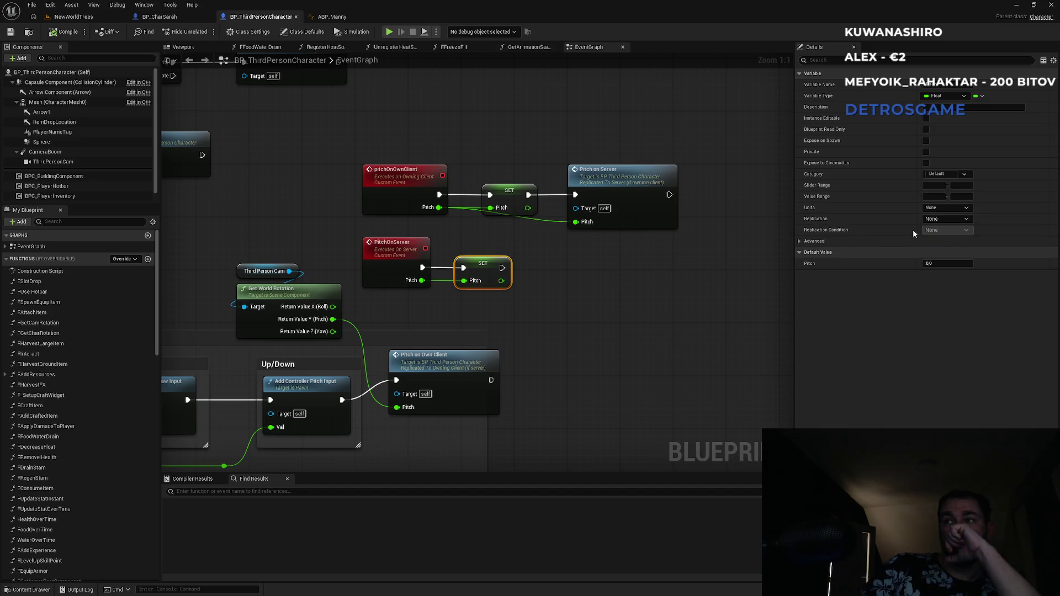
click(96, 17)
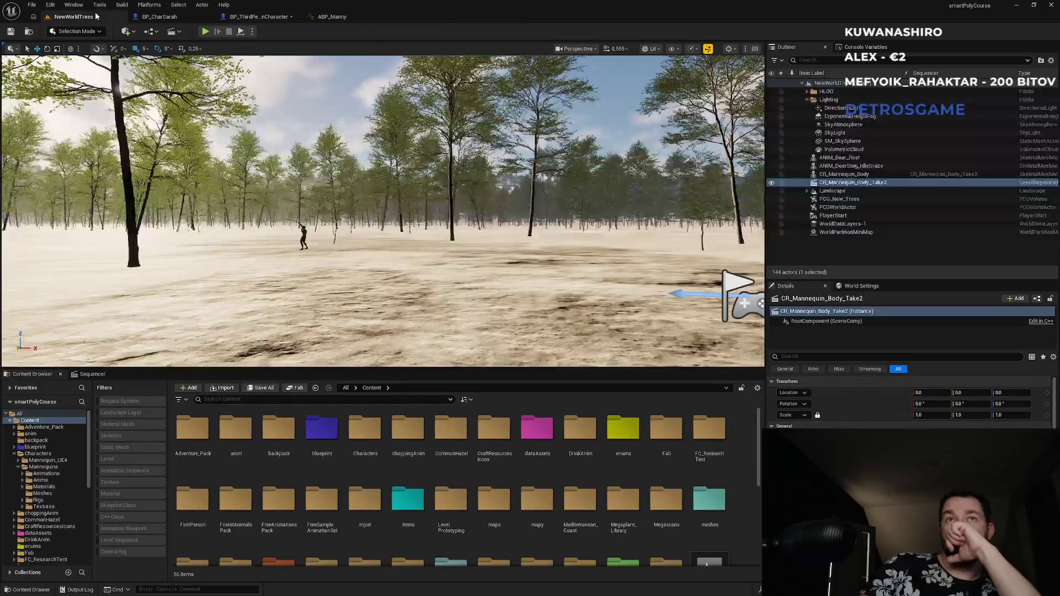
click(252, 31)
drag(327, 189, 340, 190)
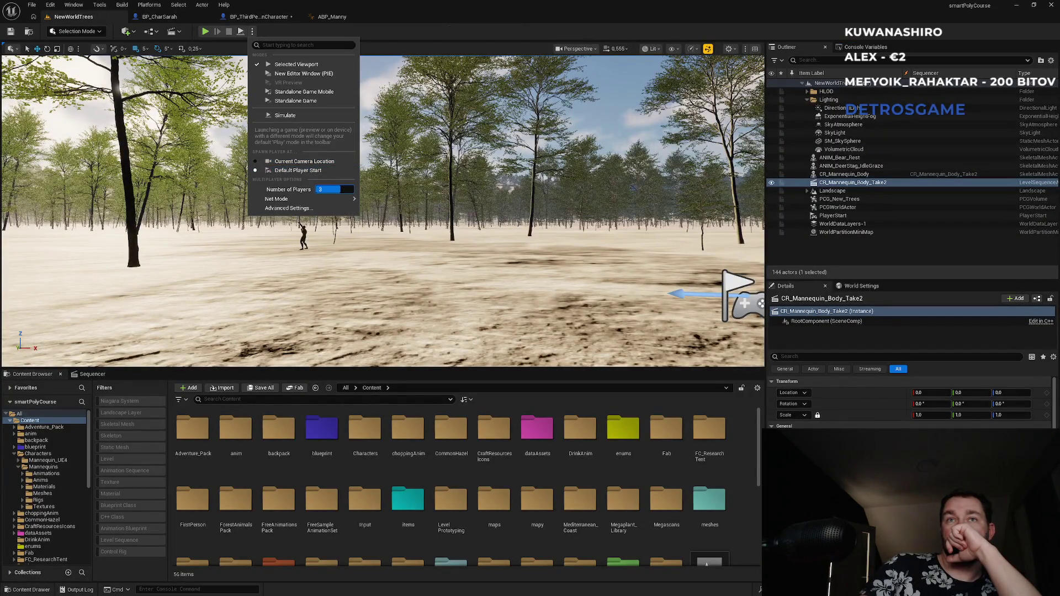
click(205, 32)
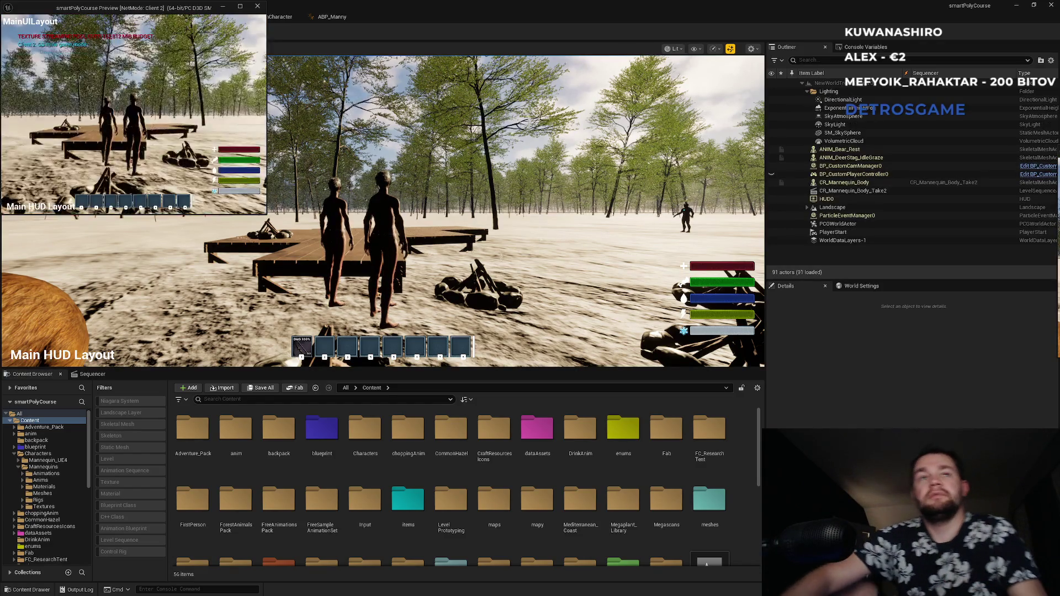
key(super)
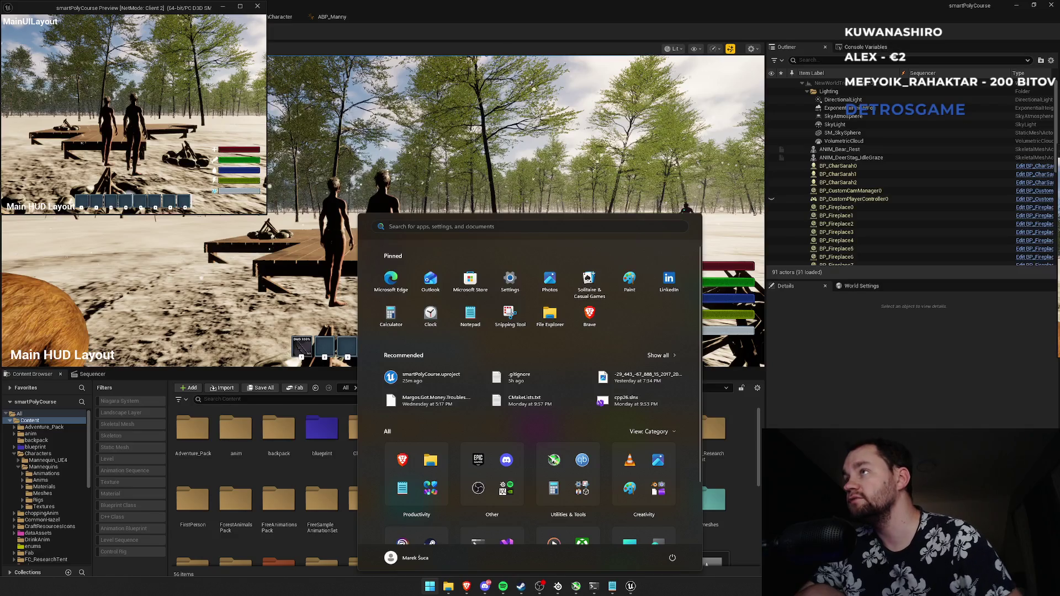
key(Escape)
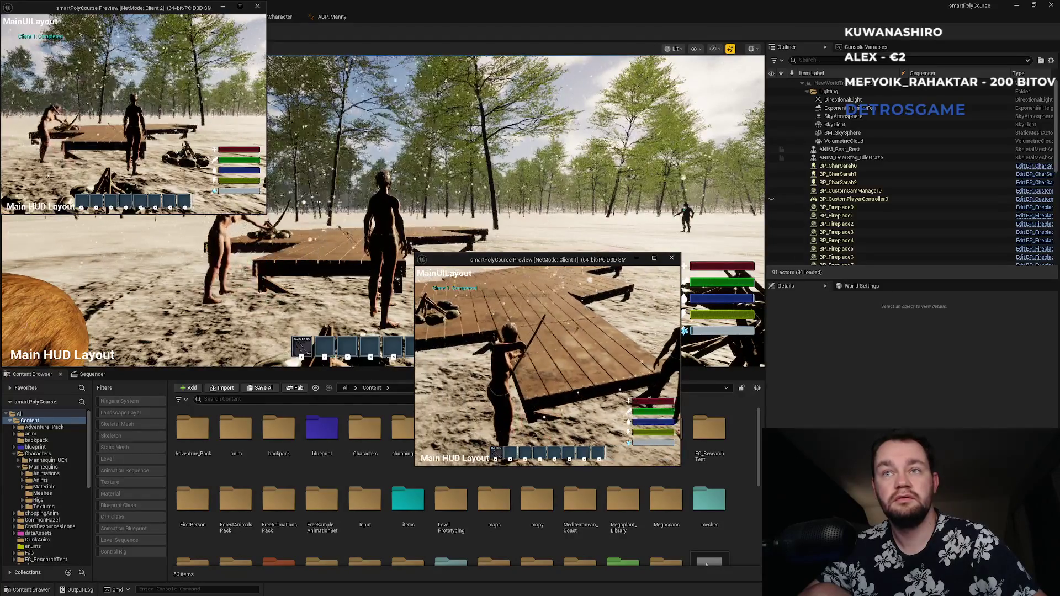
key(Escape)
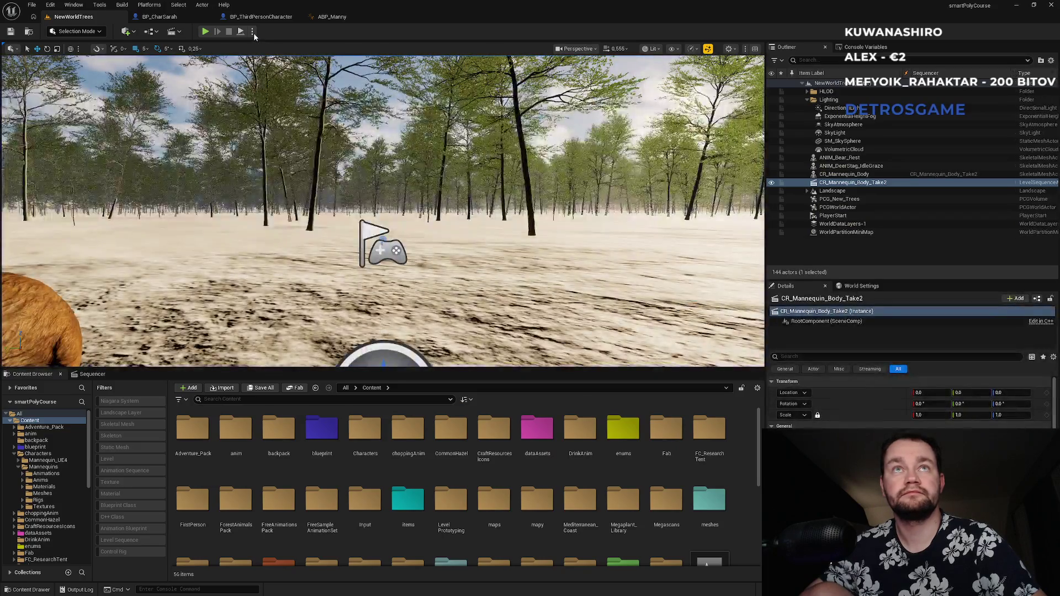
click(252, 31)
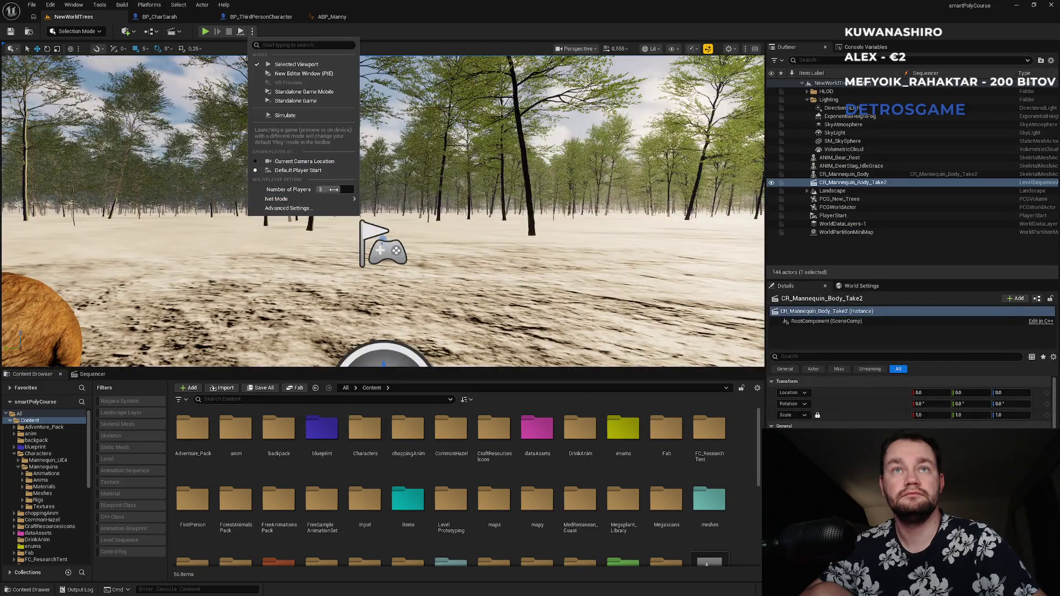
click(264, 22)
click(264, 18)
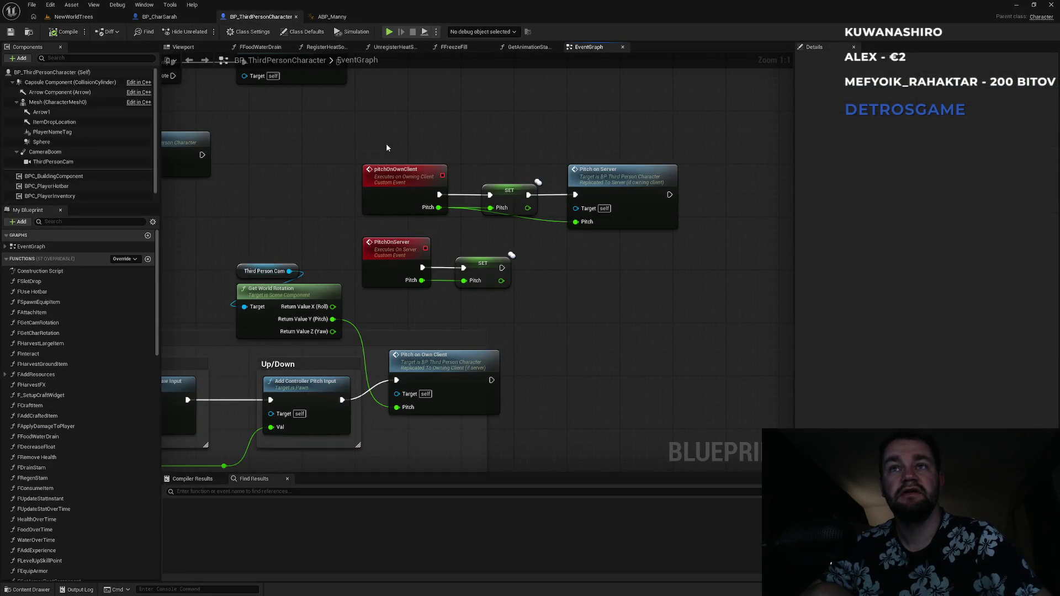
click(333, 17)
click(261, 17)
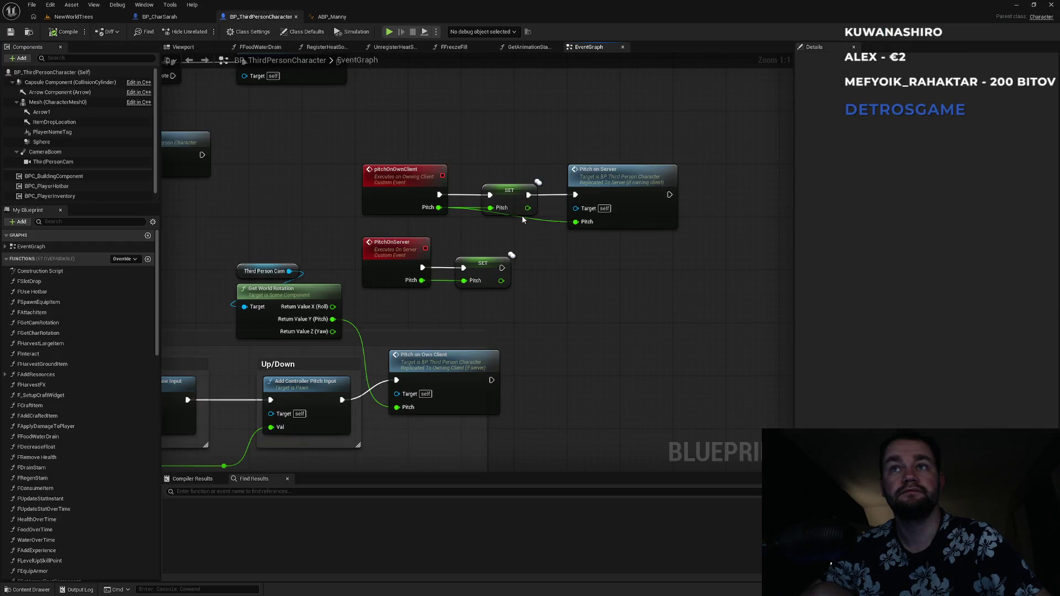
click(333, 17)
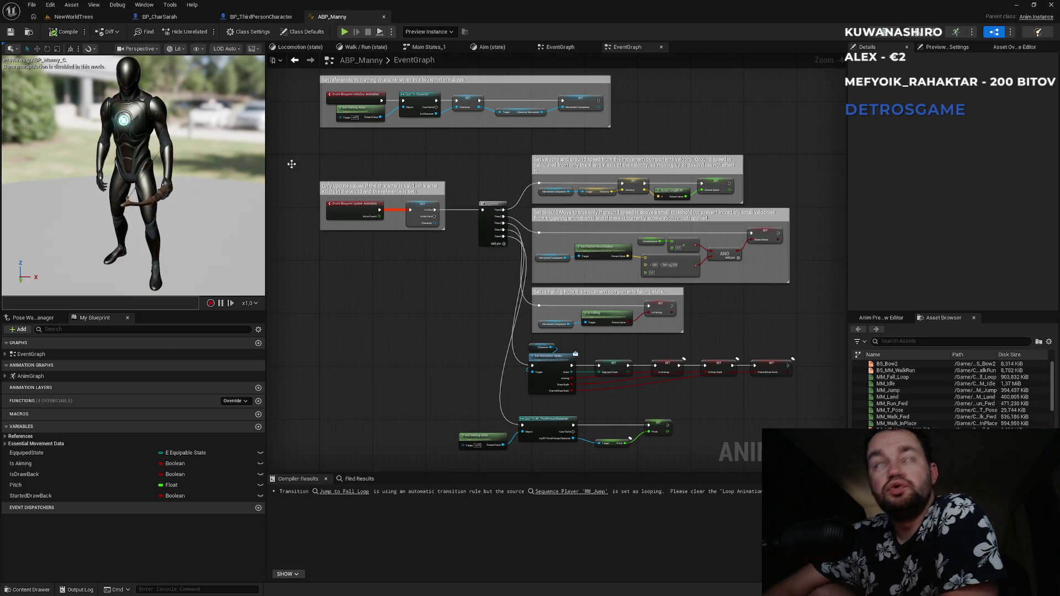
click(161, 16)
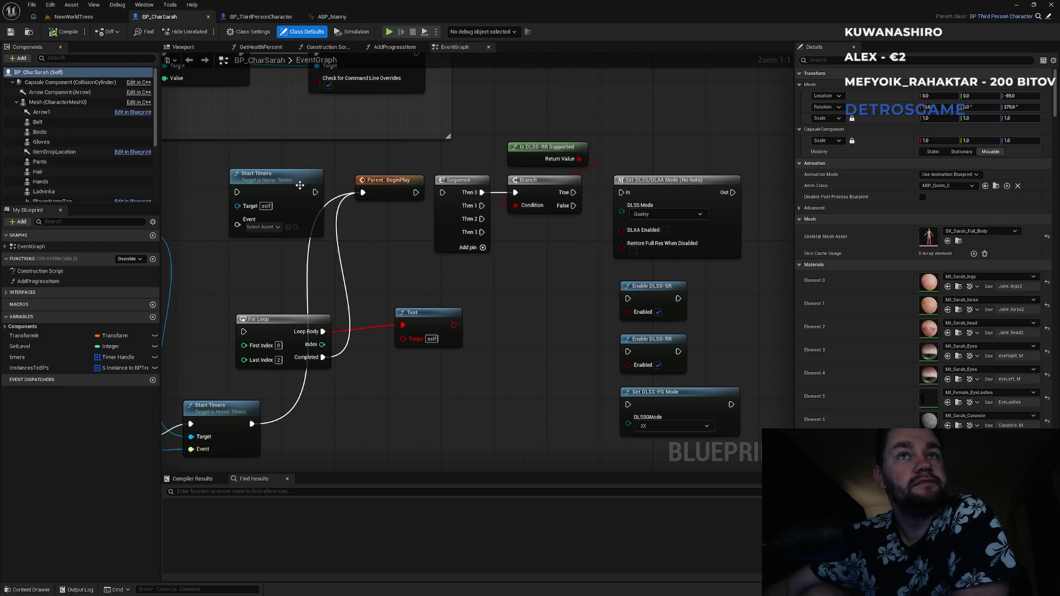
click(88, 19)
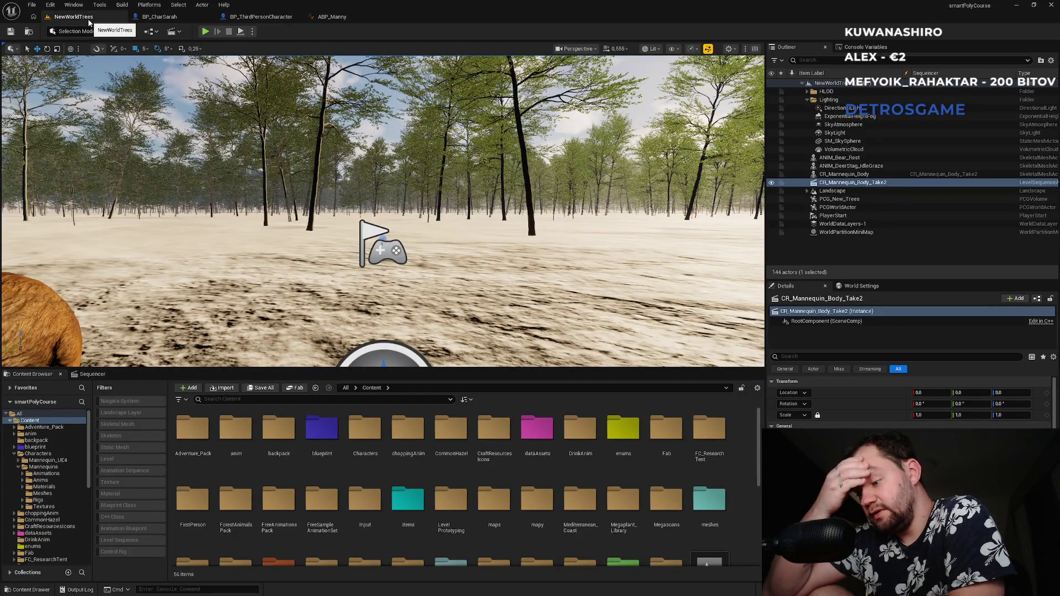
click(261, 17)
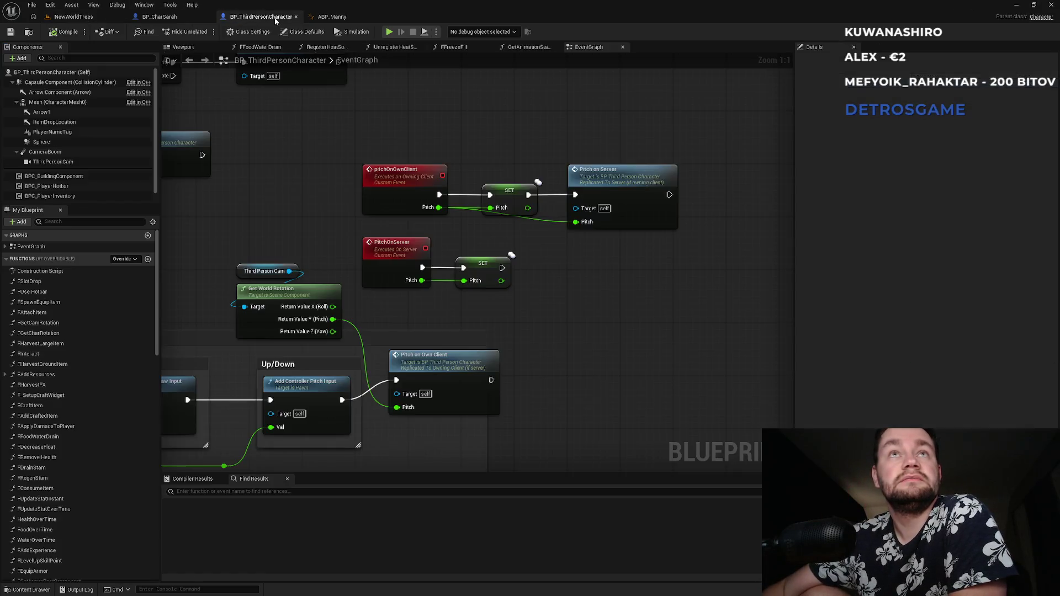
scroll(290, 181, down, 2)
scroll(489, 238, down, 4)
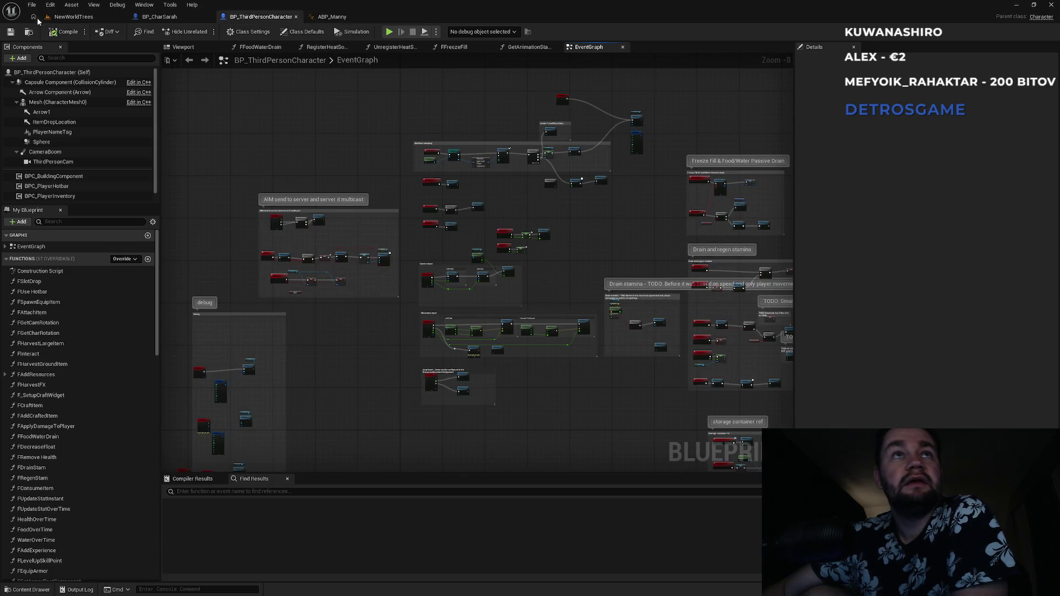
click(71, 17)
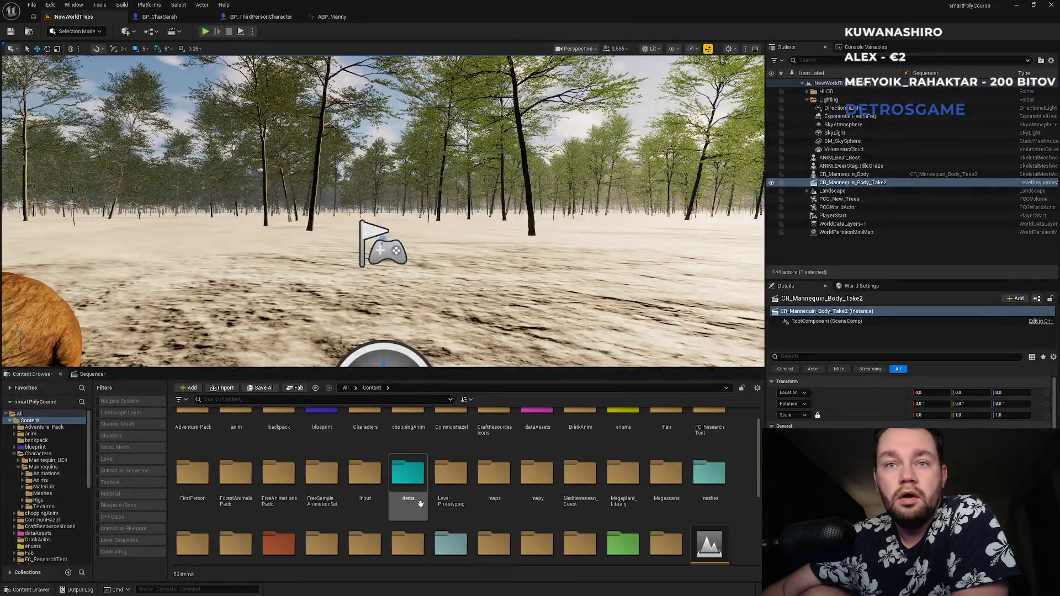
- Open BP_Bow from the items > Equipables > WeaponRanged folder in the Content Browser
double_click(420, 505)
double_click(229, 466)
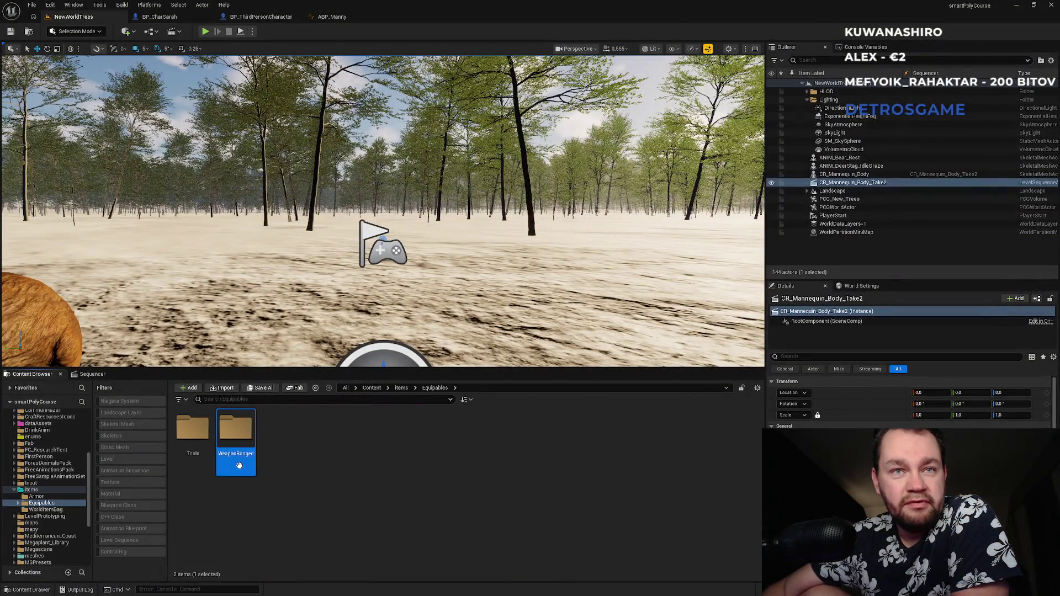
double_click(231, 463)
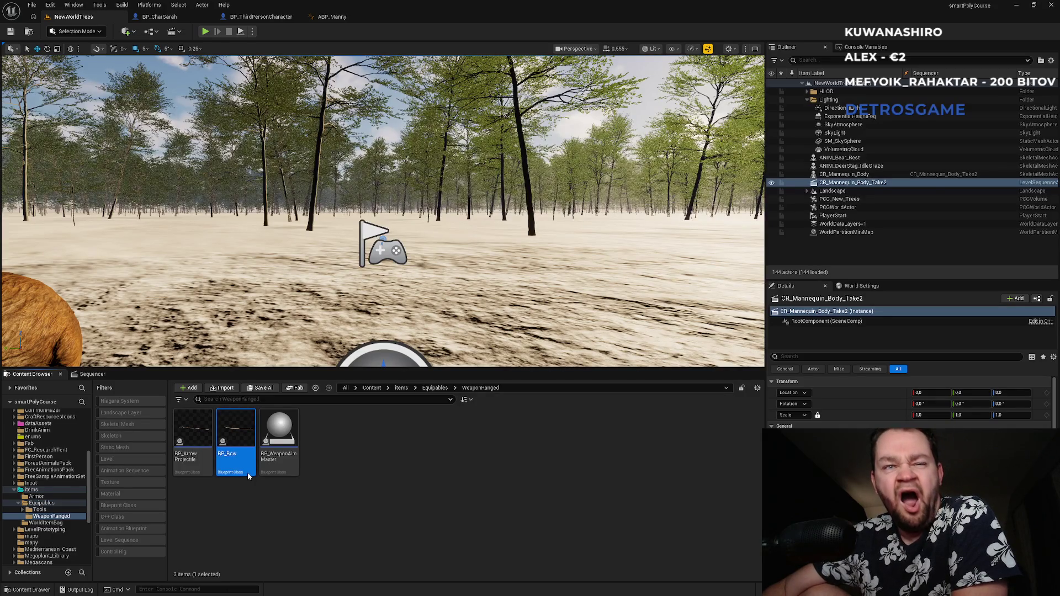
double_click(248, 476)
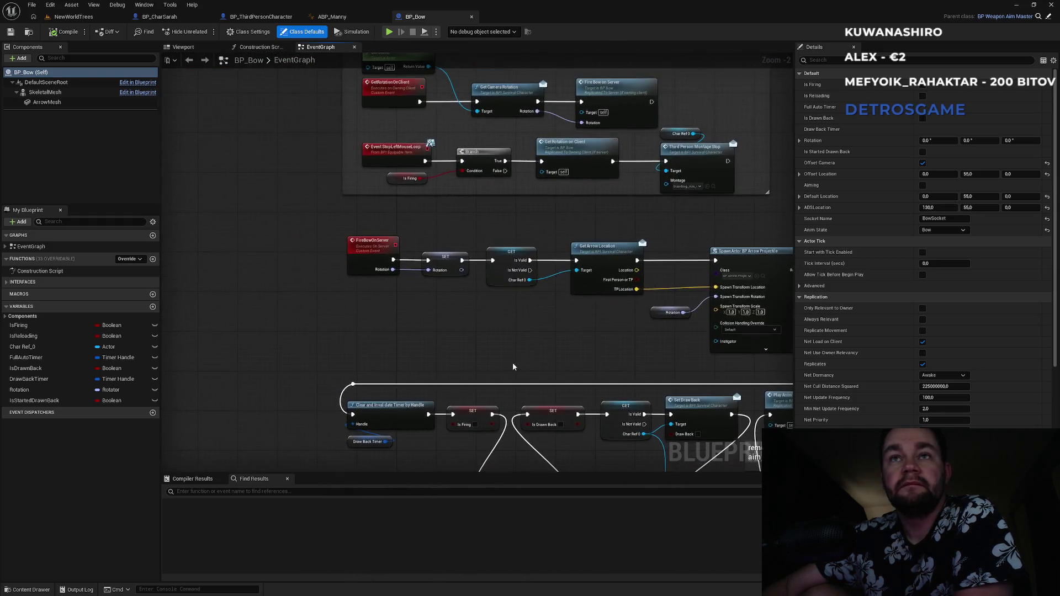
- Bring the Start bow draw back nodes into view, tidy Char Ref 0, and select the Is Drawn Back setter
drag(475, 219, 455, 366)
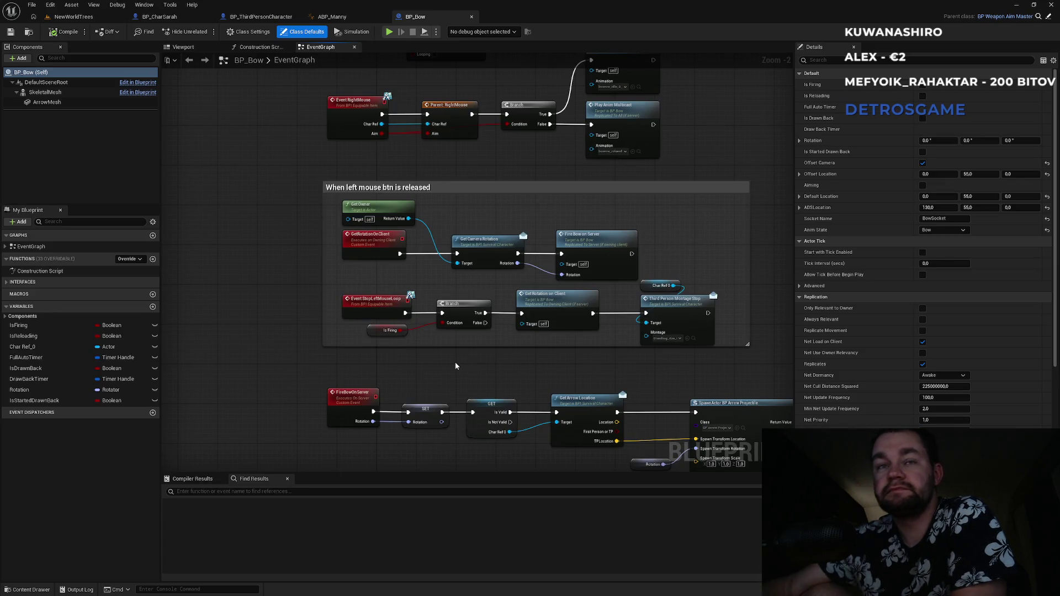
drag(455, 365, 485, 357)
scroll(485, 356, down, 2)
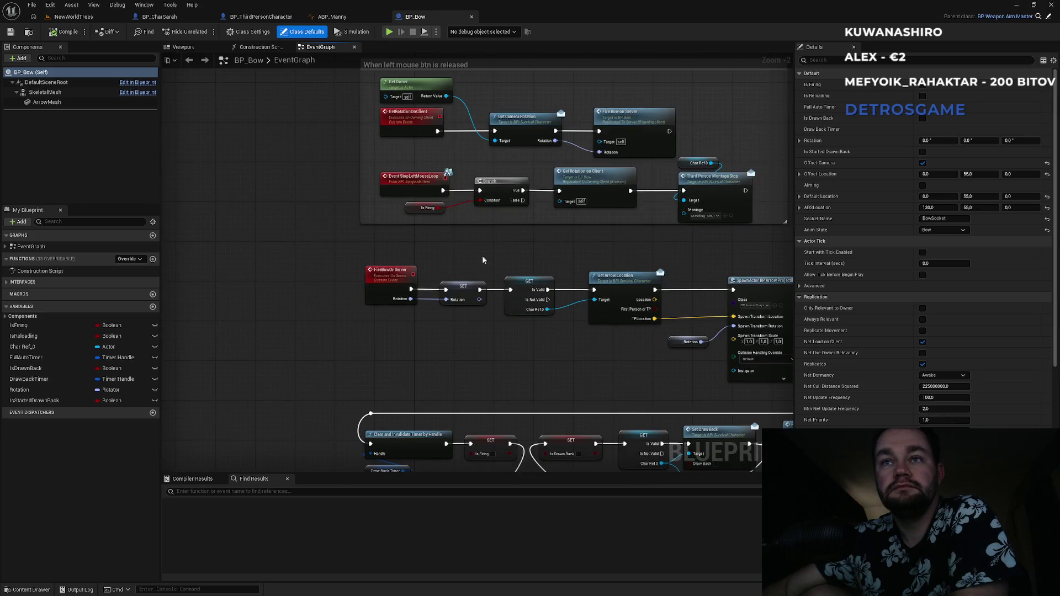
scroll(505, 348, up, 4)
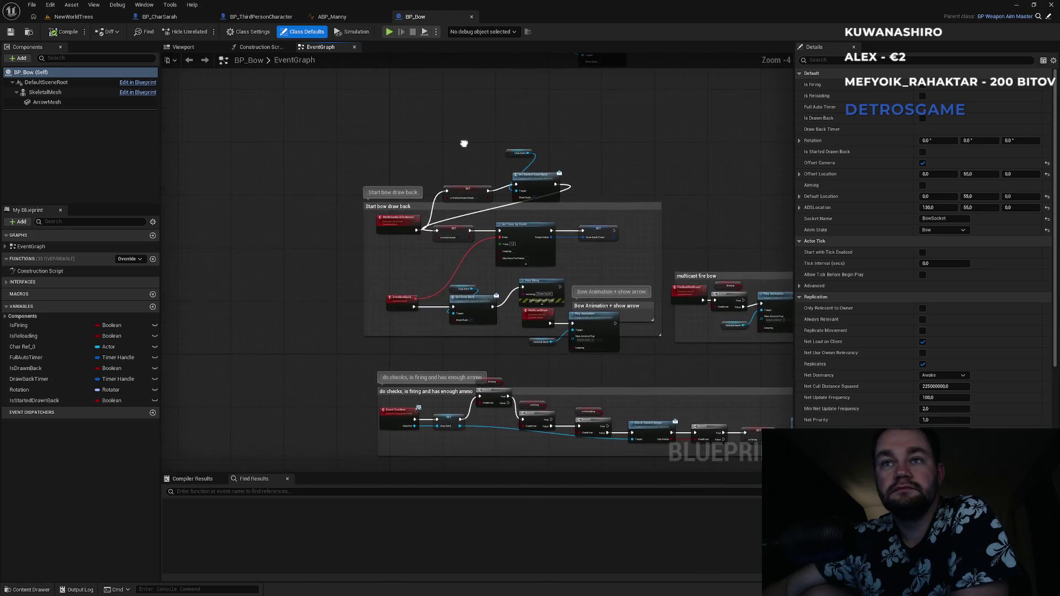
mouse_move(409, 175)
mouse_down()
mouse_move(391, 239)
mouse_move(294, 195)
mouse_up()
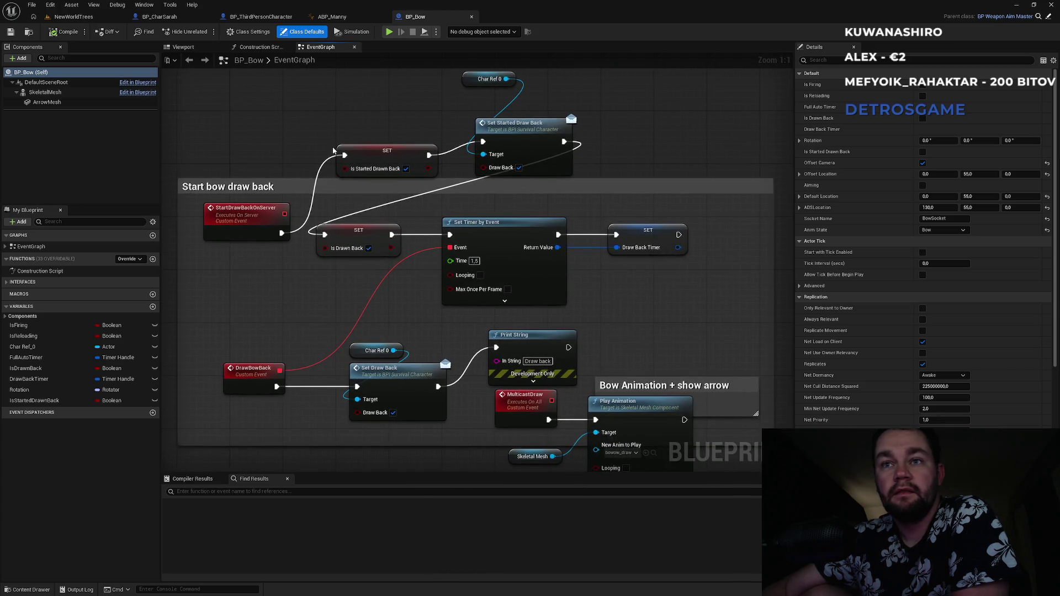
drag(329, 123, 369, 214)
drag(511, 172, 523, 199)
click(512, 180)
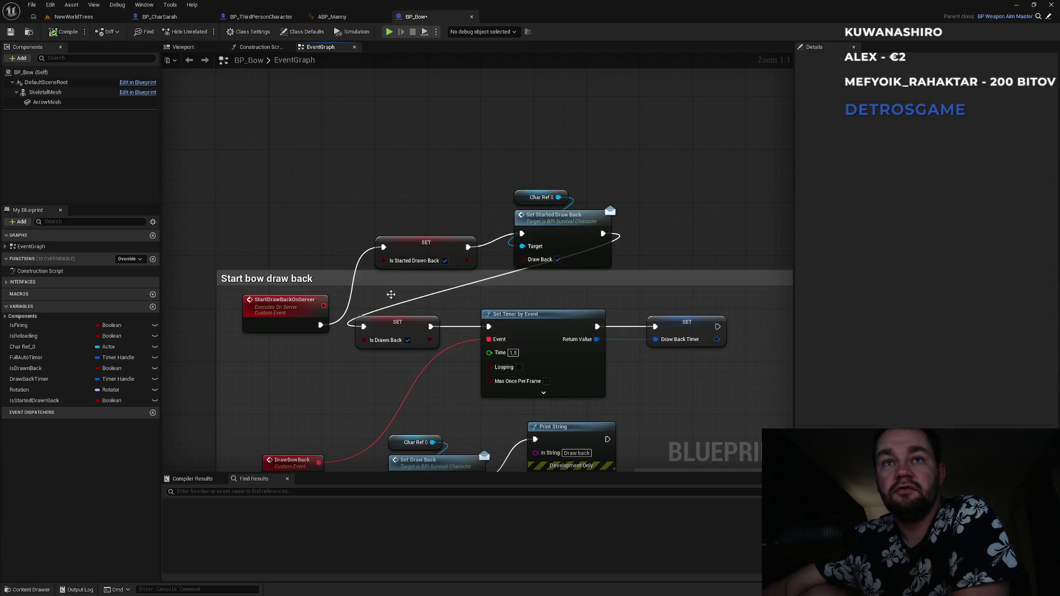
click(394, 323)
drag(387, 353, 377, 241)
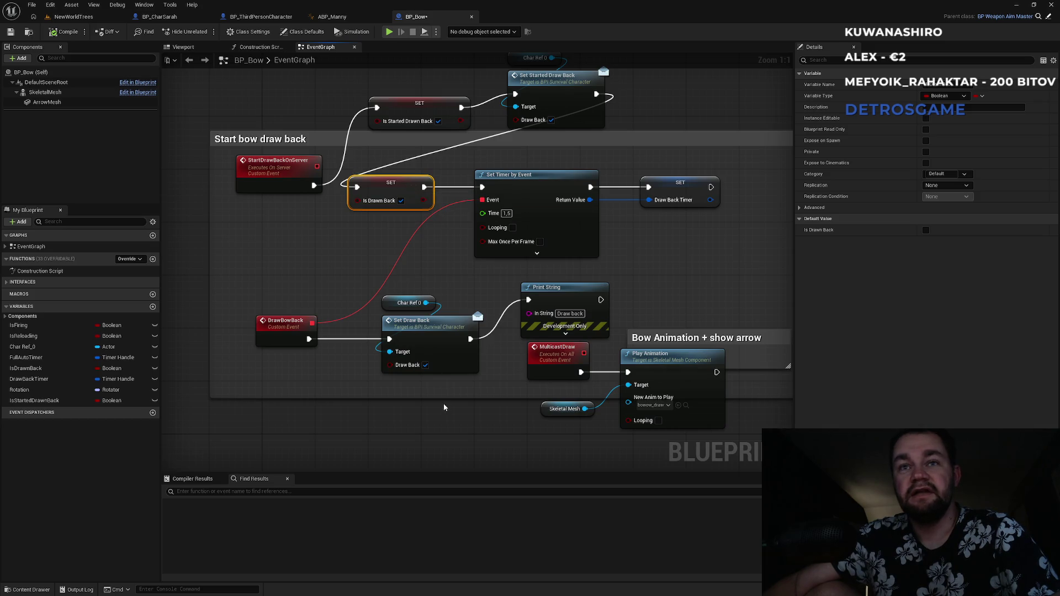
- Cut the Is Drawn Back setter and rewire it between Set Draw Back and Print String
key(ctrl+x)
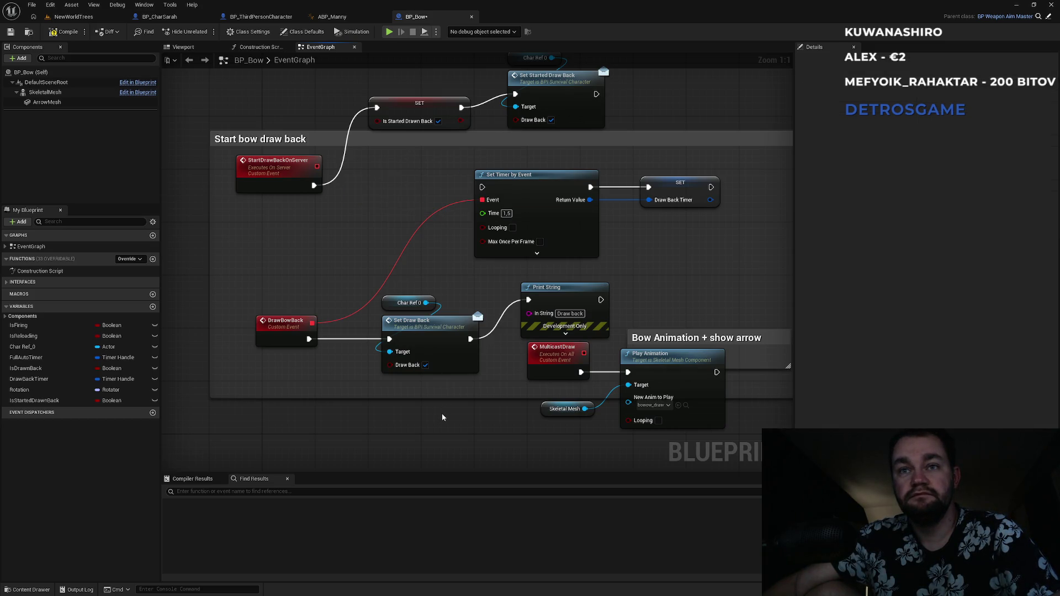
key(ctrl+v)
drag(471, 339, 450, 419)
drag(517, 419, 529, 302)
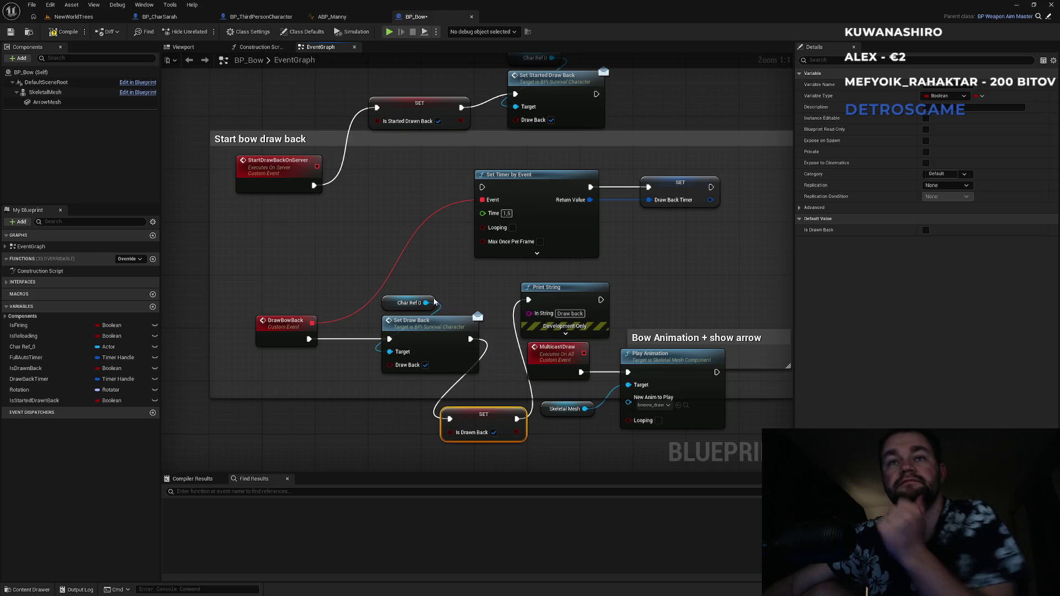
click(414, 306)
- Line up Set Draw Back, the Is Drawn Back setter and Print String in one row
mouse_move(414, 311)
mouse_down()
mouse_move(415, 325)
mouse_move(381, 339)
mouse_move(375, 328)
mouse_up()
click(333, 303)
drag(493, 419, 480, 326)
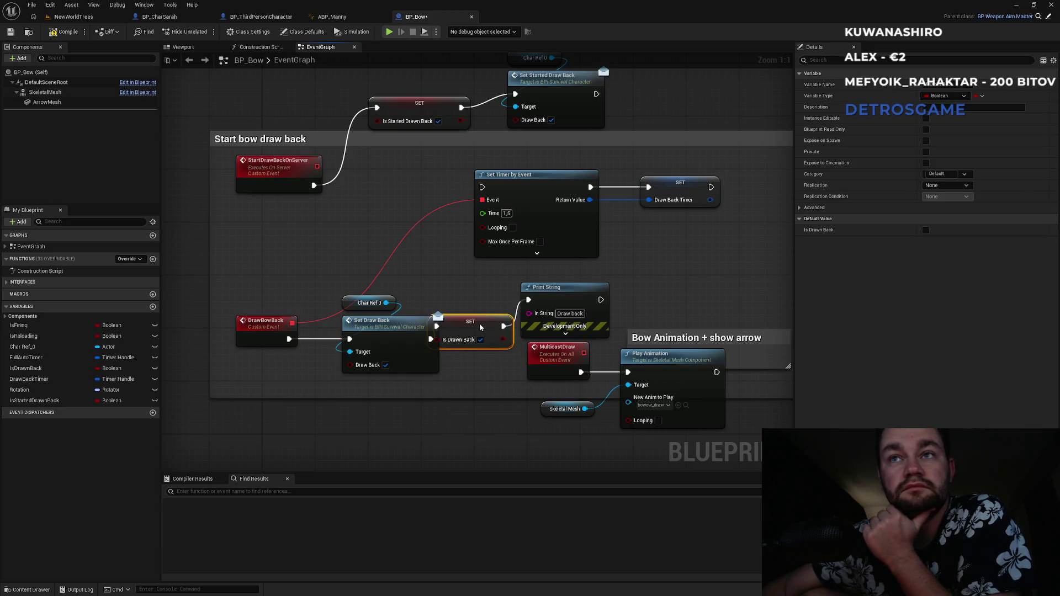
drag(551, 297, 619, 288)
drag(472, 324, 509, 313)
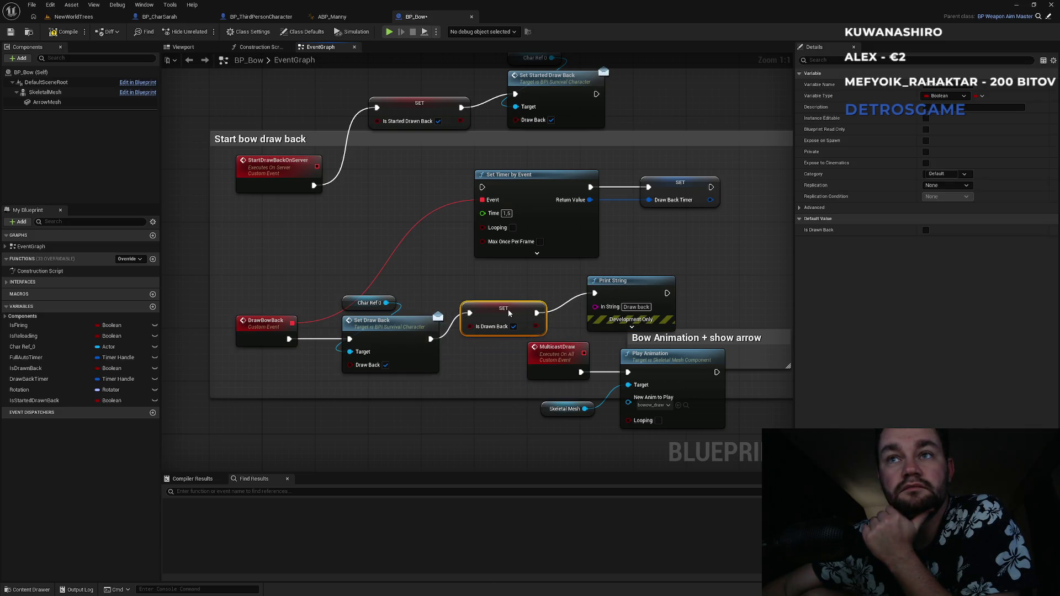
drag(637, 290, 624, 288)
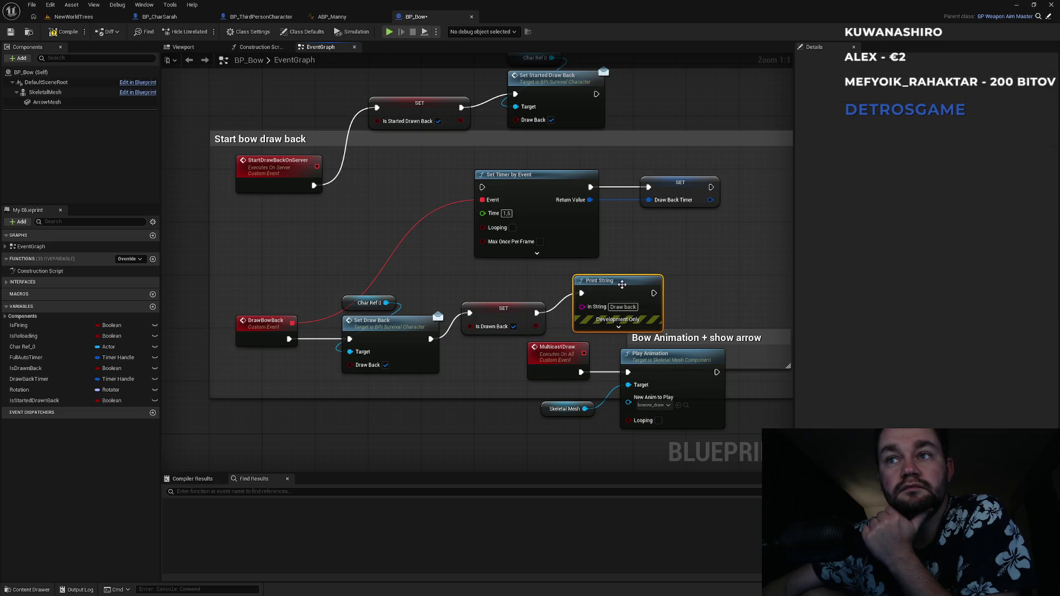
- Link Set Started Draw Back directly to Set Timer by Event and regroup the StartDrawBackOnServer chain
scroll(648, 123, up, 3)
drag(585, 180, 472, 273)
mouse_move(527, 118)
mouse_down()
mouse_move(555, 166)
mouse_move(398, 132)
mouse_move(403, 148)
mouse_up()
mouse_move(436, 204)
mouse_down()
mouse_move(327, 198)
mouse_move(276, 165)
mouse_move(307, 172)
mouse_up()
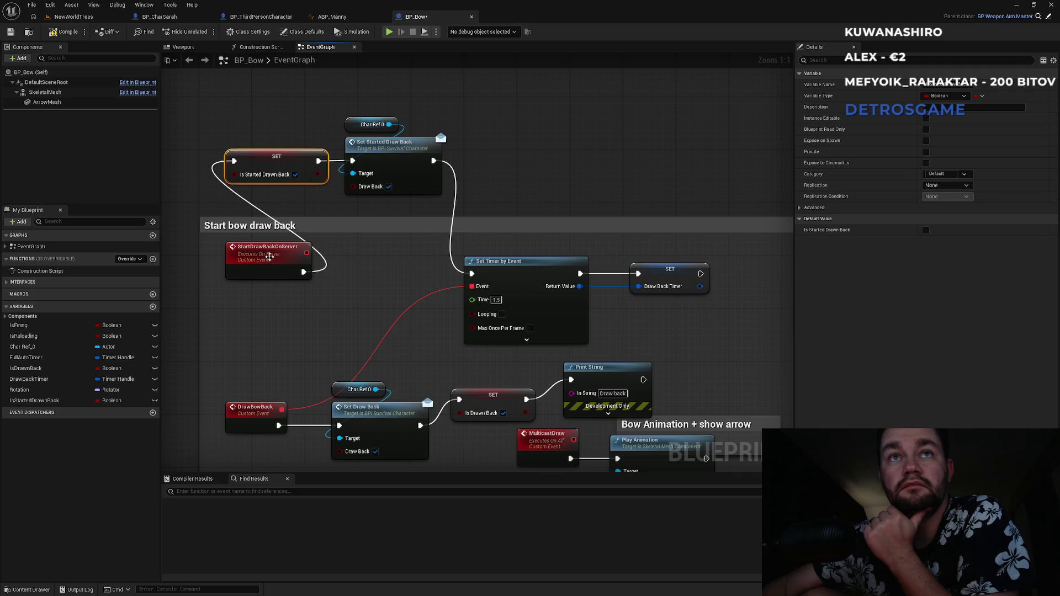
mouse_move(464, 218)
mouse_down()
mouse_move(314, 190)
mouse_move(326, 202)
mouse_up()
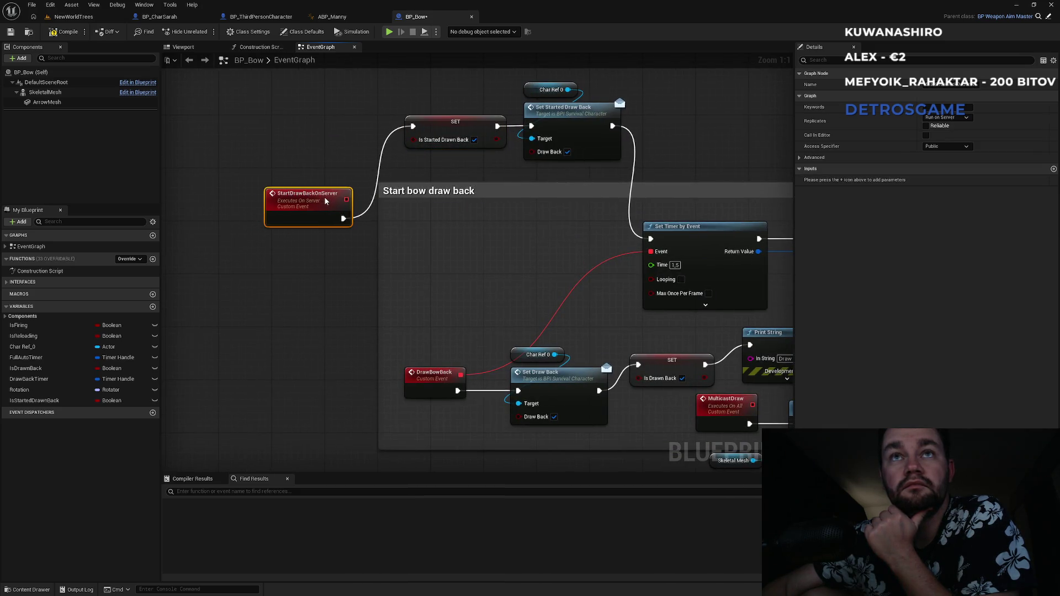
- Enlarge the Start bow draw back comment to enclose both chains and tidy the setter nodes
drag(380, 245, 249, 245)
drag(361, 180, 360, 58)
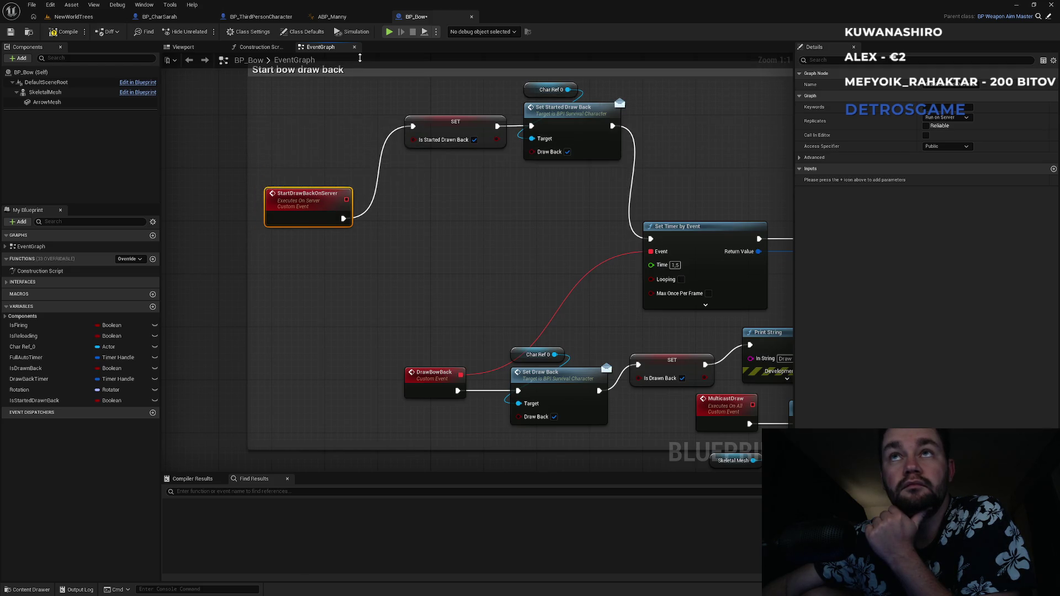
click(455, 229)
drag(456, 224, 475, 269)
drag(447, 173, 419, 206)
drag(577, 174, 558, 208)
click(574, 164)
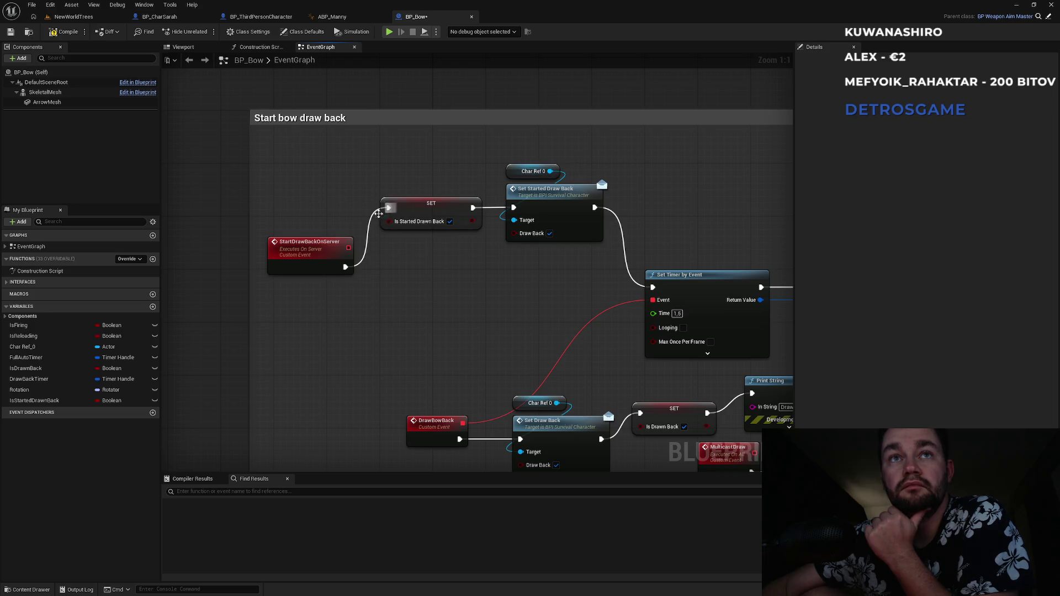
drag(432, 433, 348, 328)
scroll(555, 329, down, 1)
mouse_move(555, 329)
mouse_down()
mouse_move(381, 272)
mouse_move(432, 283)
mouse_up()
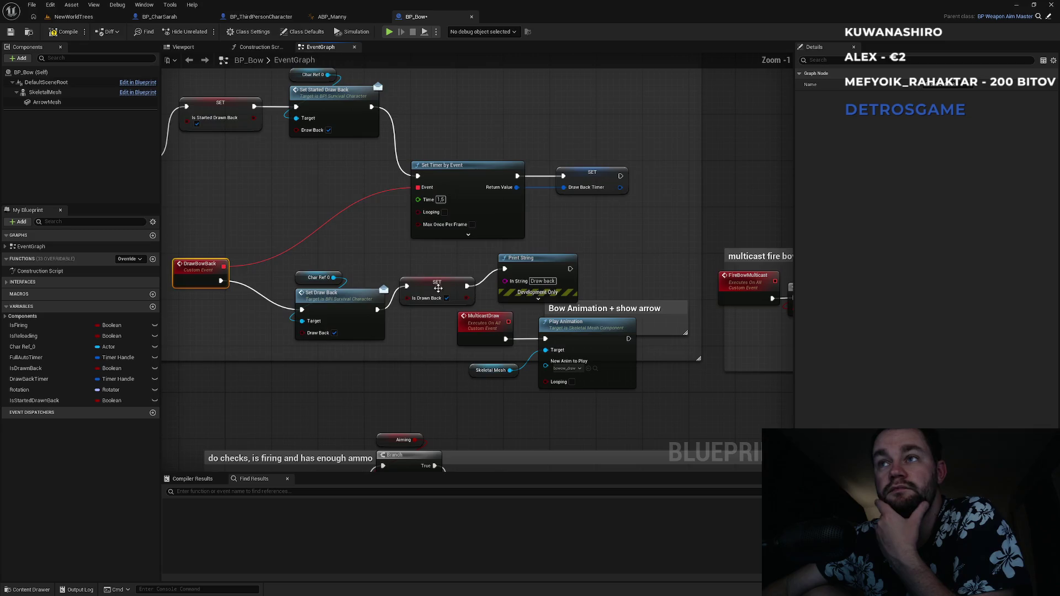
drag(601, 275, 411, 249)
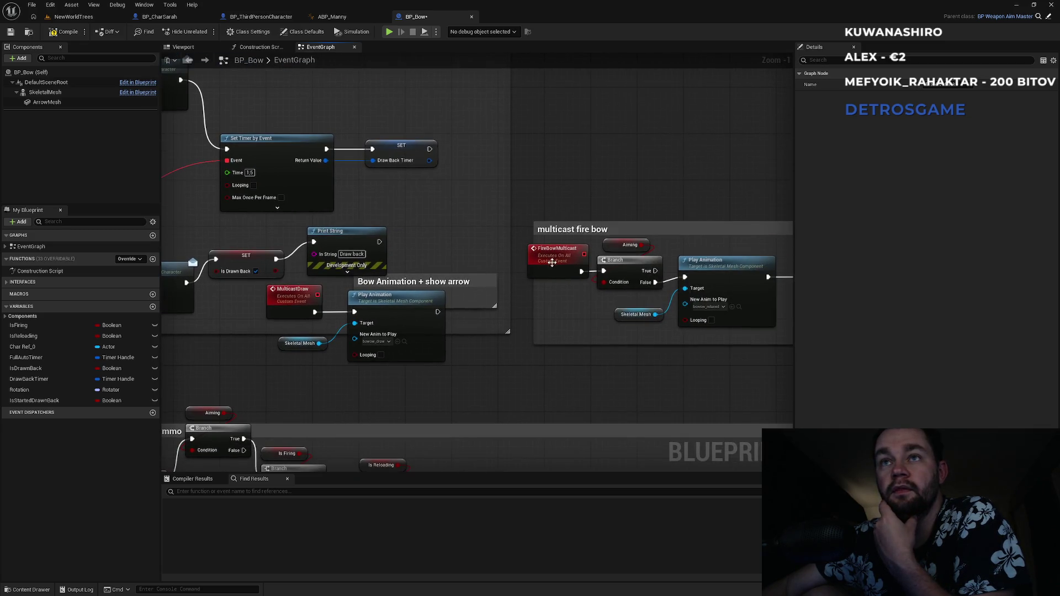
drag(533, 304, 518, 307)
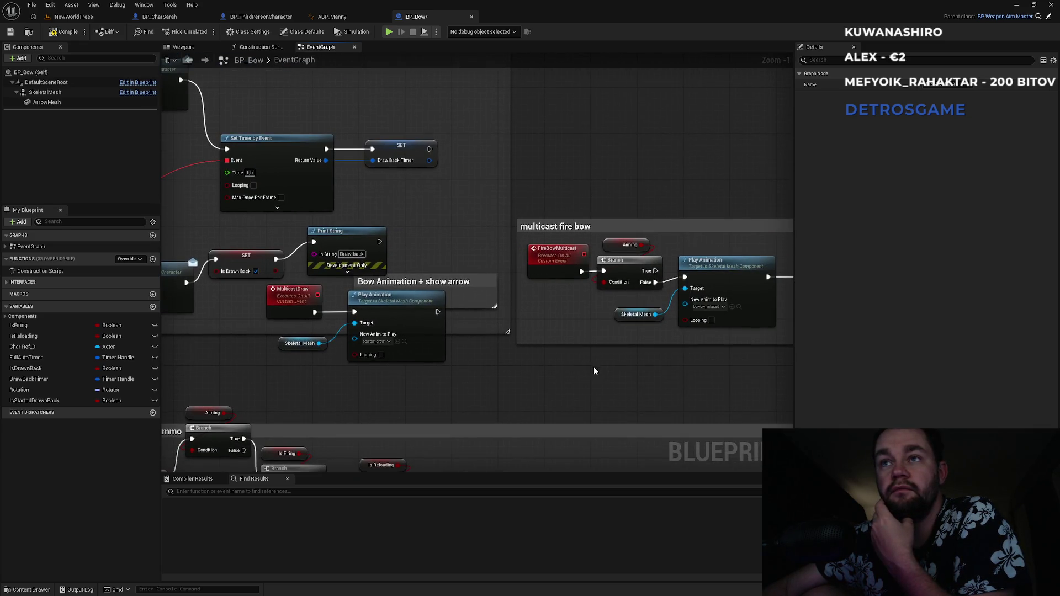
drag(594, 370, 397, 360)
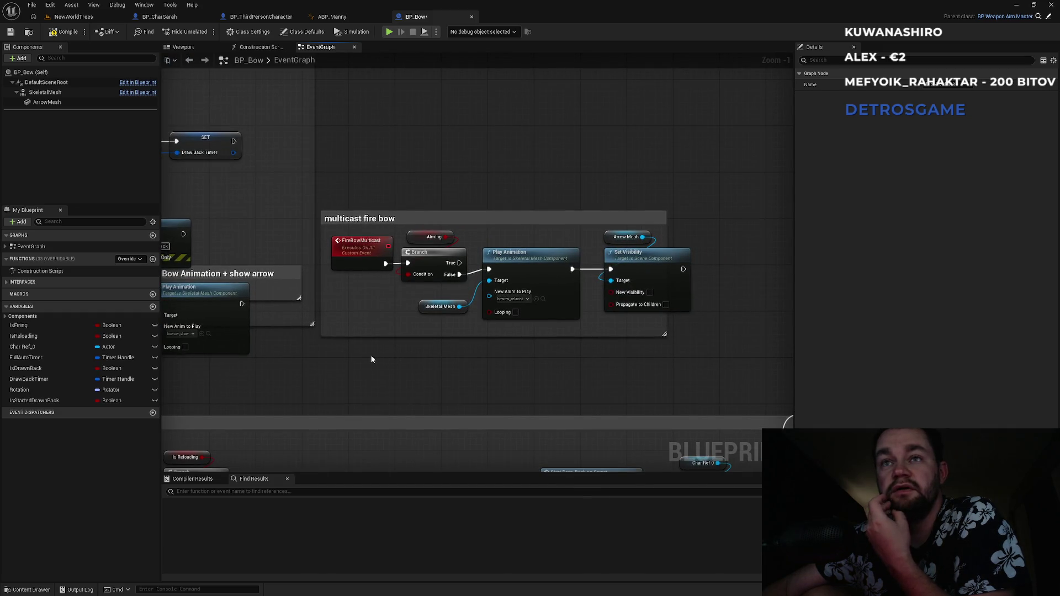
drag(333, 362, 603, 213)
mouse_move(466, 283)
mouse_down()
mouse_move(425, 204)
mouse_move(336, 330)
mouse_up()
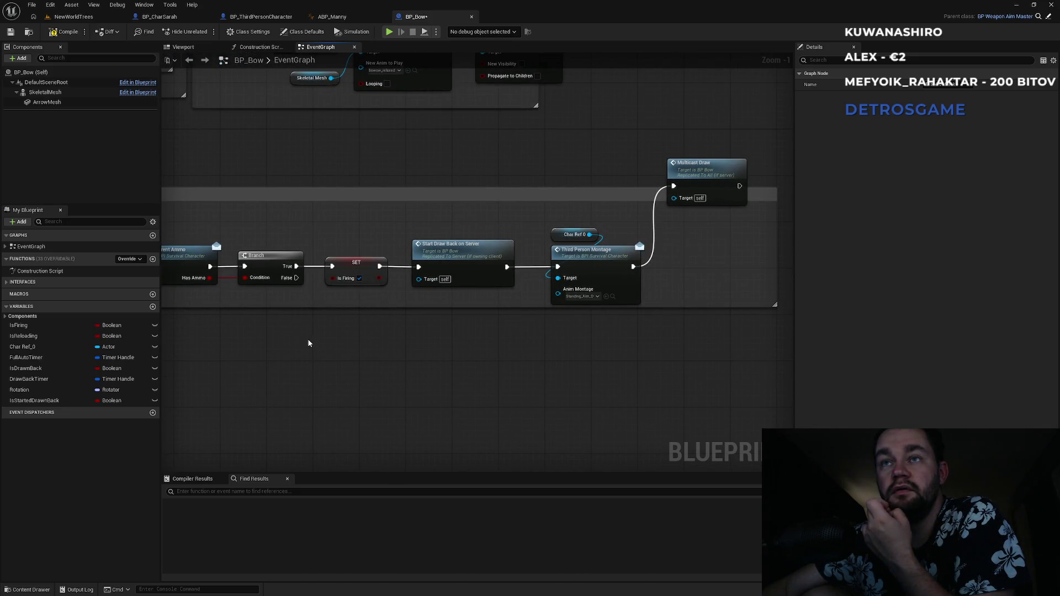
drag(279, 323, 594, 314)
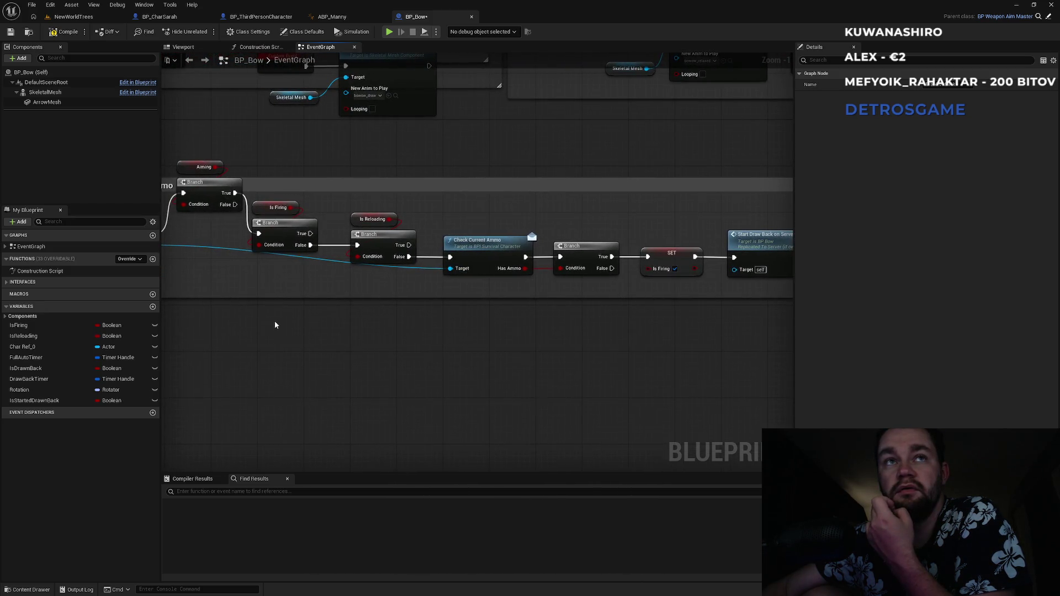
drag(275, 324, 578, 361)
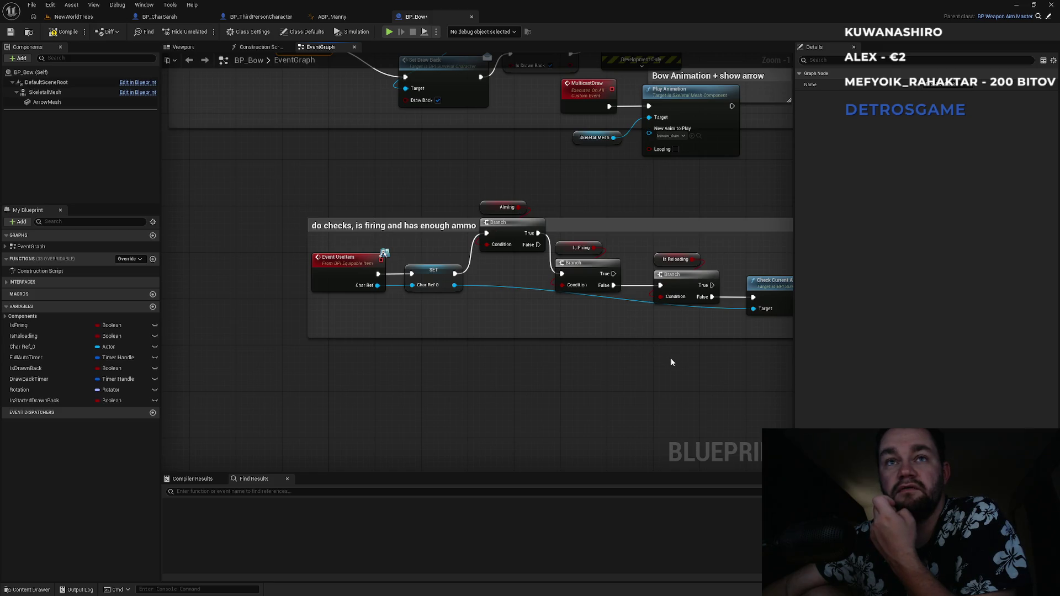
drag(633, 366, 406, 331)
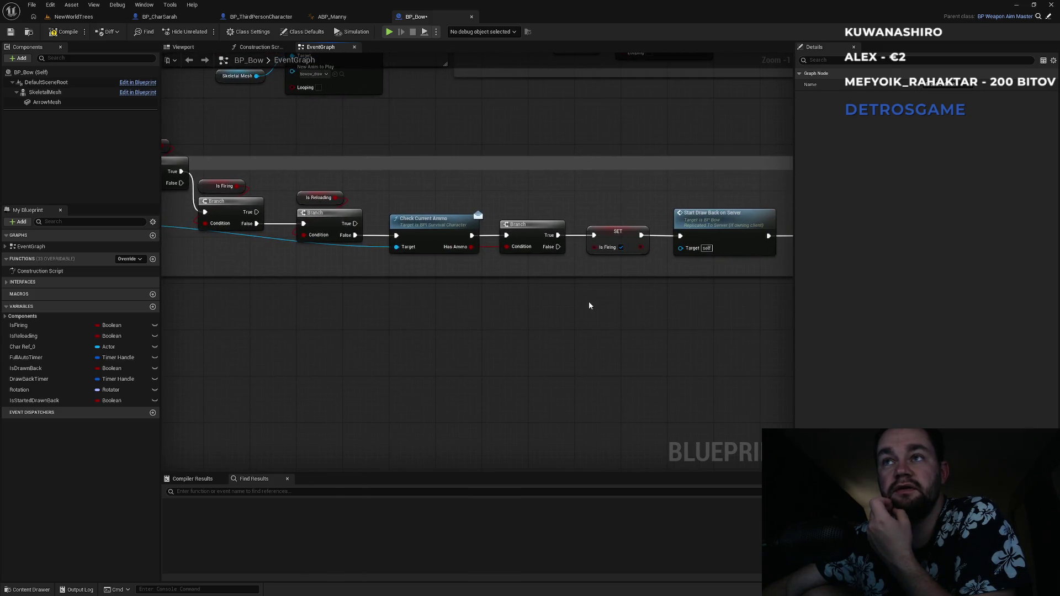
drag(589, 305, 461, 371)
double_click(597, 295)
scroll(621, 292, down, 2)
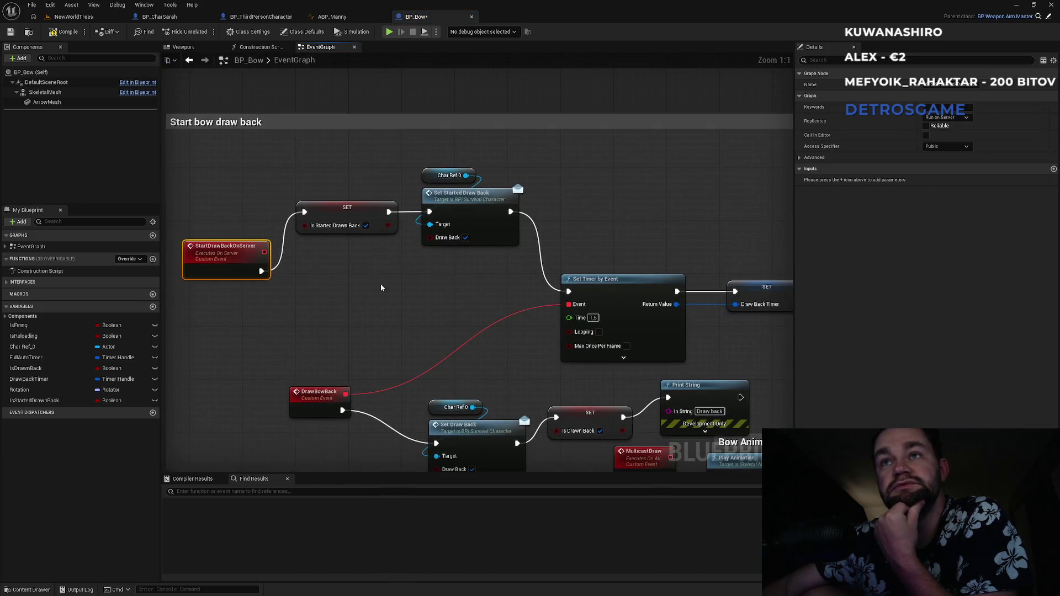
scroll(380, 284, down, 2)
mouse_move(481, 353)
mouse_down()
mouse_move(481, 248)
mouse_move(445, 239)
mouse_up()
scroll(522, 256, up, 3)
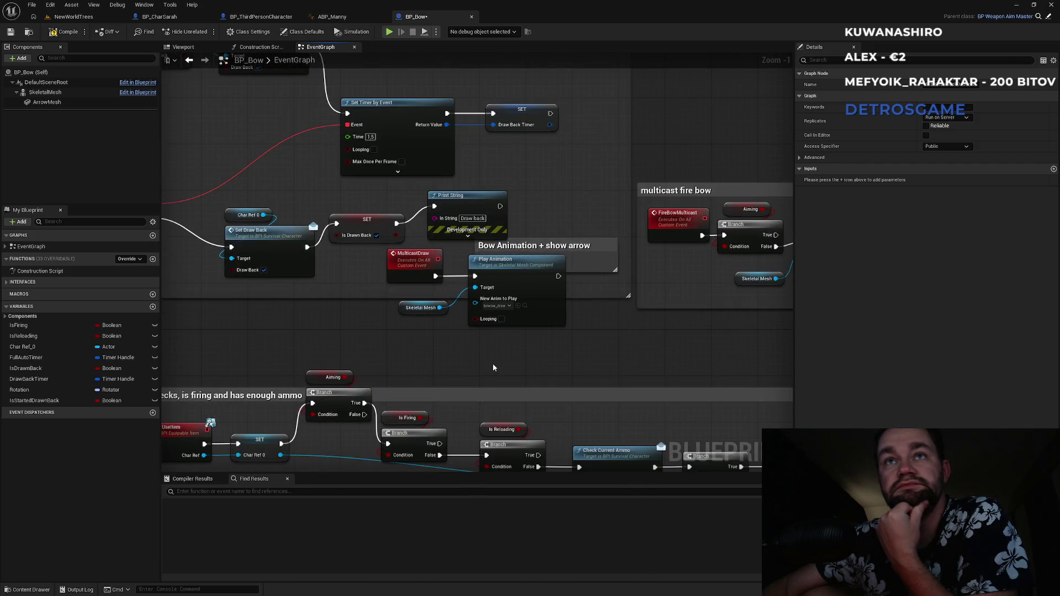
scroll(493, 363, down, 5)
scroll(458, 405, up, 5)
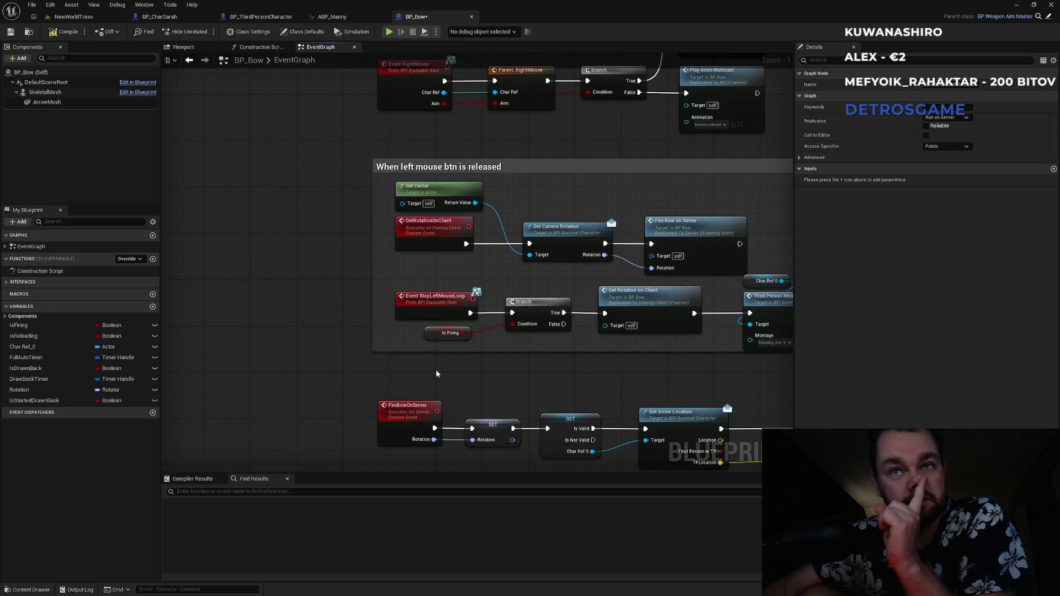
scroll(431, 367, down, 5)
scroll(460, 313, down, 3)
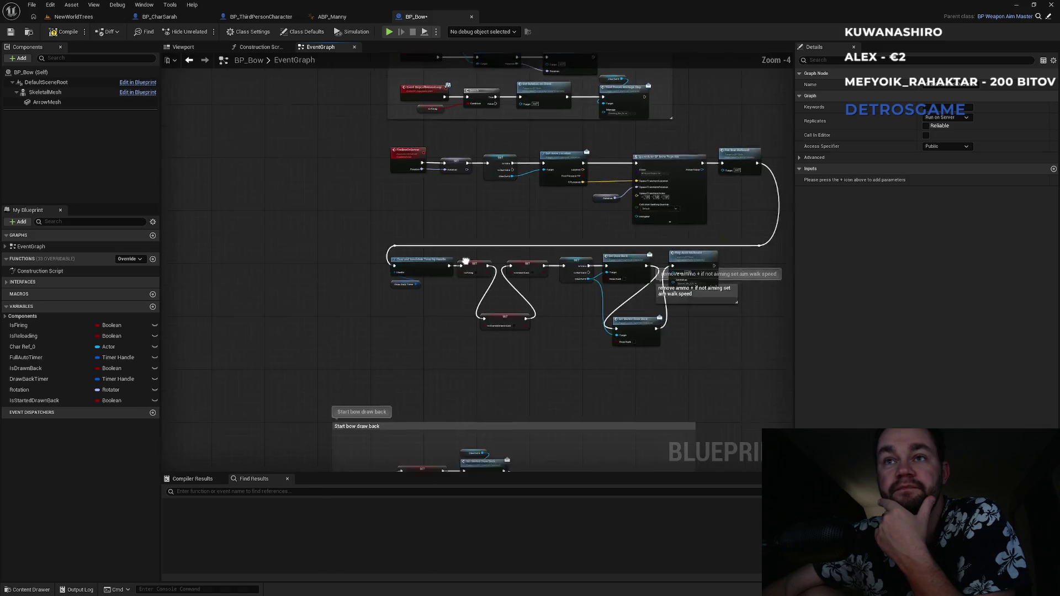
drag(445, 321, 425, 293)
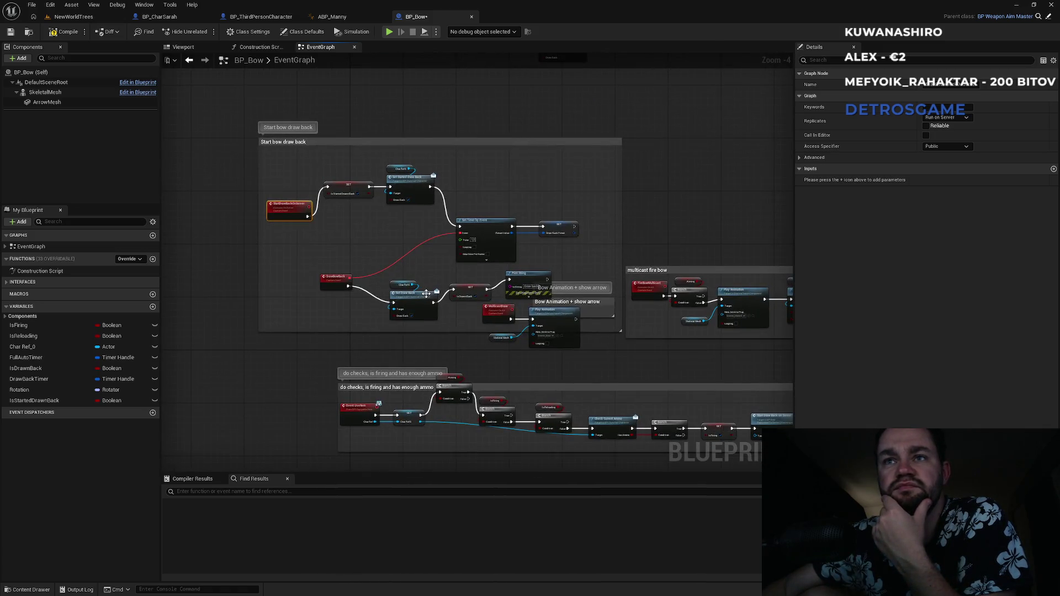
mouse_move(419, 217)
mouse_down()
mouse_move(439, 268)
mouse_move(544, 403)
mouse_up()
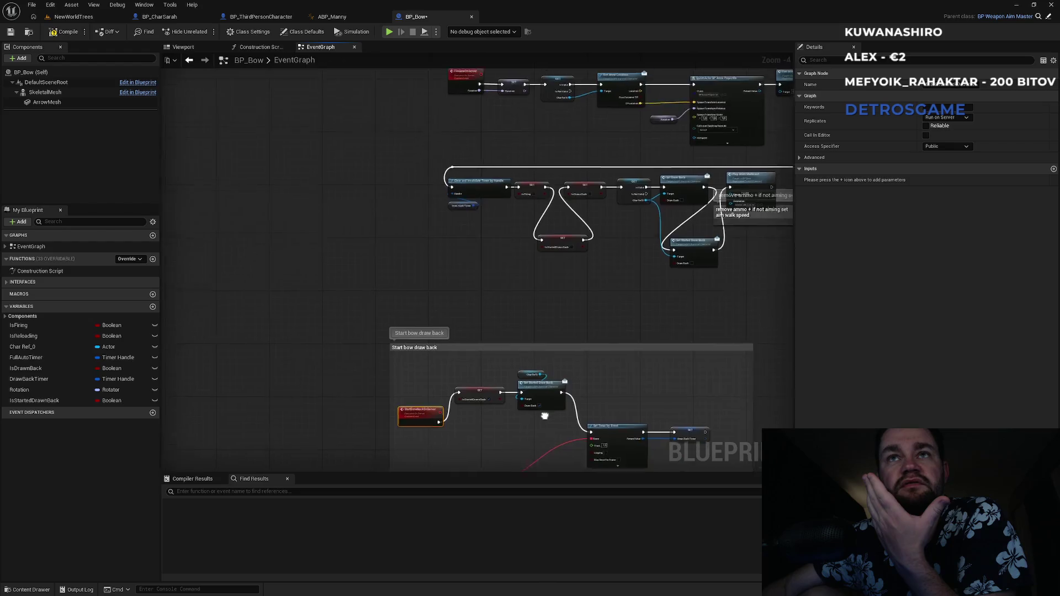
drag(476, 289, 520, 118)
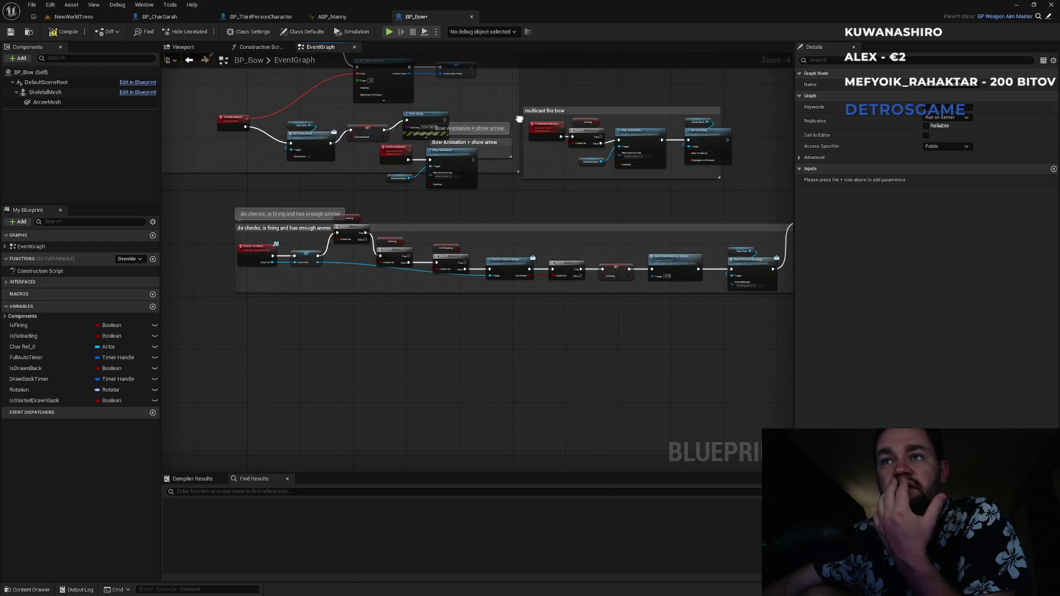
scroll(618, 284, up, 3)
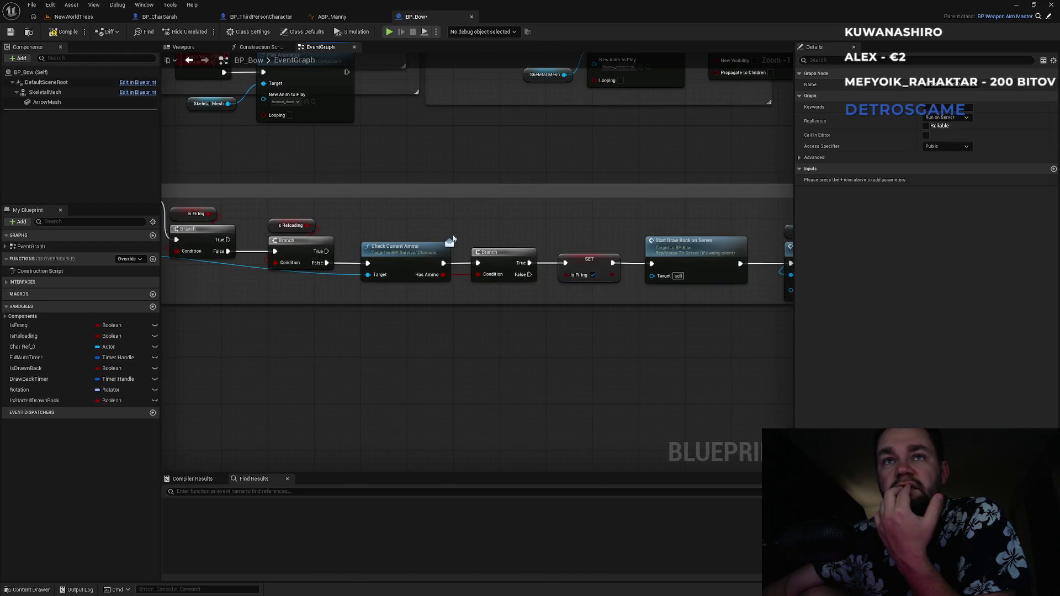
drag(458, 240, 715, 239)
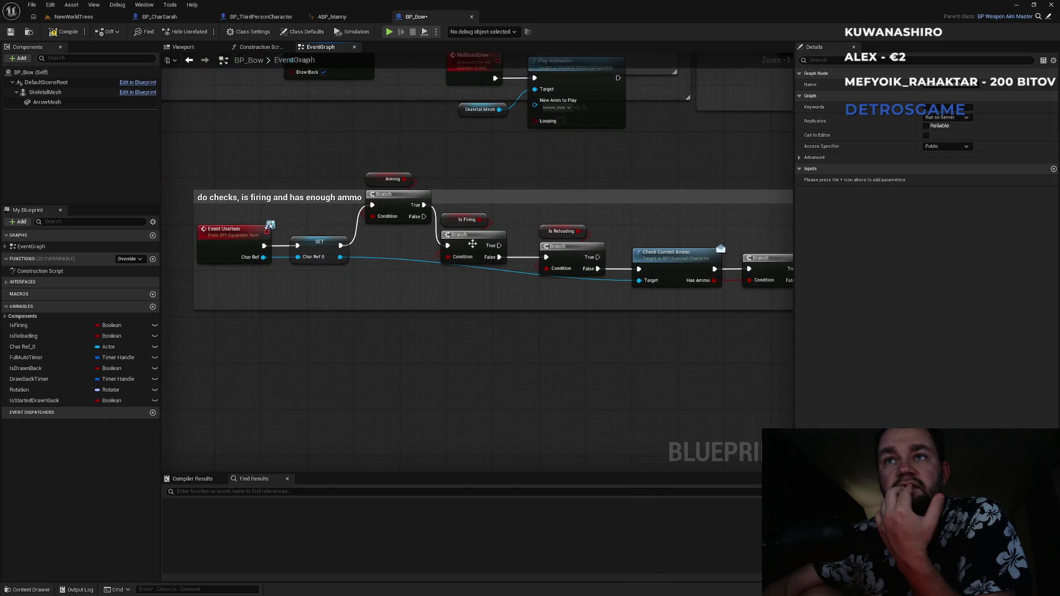
mouse_move(465, 243)
mouse_down()
mouse_move(436, 211)
mouse_move(215, 217)
mouse_up()
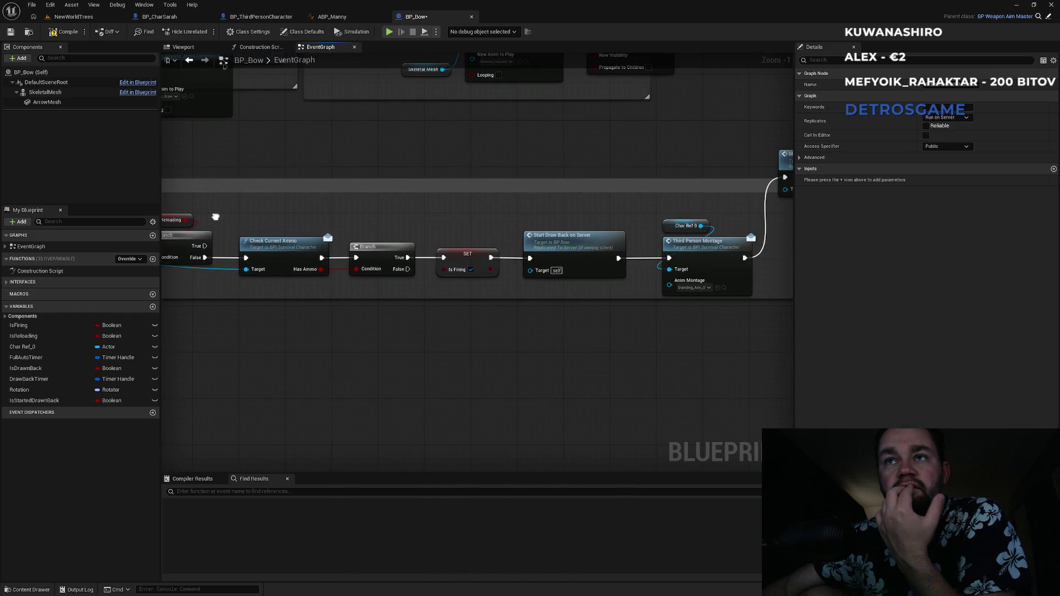
double_click(530, 245)
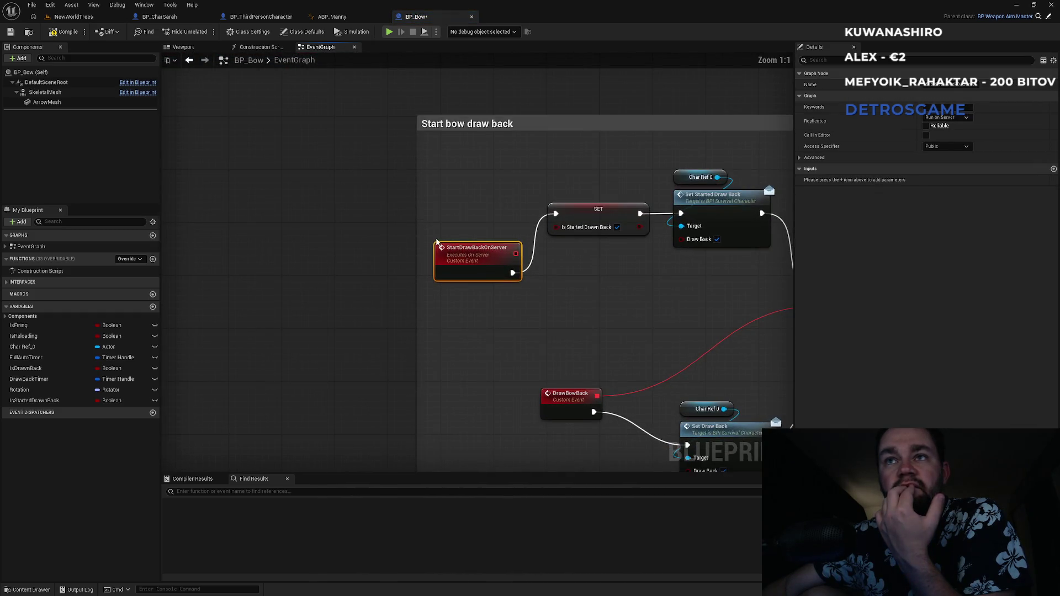
drag(578, 237, 493, 204)
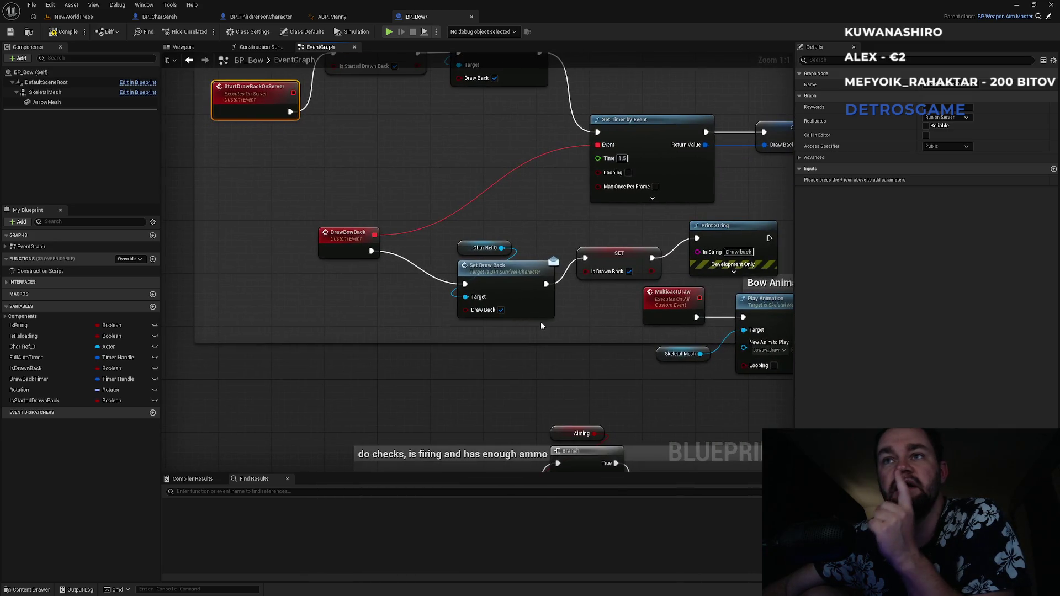
drag(541, 321, 497, 215)
mouse_move(534, 336)
mouse_down()
mouse_move(417, 173)
mouse_move(166, 153)
mouse_up()
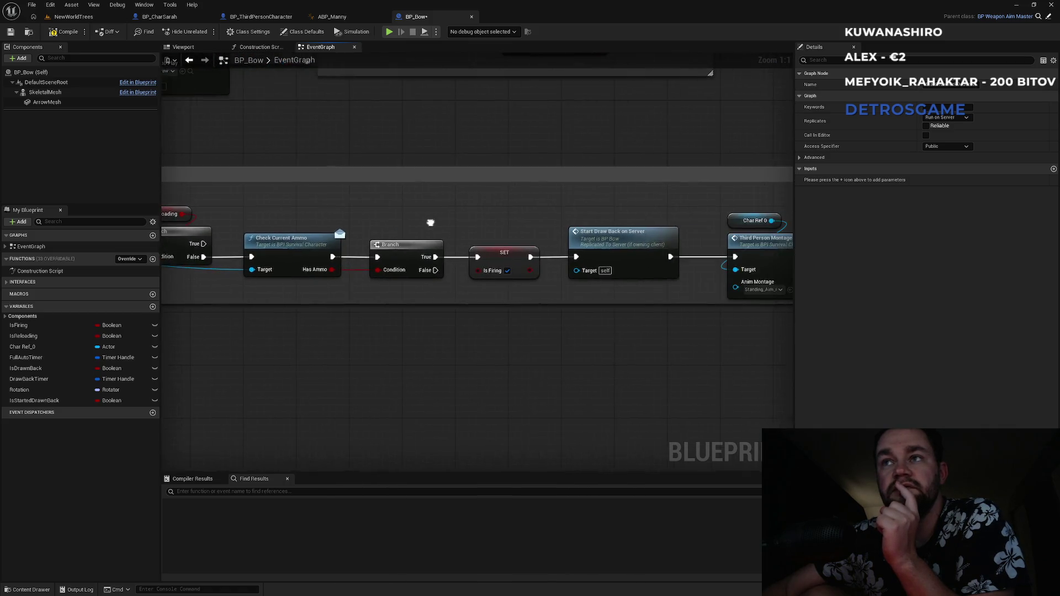
double_click(601, 243)
drag(566, 263, 302, 160)
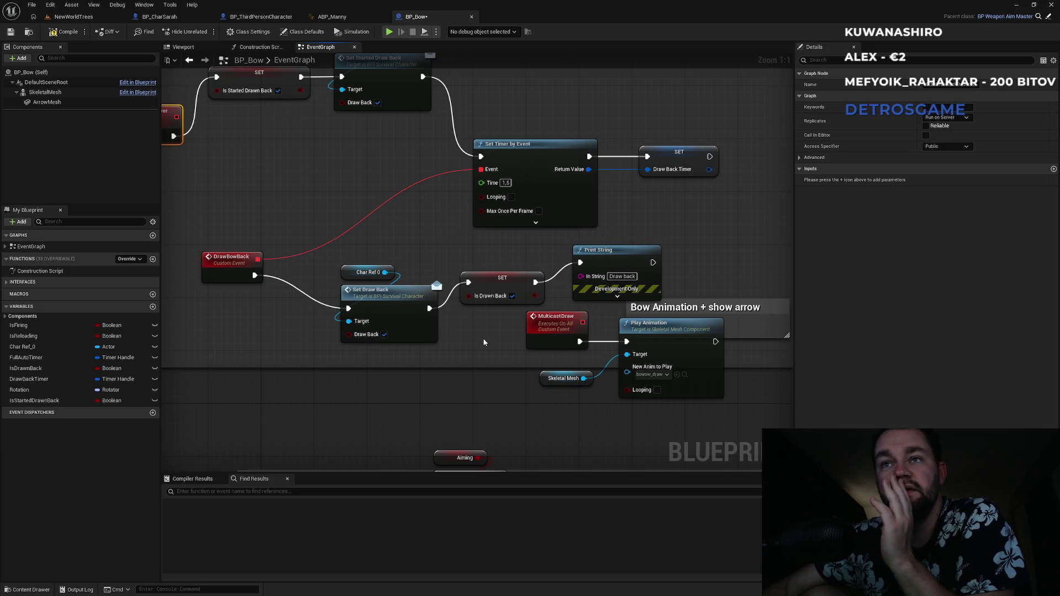
drag(479, 326, 464, 309)
scroll(578, 293, down, 2)
drag(578, 293, 351, 270)
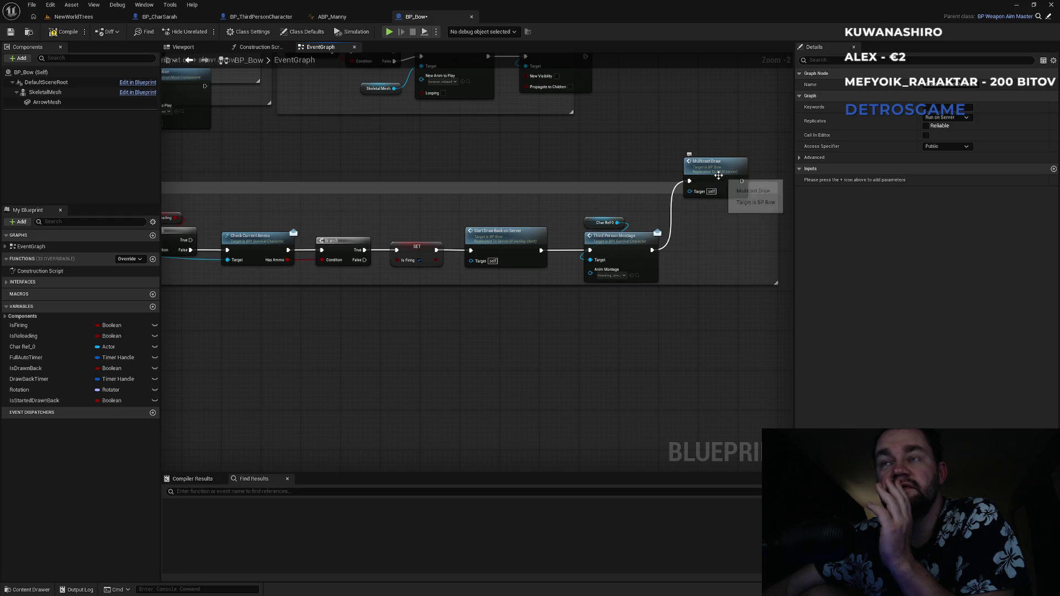
drag(396, 181, 620, 333)
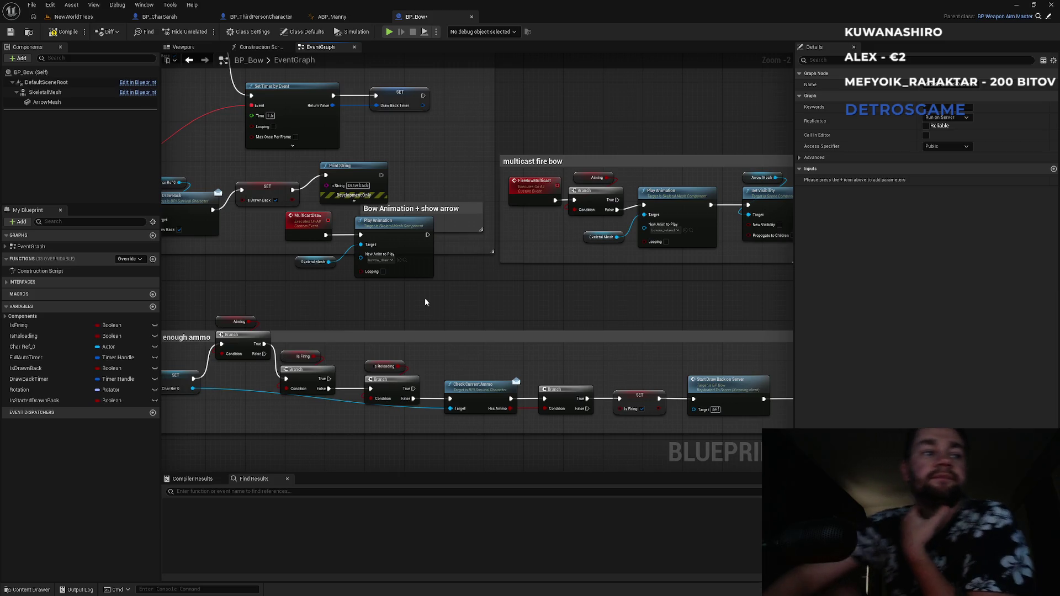
drag(406, 313, 531, 329)
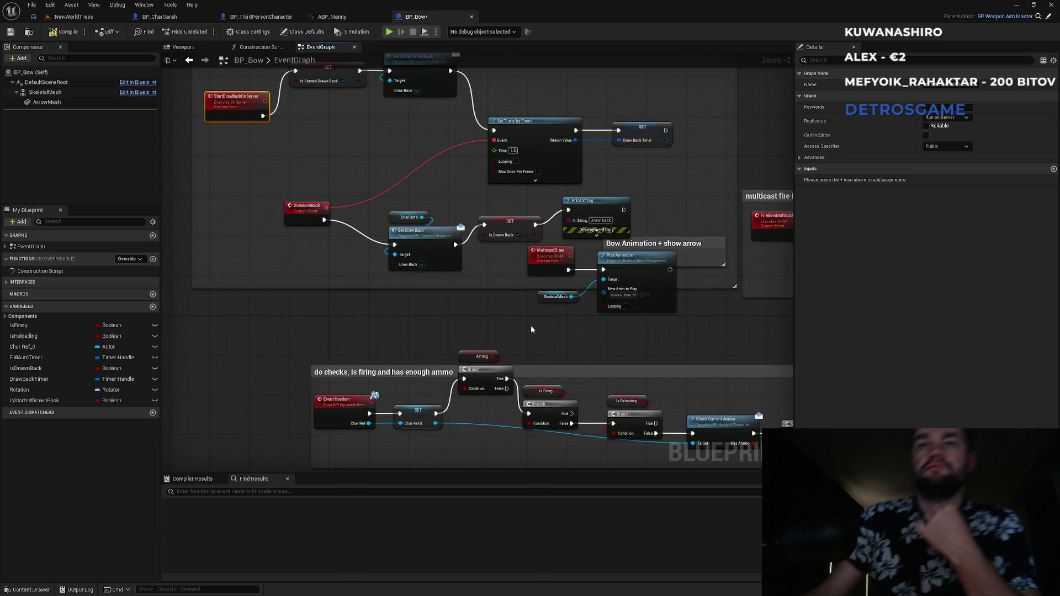
scroll(347, 332, down, 3)
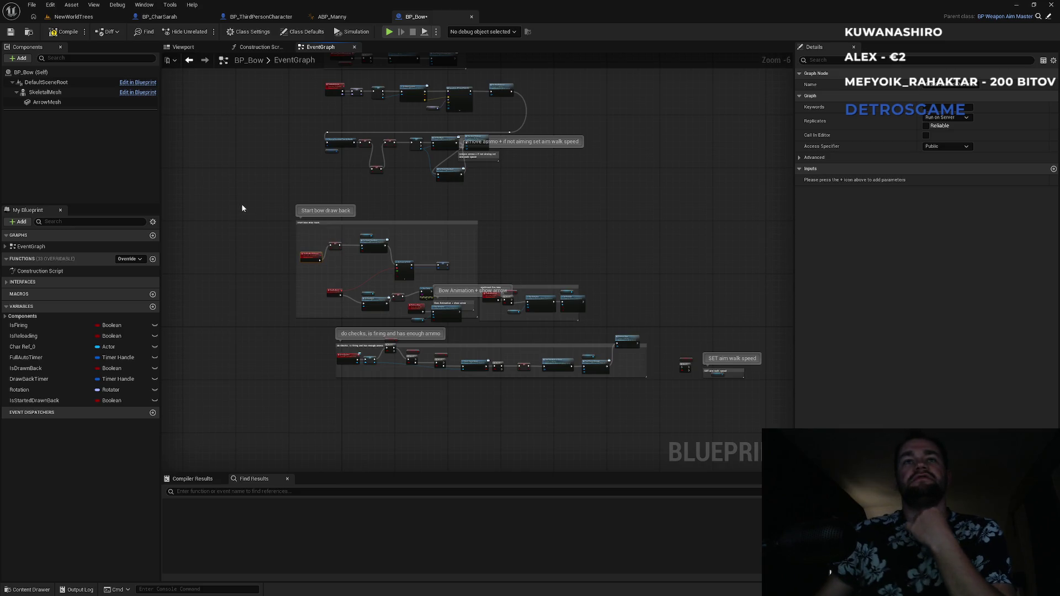
scroll(306, 253, up, 5)
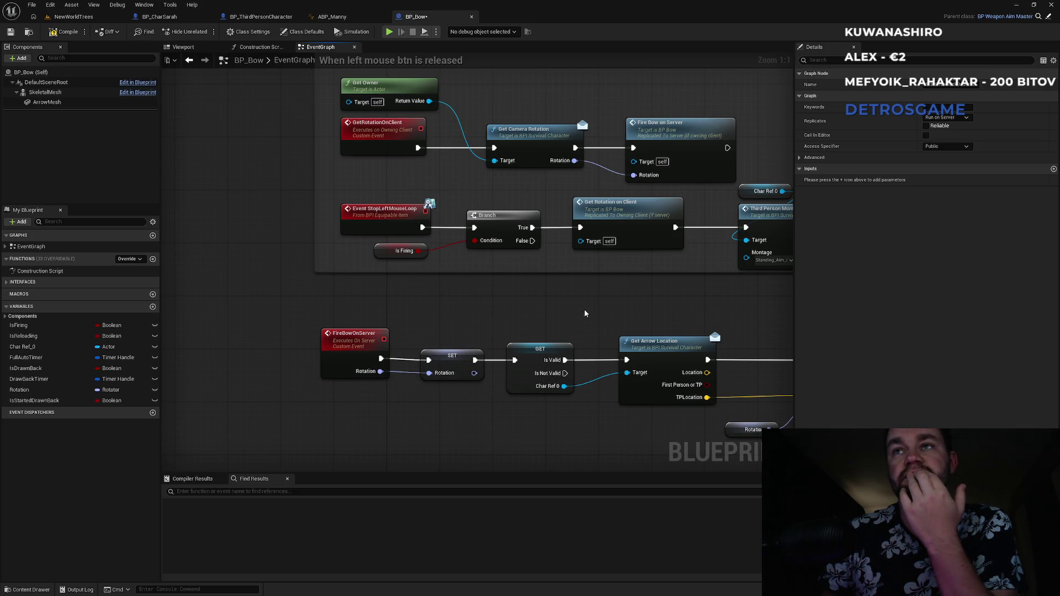
mouse_move(540, 304)
mouse_down()
mouse_move(385, 296)
mouse_move(559, 304)
mouse_up()
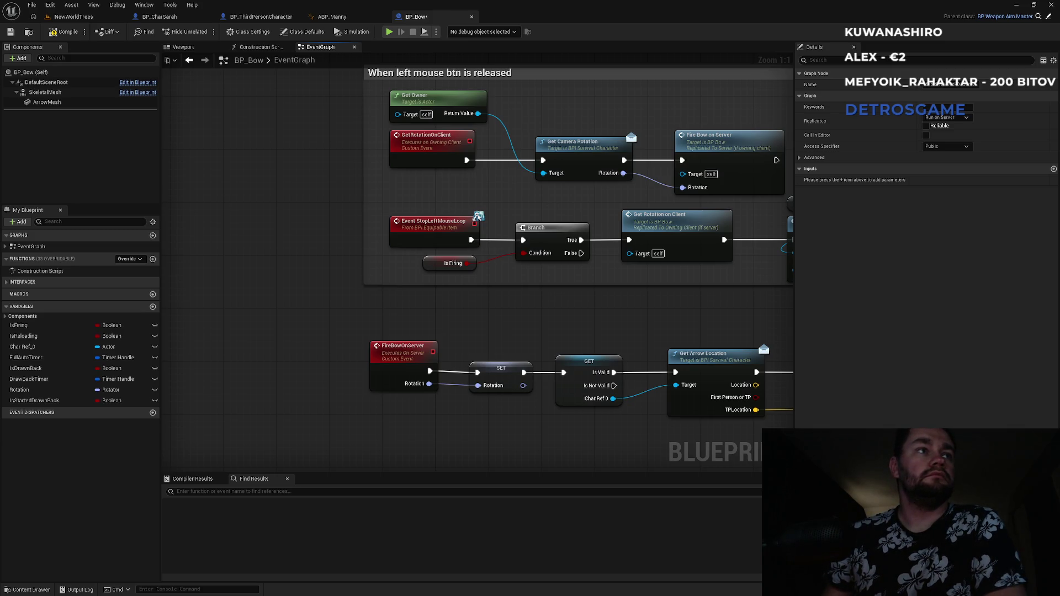
right_click(431, 301)
click(326, 317)
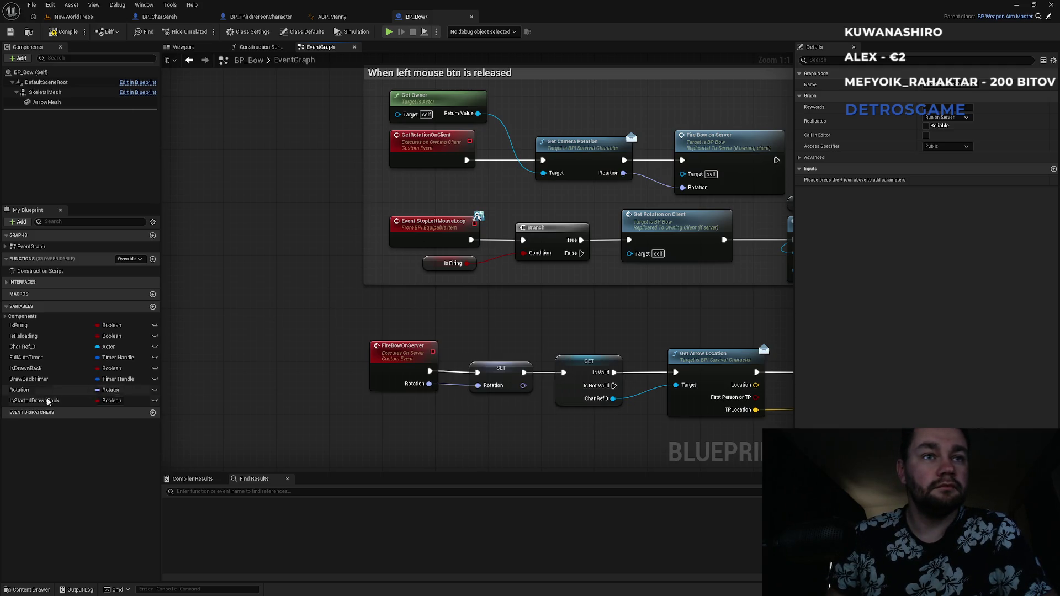
mouse_move(33, 368)
mouse_down()
mouse_move(481, 337)
mouse_move(410, 296)
mouse_up()
scroll(517, 330, down, 3)
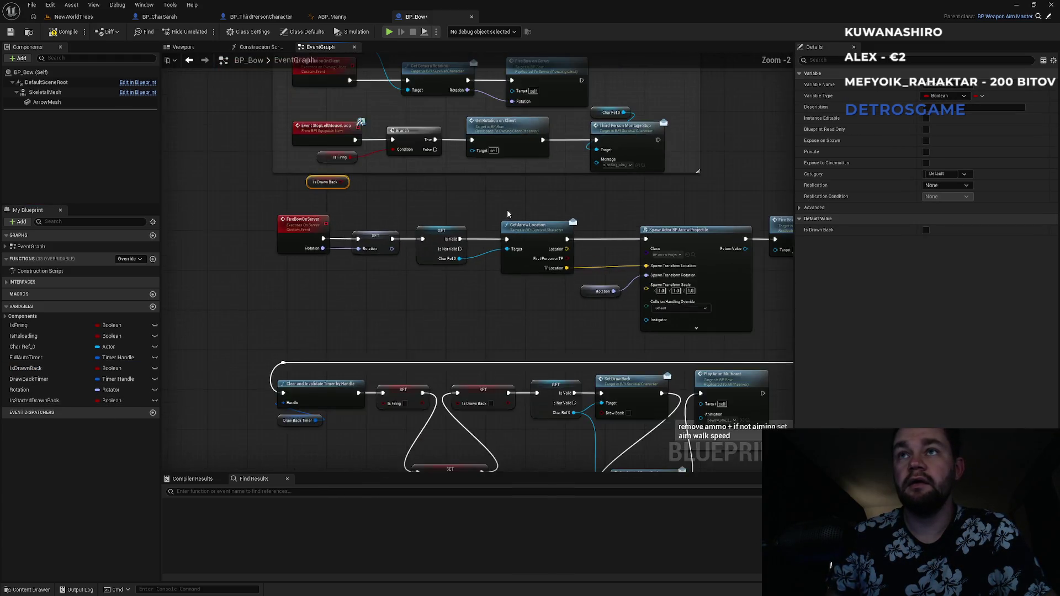
scroll(560, 245, up, 1)
double_click(586, 186)
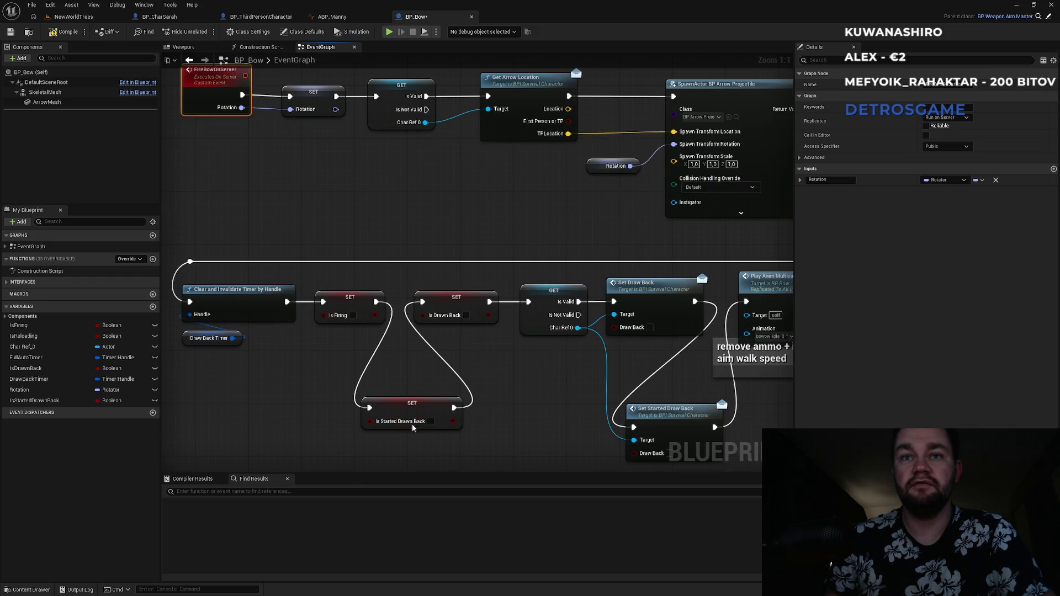
drag(561, 386, 417, 336)
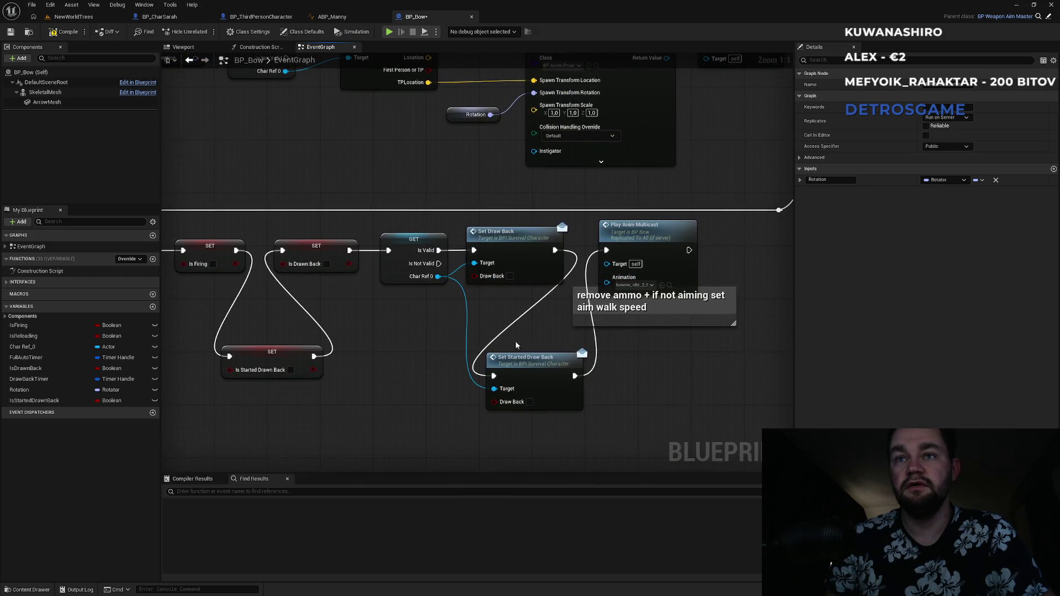
mouse_move(500, 222)
mouse_down()
mouse_move(644, 438)
mouse_move(638, 366)
mouse_move(473, 371)
mouse_move(473, 419)
mouse_move(499, 432)
mouse_move(524, 284)
mouse_move(535, 307)
mouse_up()
scroll(500, 432, down, 5)
scroll(535, 307, up, 3)
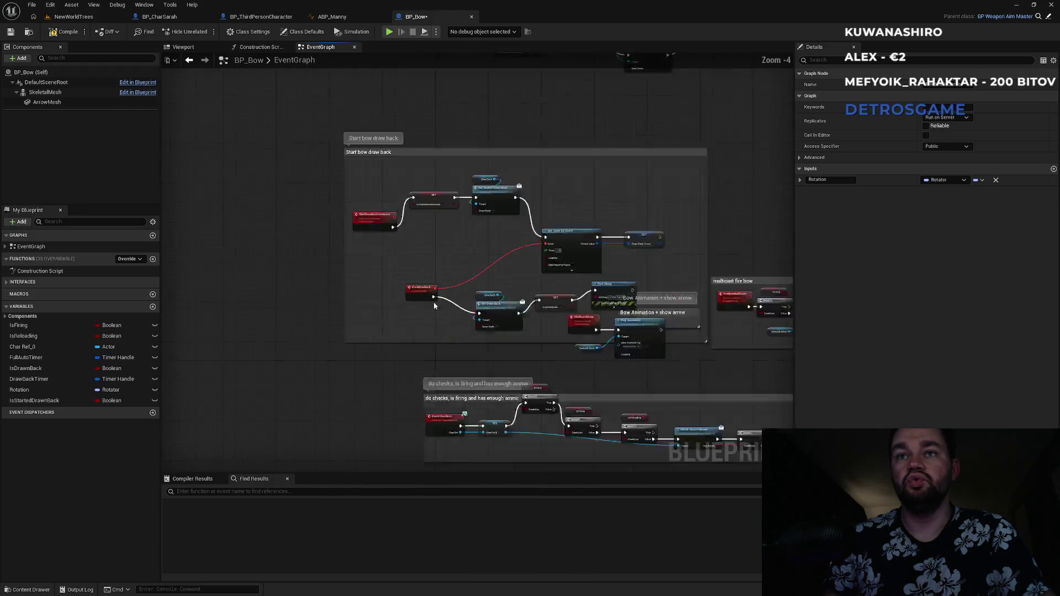
click(520, 332)
click(613, 309)
click(613, 338)
mouse_move(594, 298)
mouse_down()
mouse_move(551, 372)
mouse_move(482, 208)
mouse_move(445, 329)
mouse_move(455, 420)
mouse_up()
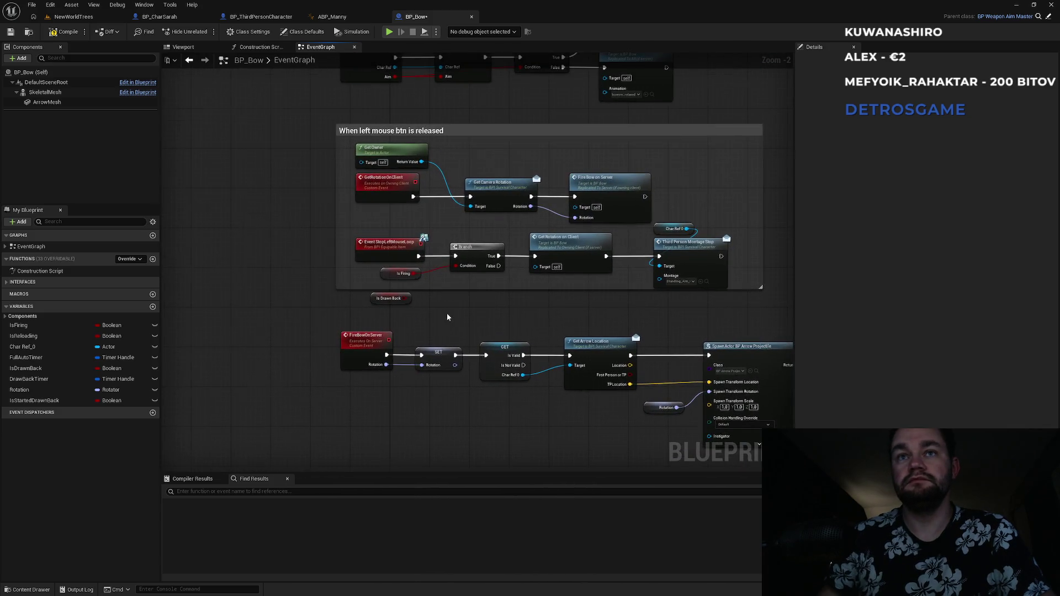
scroll(447, 317, up, 2)
mouse_move(390, 293)
mouse_down()
mouse_move(422, 289)
mouse_move(420, 275)
mouse_up()
click(402, 260)
text(and)
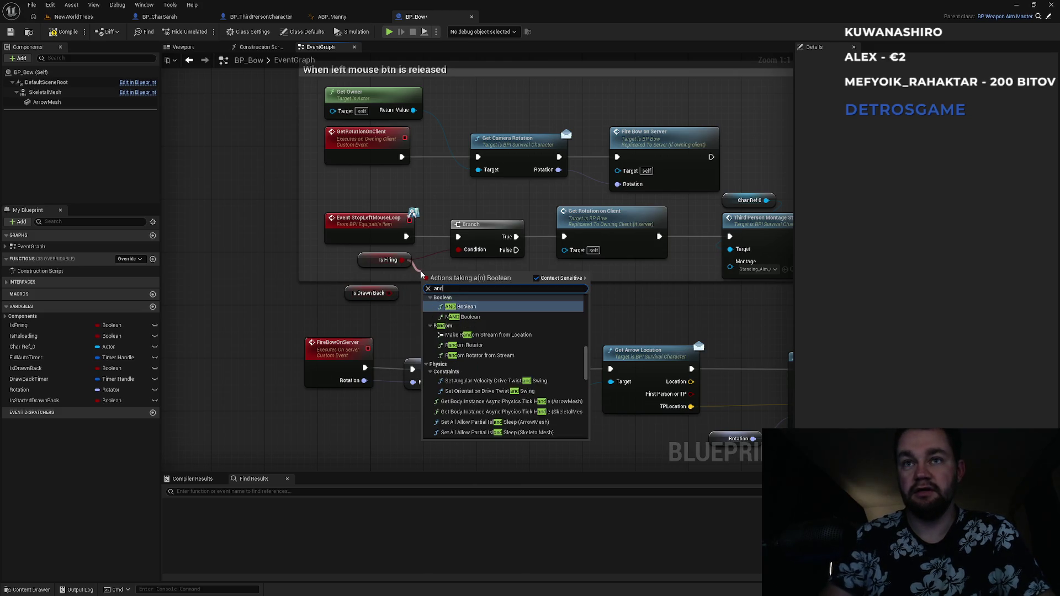
key(Return)
drag(390, 292, 435, 286)
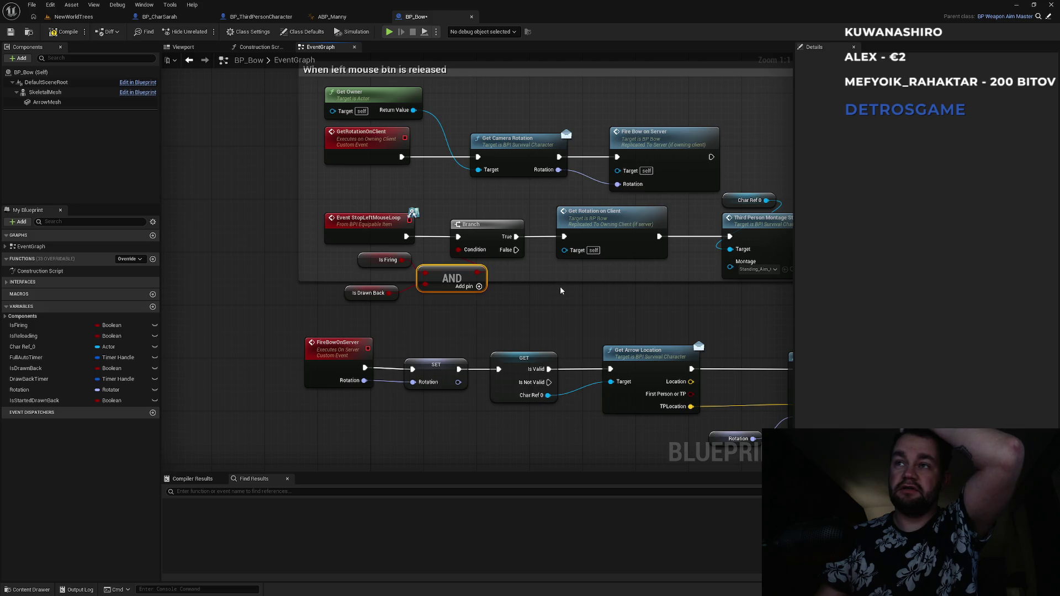
drag(560, 291, 425, 286)
drag(440, 104, 627, 150)
click(74, 17)
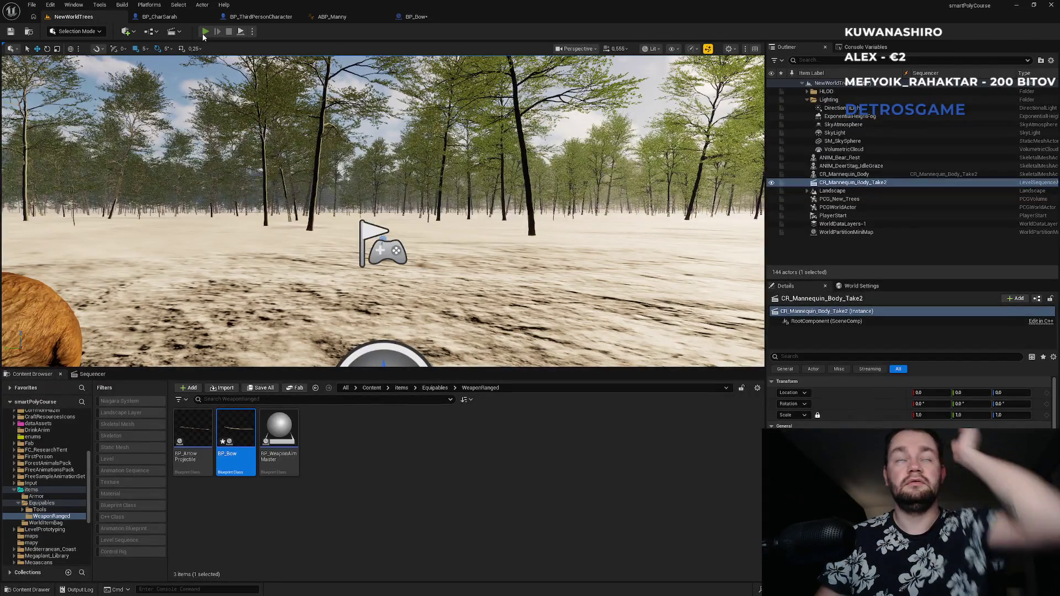
- Start a multiplayer Play session in NewWorldTrees and make the game view fullscreen
click(203, 33)
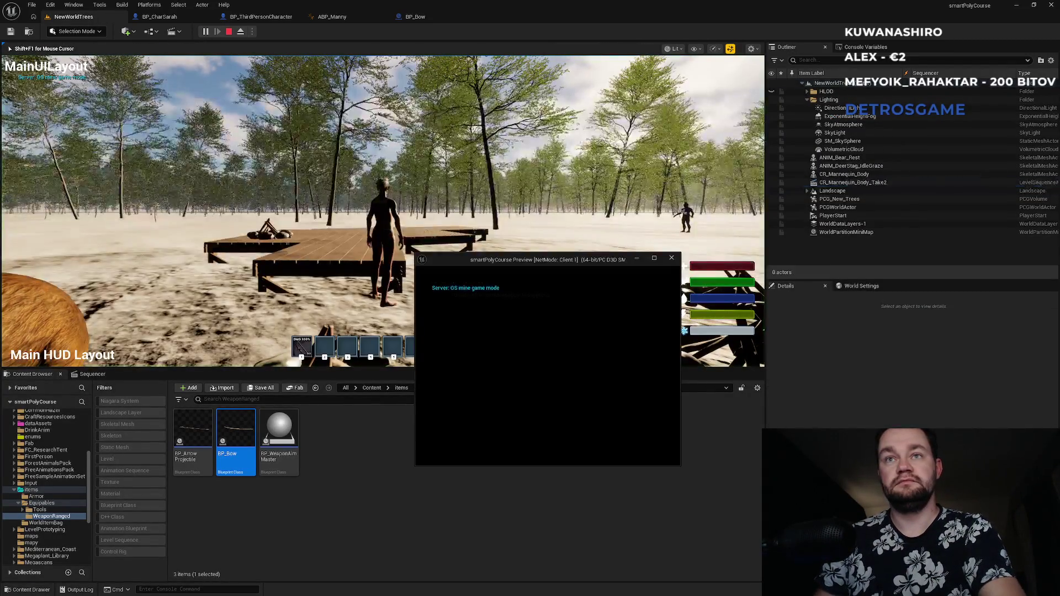
key(super)
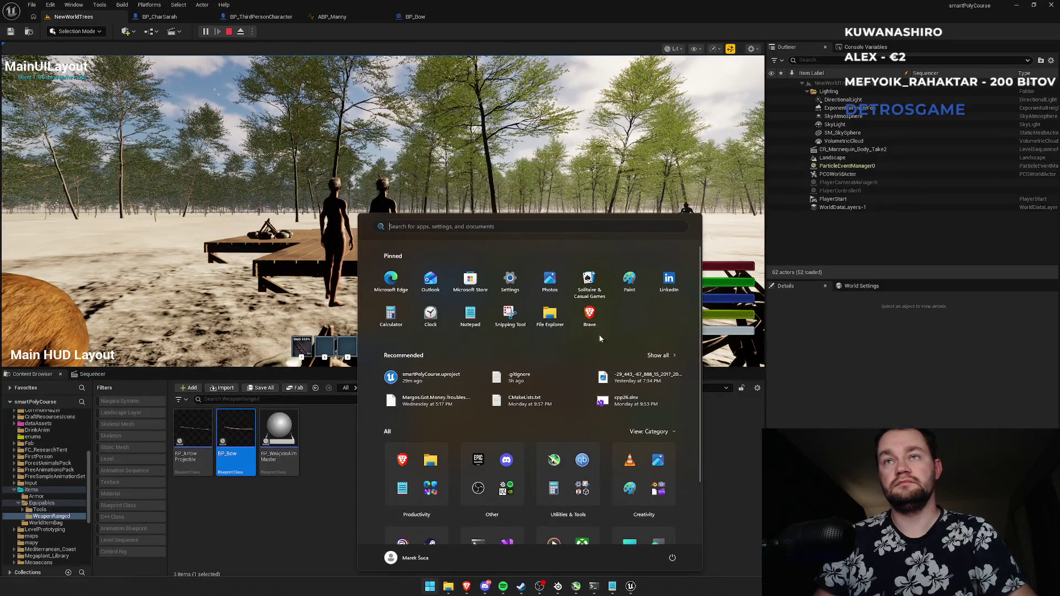
click(344, 456)
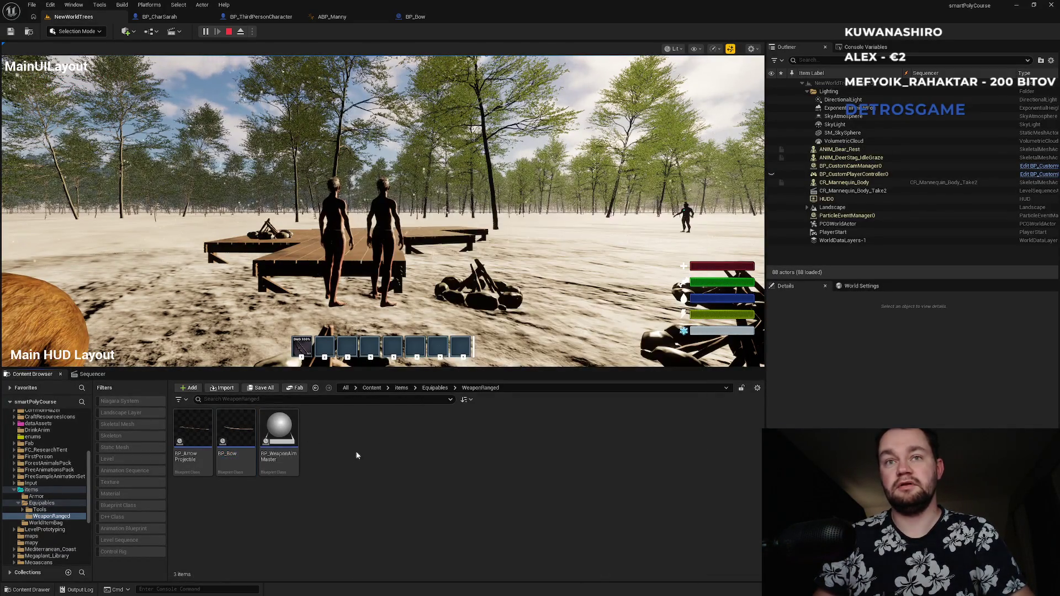
click(409, 264)
key(F11)
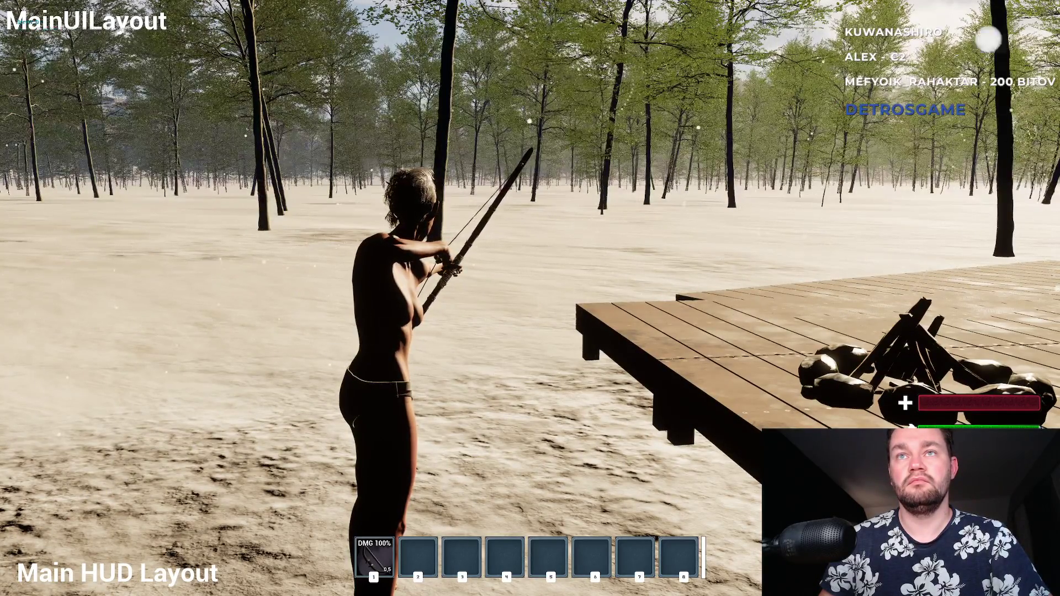
- Walk the archer onto the wooden platform, exit fullscreen, stop the session and return to BP_Bow
key(w)
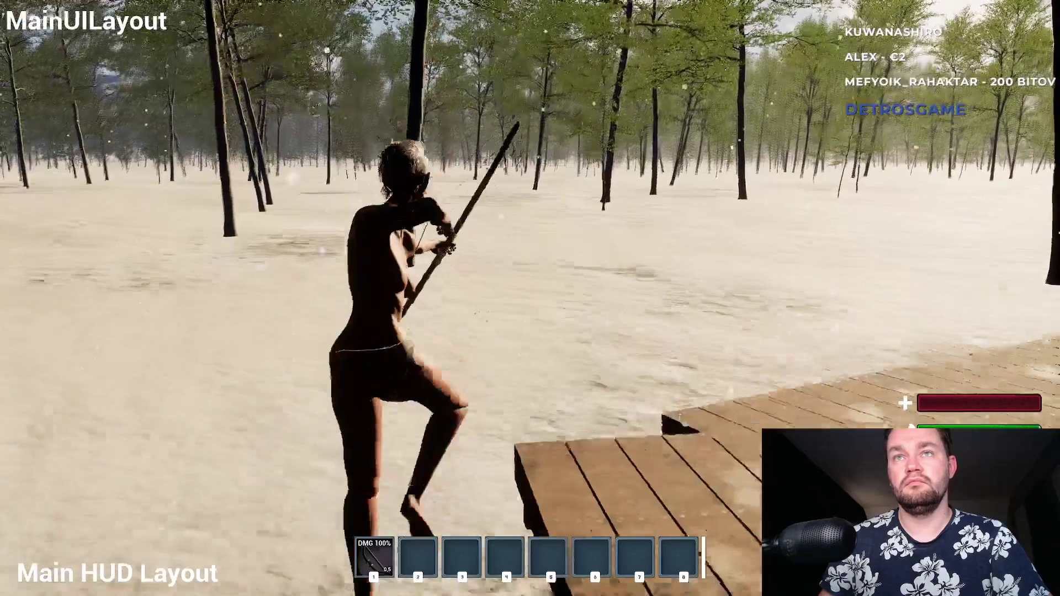
key(F11)
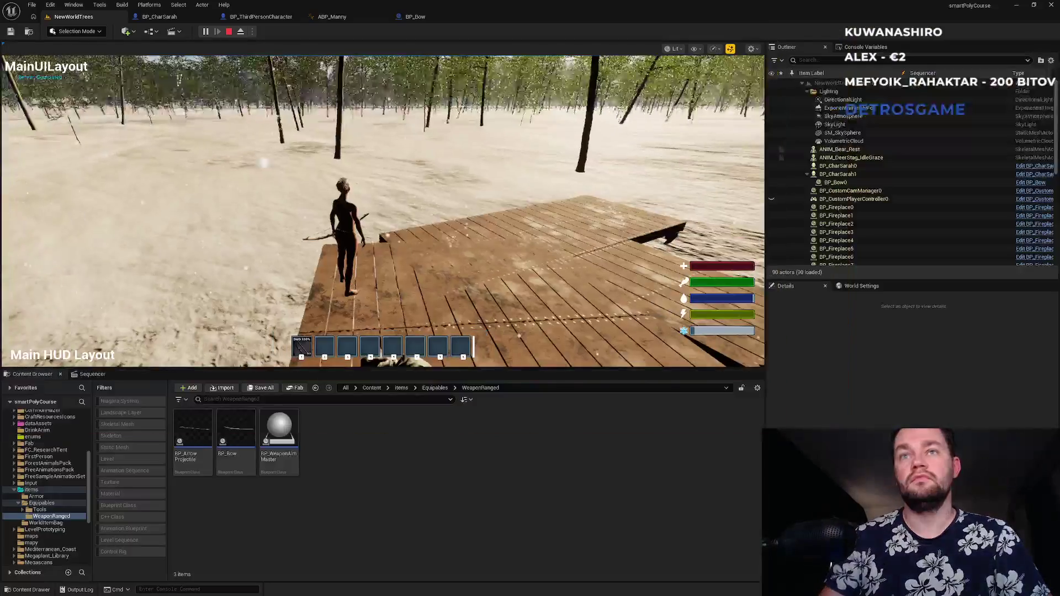
key(Escape)
click(441, 22)
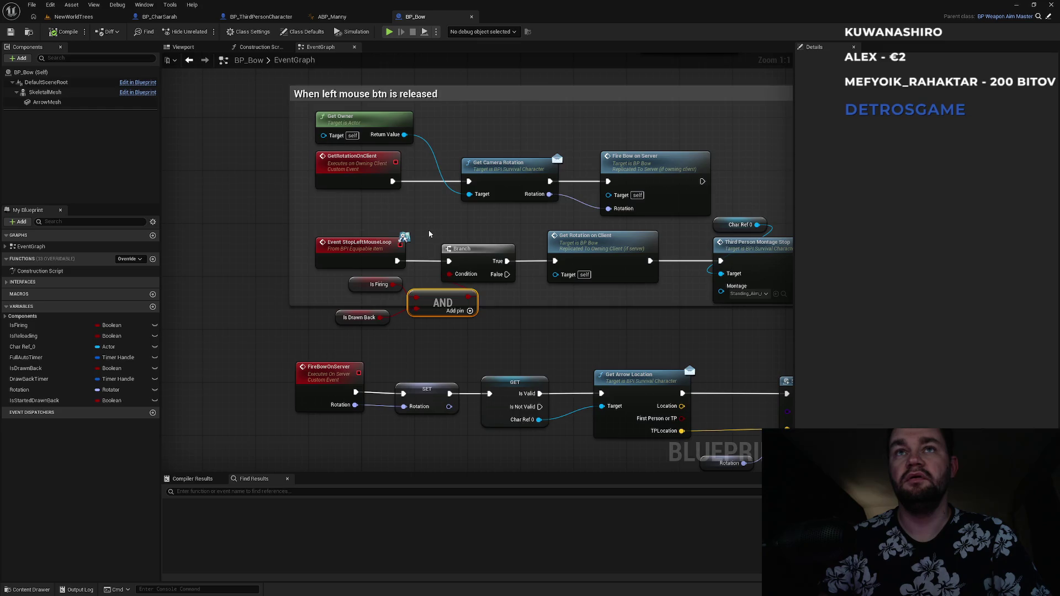
- Pan the BP_Bow EventGraph to review the release logic, FireBowOnServer, AND node and StopLeftMouseLoop branch
mouse_move(442, 228)
mouse_down()
mouse_move(305, 223)
mouse_move(349, 233)
mouse_up()
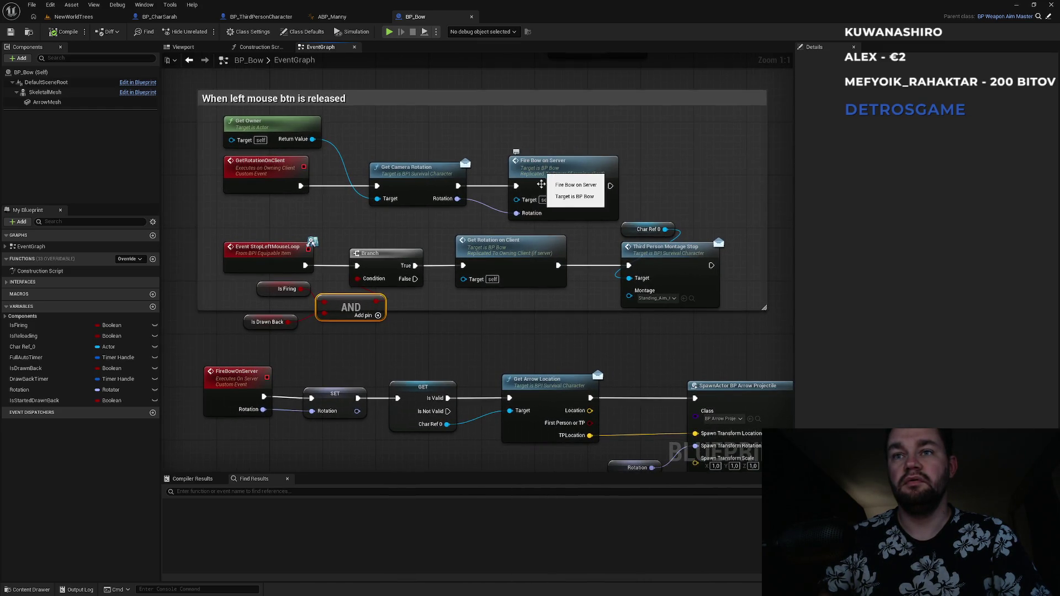
drag(551, 361, 505, 293)
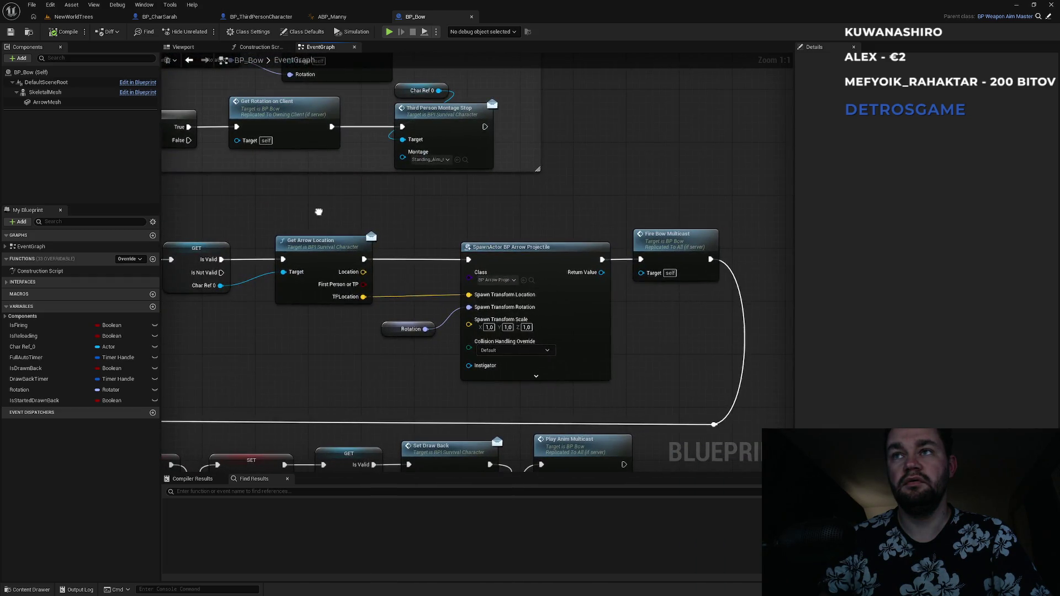
mouse_move(319, 211)
mouse_down()
mouse_move(362, 213)
mouse_move(495, 308)
mouse_move(592, 343)
mouse_up()
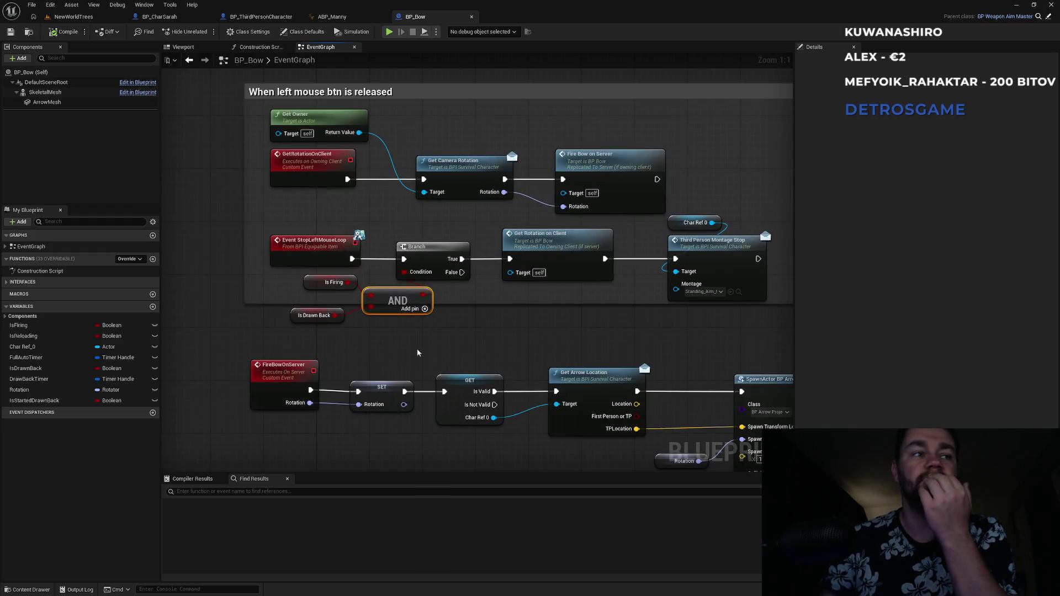
mouse_move(403, 343)
mouse_down()
mouse_move(334, 307)
mouse_move(300, 74)
mouse_move(359, 67)
mouse_move(275, 70)
mouse_up()
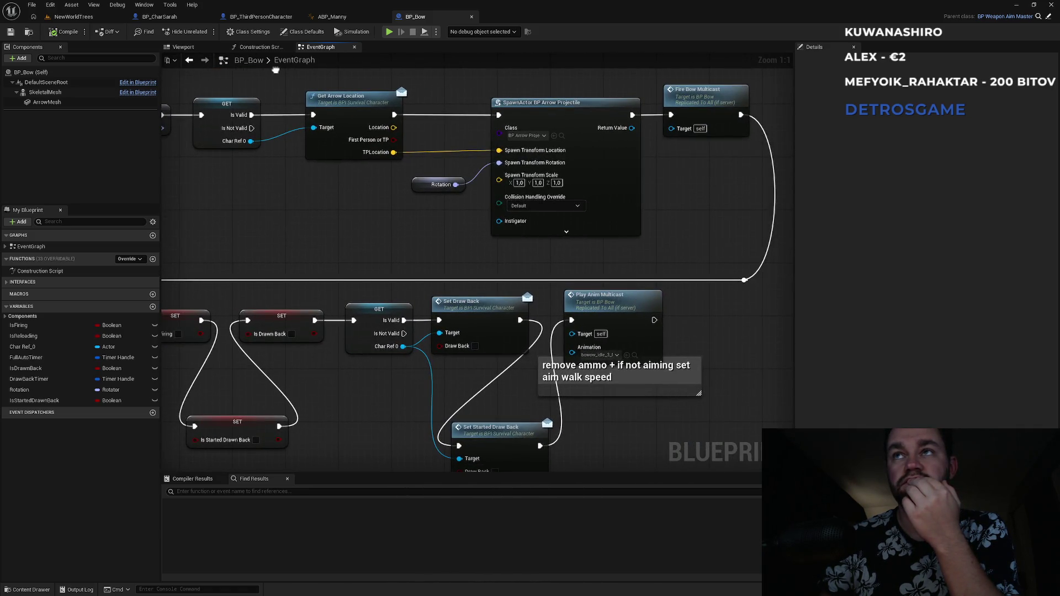
mouse_move(276, 70)
mouse_down()
mouse_move(348, 177)
mouse_move(423, 167)
mouse_move(453, 128)
mouse_move(540, 102)
mouse_move(359, 111)
mouse_move(560, 116)
mouse_move(311, 154)
mouse_move(403, 105)
mouse_move(402, 114)
mouse_up()
mouse_move(440, 226)
mouse_down()
mouse_move(522, 298)
mouse_move(542, 349)
mouse_move(363, 272)
mouse_move(230, 282)
mouse_move(296, 271)
mouse_move(361, 124)
mouse_move(348, 108)
mouse_move(306, 228)
mouse_move(470, 210)
mouse_move(497, 163)
mouse_move(419, 169)
mouse_move(451, 214)
mouse_move(339, 186)
mouse_move(280, 266)
mouse_move(348, 186)
mouse_move(375, 174)
mouse_move(276, 270)
mouse_move(453, 202)
mouse_move(436, 209)
mouse_move(433, 190)
mouse_move(324, 216)
mouse_move(328, 267)
mouse_move(530, 311)
mouse_move(351, 332)
mouse_move(399, 390)
mouse_up()
drag(363, 244, 506, 303)
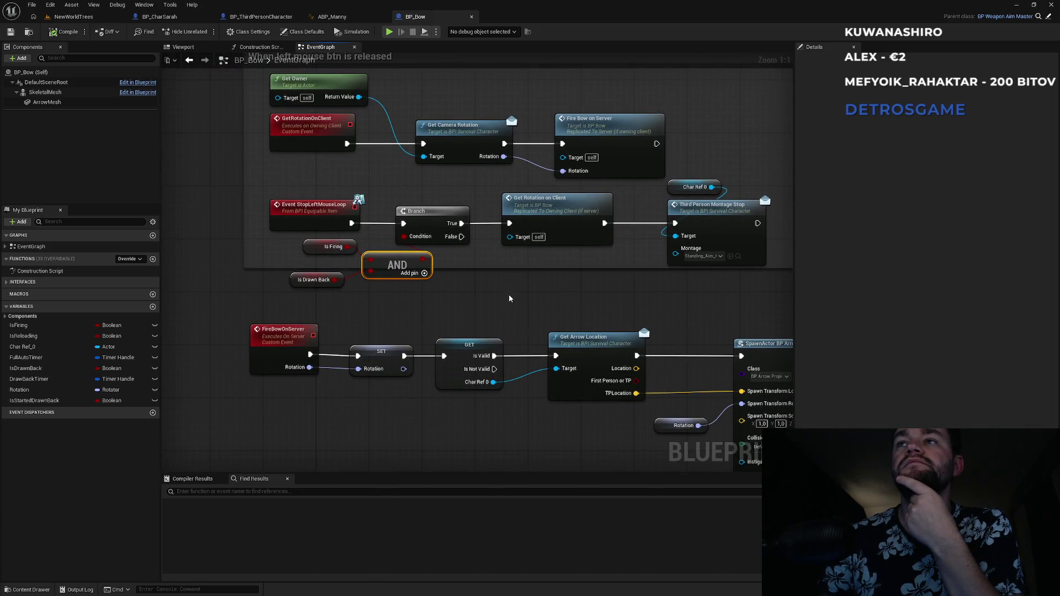
mouse_move(551, 300)
mouse_down()
mouse_move(255, 244)
mouse_move(291, 139)
mouse_move(559, 337)
mouse_up()
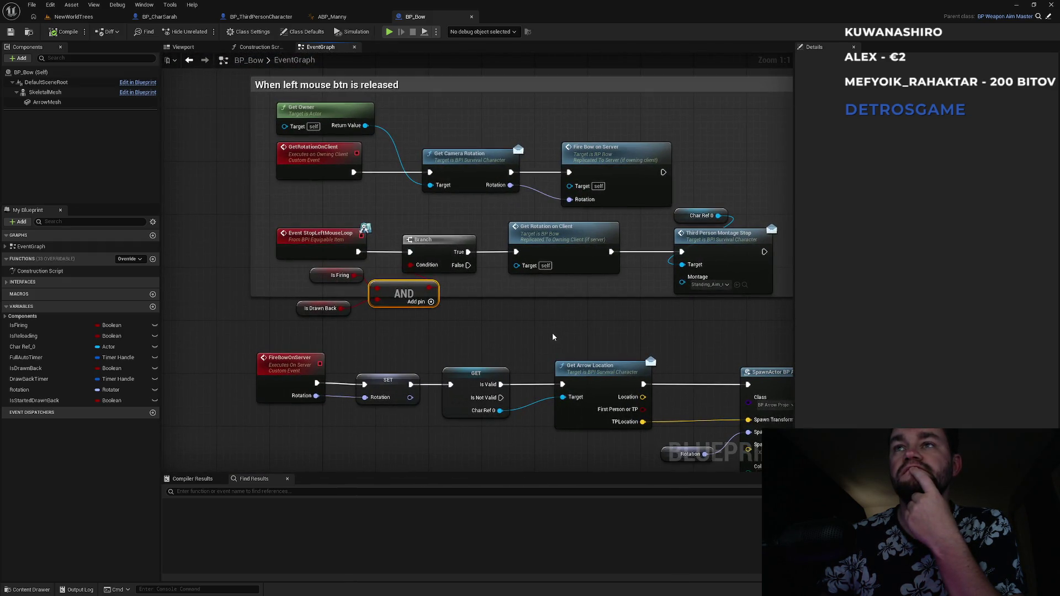
mouse_move(541, 335)
mouse_down()
mouse_move(541, 396)
mouse_move(365, 110)
mouse_move(340, 134)
mouse_up()
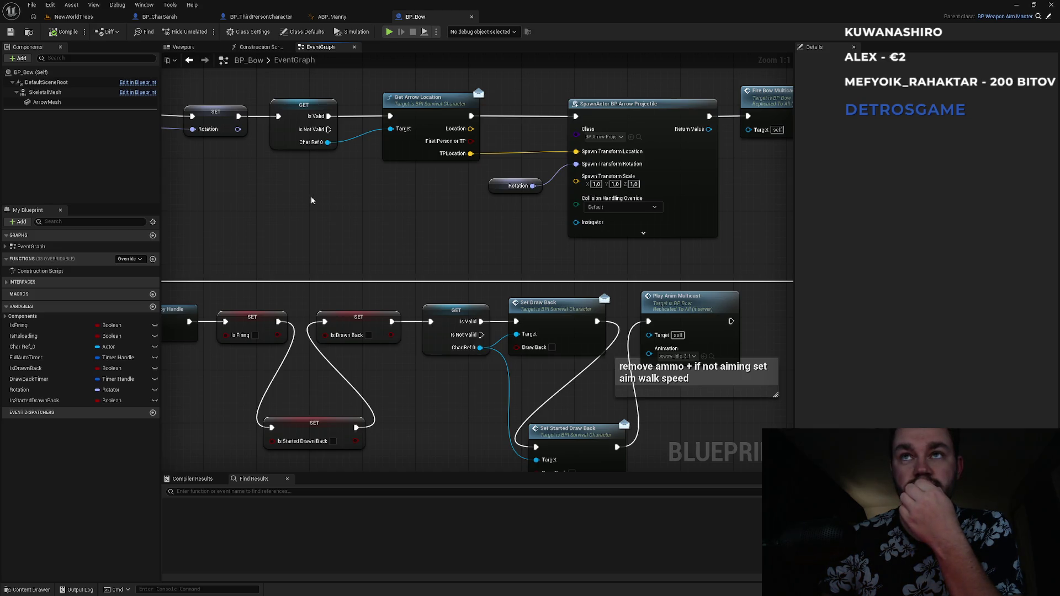
drag(311, 201, 380, 212)
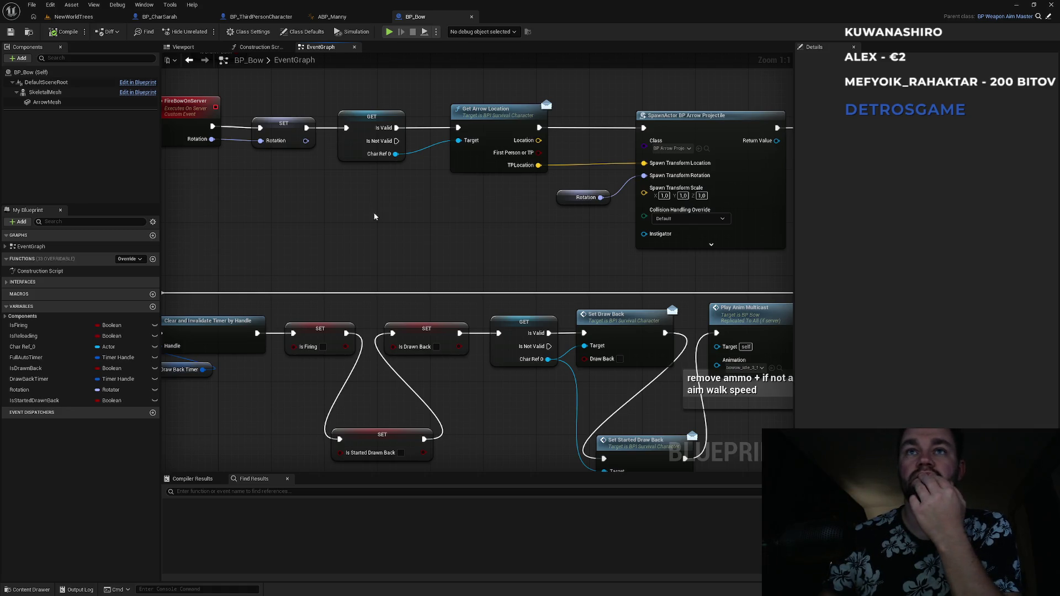
drag(374, 213, 549, 394)
mouse_move(487, 263)
mouse_down()
mouse_move(451, 186)
mouse_move(422, 182)
mouse_move(445, 317)
mouse_move(352, 84)
mouse_move(398, 288)
mouse_move(427, 354)
mouse_up()
mouse_move(433, 401)
mouse_down()
mouse_move(365, 133)
mouse_move(367, 242)
mouse_move(379, 267)
mouse_move(428, 287)
mouse_move(431, 267)
mouse_move(442, 433)
mouse_up()
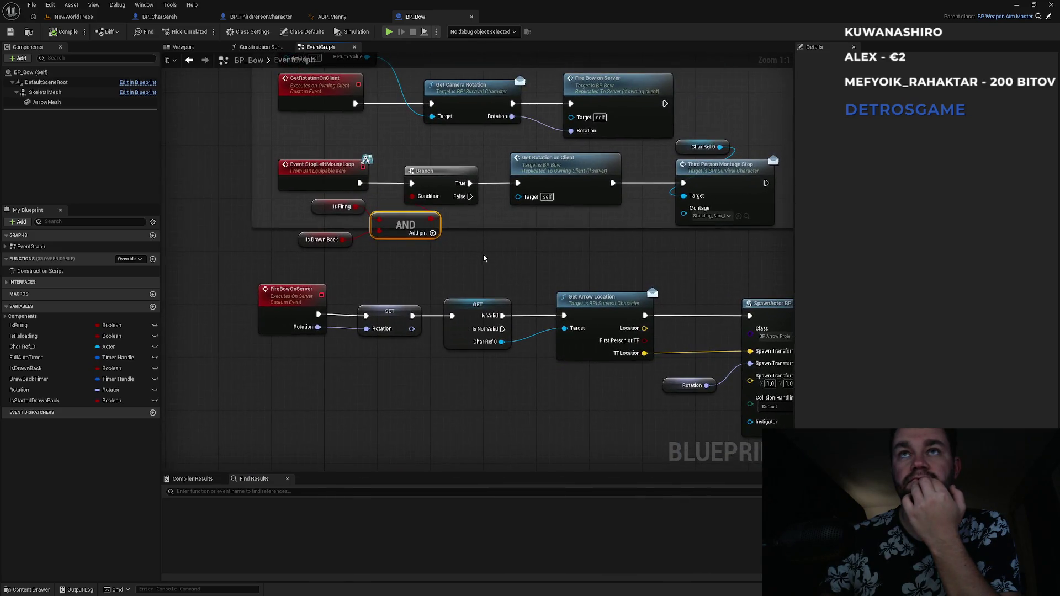
mouse_move(489, 278)
mouse_down()
mouse_move(427, 124)
mouse_move(467, 290)
mouse_move(407, 181)
mouse_move(360, 261)
mouse_move(517, 295)
mouse_up()
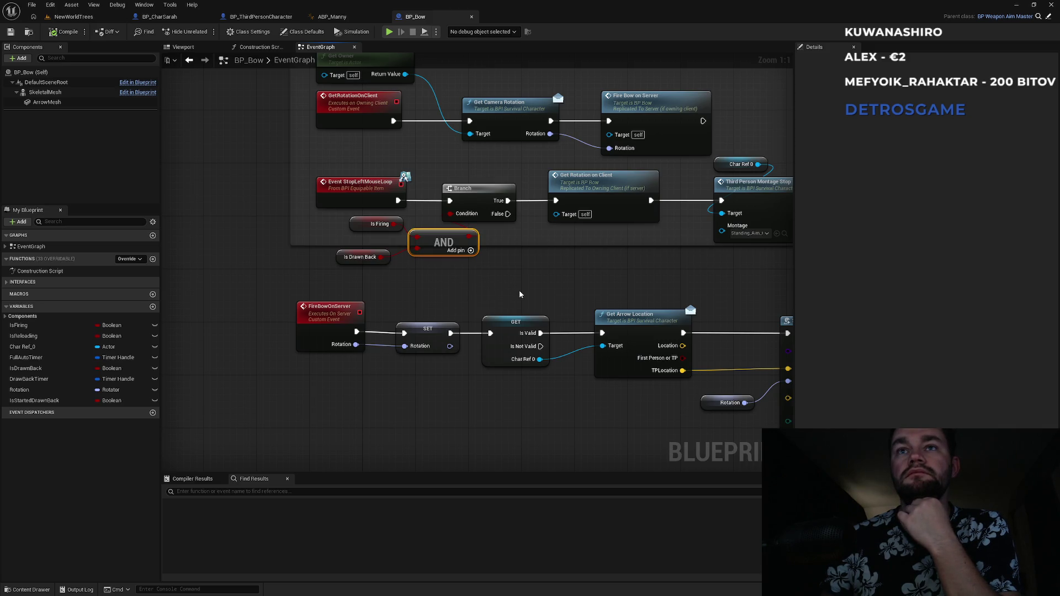
drag(519, 294, 425, 284)
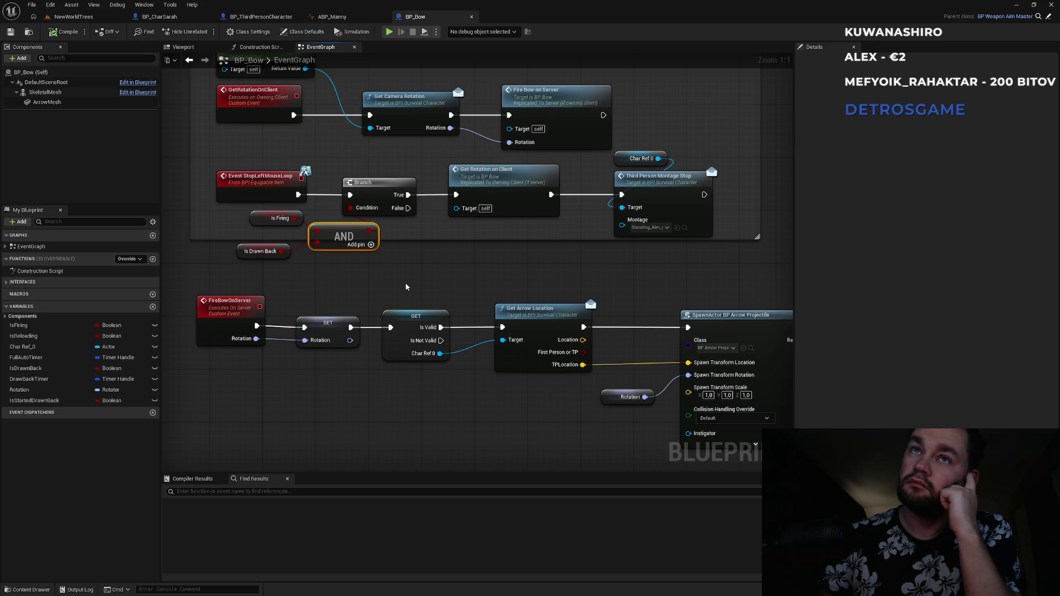
mouse_move(432, 283)
mouse_down()
mouse_move(393, 205)
mouse_move(405, 395)
mouse_up()
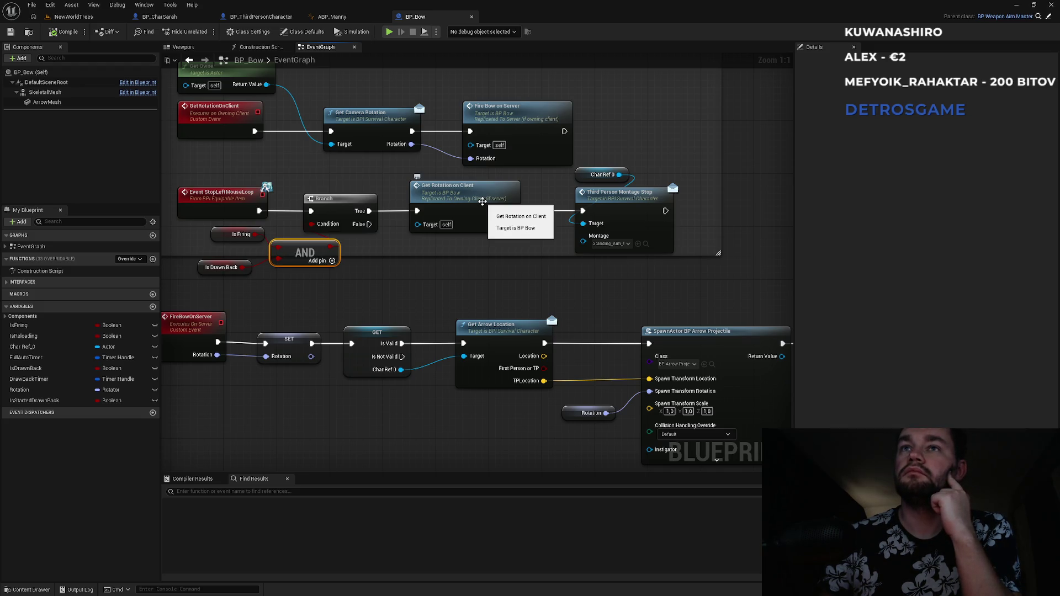
mouse_move(557, 276)
mouse_down()
mouse_move(430, 98)
mouse_move(447, 28)
mouse_up()
mouse_move(480, 244)
mouse_down()
mouse_move(489, 343)
mouse_move(568, 348)
mouse_move(631, 287)
mouse_move(585, 289)
mouse_move(440, 258)
mouse_move(563, 217)
mouse_move(563, 318)
mouse_move(638, 272)
mouse_move(404, 290)
mouse_move(538, 296)
mouse_move(575, 239)
mouse_move(605, 229)
mouse_up()
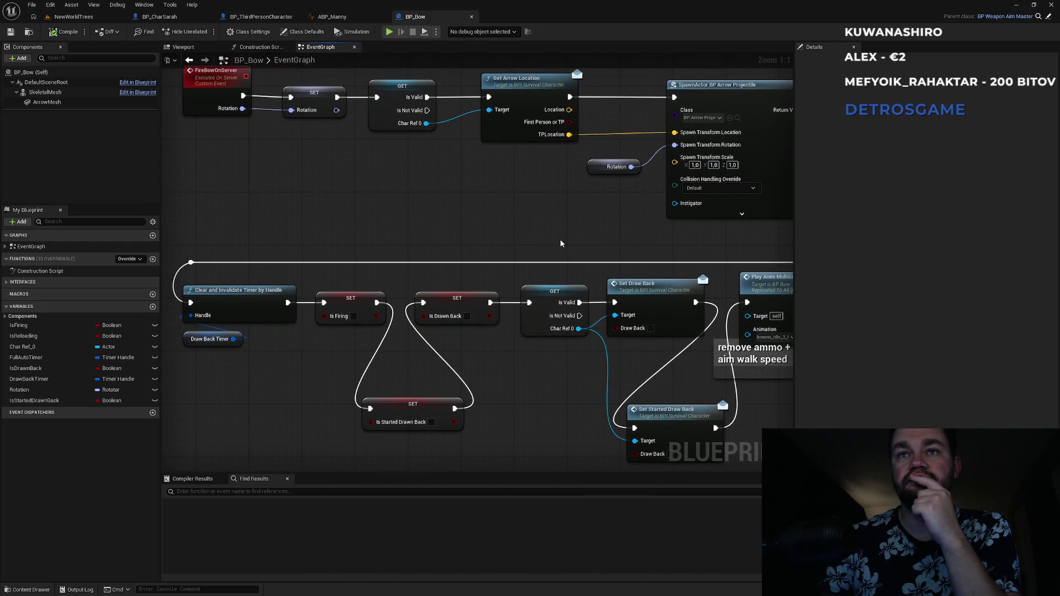
mouse_move(549, 248)
mouse_down()
mouse_move(371, 251)
mouse_move(494, 250)
mouse_move(518, 282)
mouse_move(537, 270)
mouse_move(617, 345)
mouse_move(610, 380)
mouse_move(602, 305)
mouse_move(618, 344)
mouse_move(608, 386)
mouse_up()
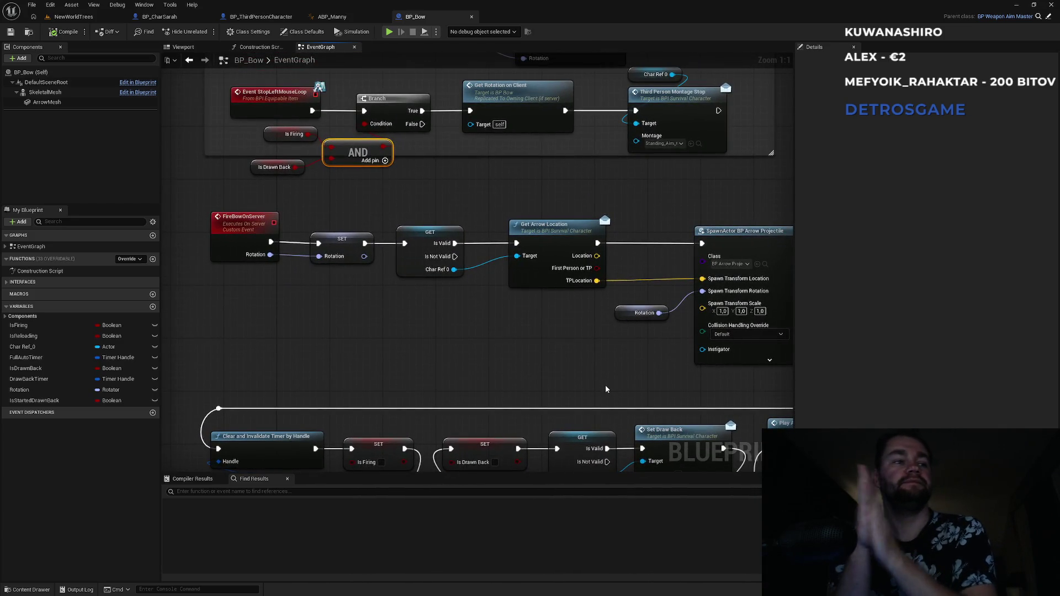
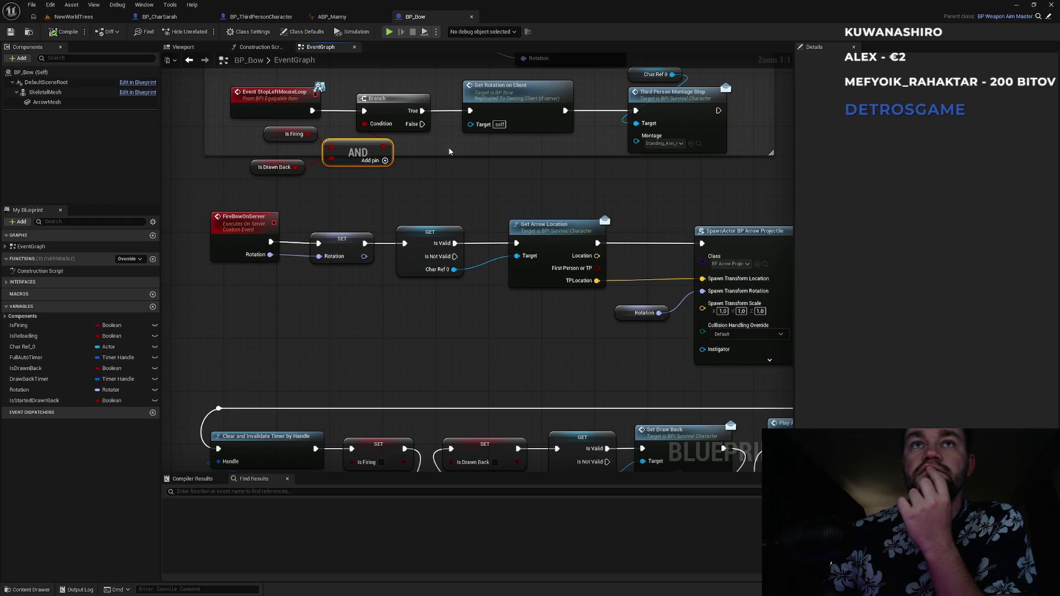
- Add a custom event node named CancelDrawOnServer to the BP_Bow graph
mouse_move(466, 186)
mouse_down()
mouse_move(458, 108)
mouse_move(417, 99)
mouse_move(426, 174)
mouse_move(457, 141)
mouse_move(513, 173)
mouse_move(522, 164)
mouse_move(369, 189)
mouse_move(455, 257)
mouse_up()
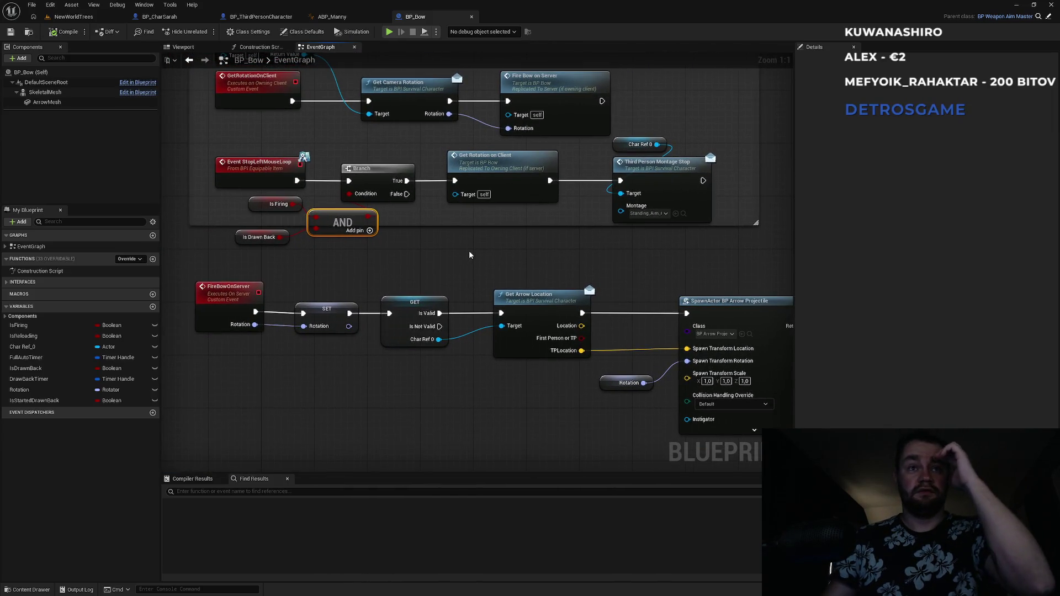
right_click(571, 195)
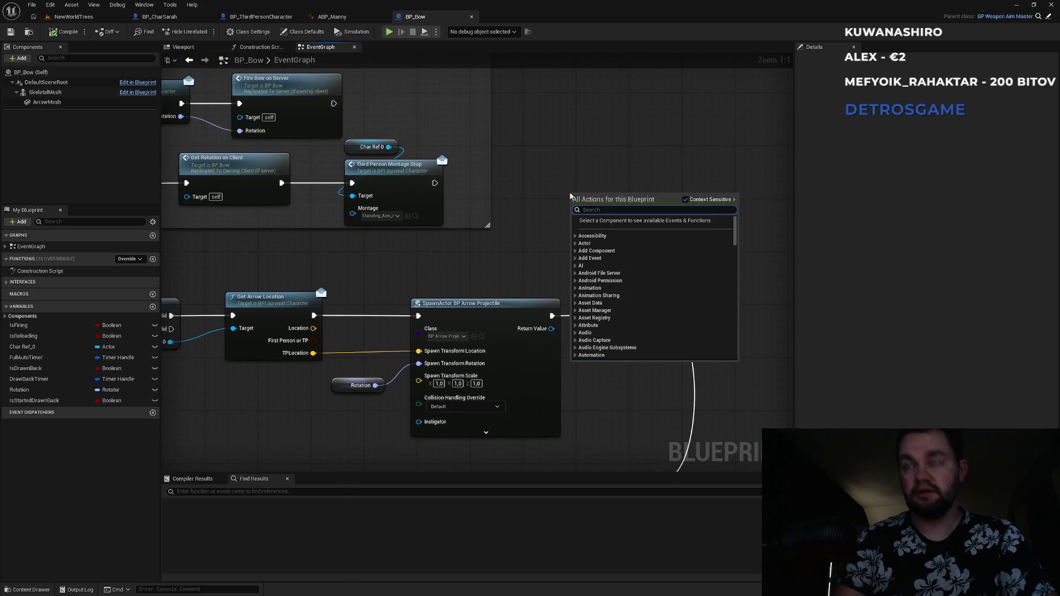
text(custom event)
key(Return)
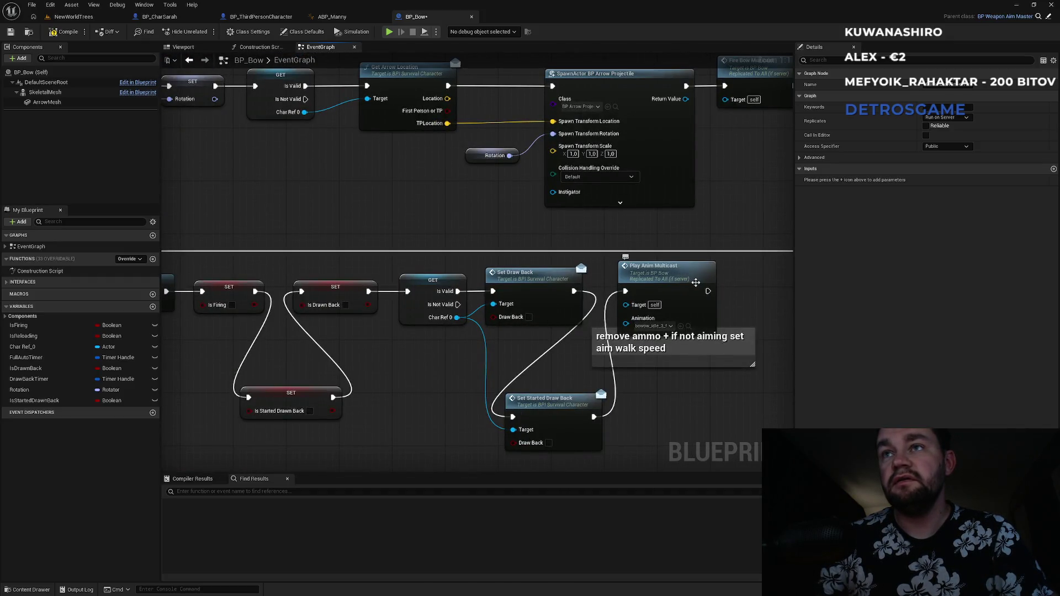
- Select the Is Firing, Is Drawn Back and draw-back reset nodes and paste them near CancelDrawOnServer
click(581, 318)
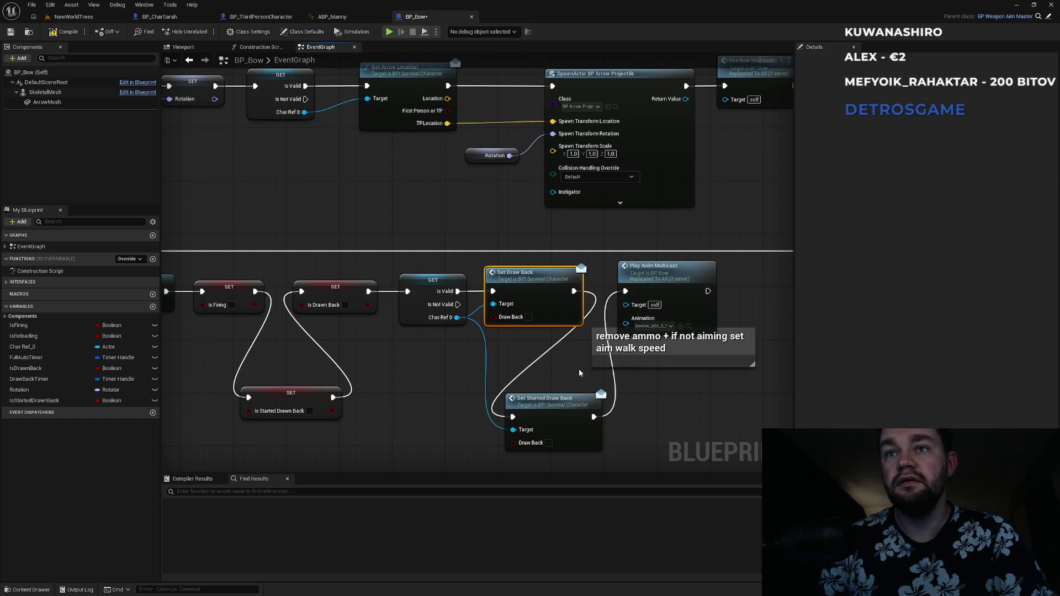
click(566, 408)
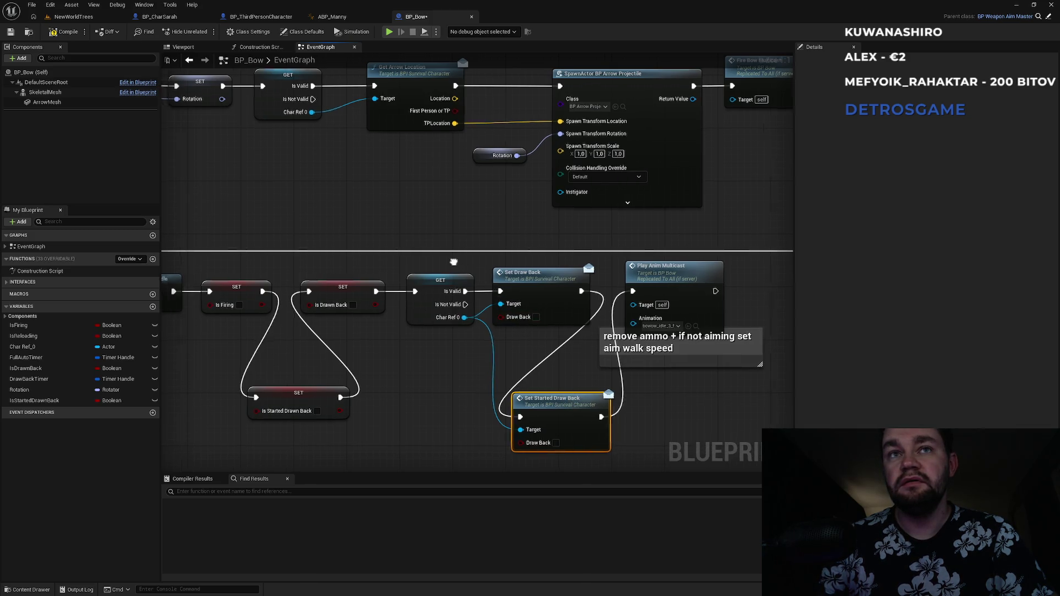
drag(446, 261, 588, 252)
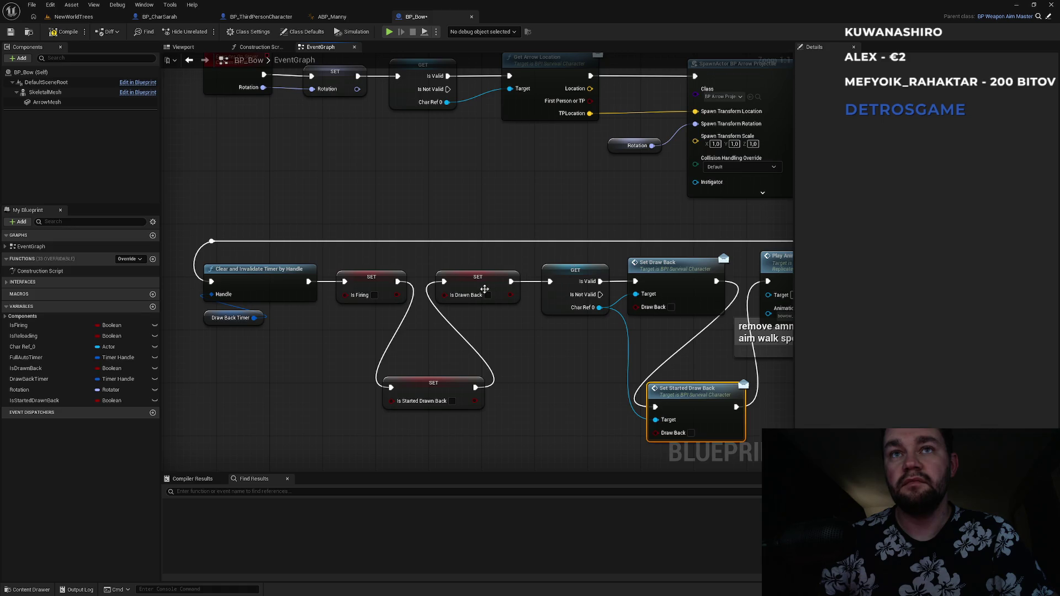
mouse_move(359, 266)
mouse_down()
mouse_move(413, 334)
mouse_move(507, 403)
mouse_move(635, 428)
mouse_move(696, 425)
mouse_move(680, 424)
mouse_move(606, 264)
mouse_move(621, 183)
mouse_move(568, 246)
mouse_up()
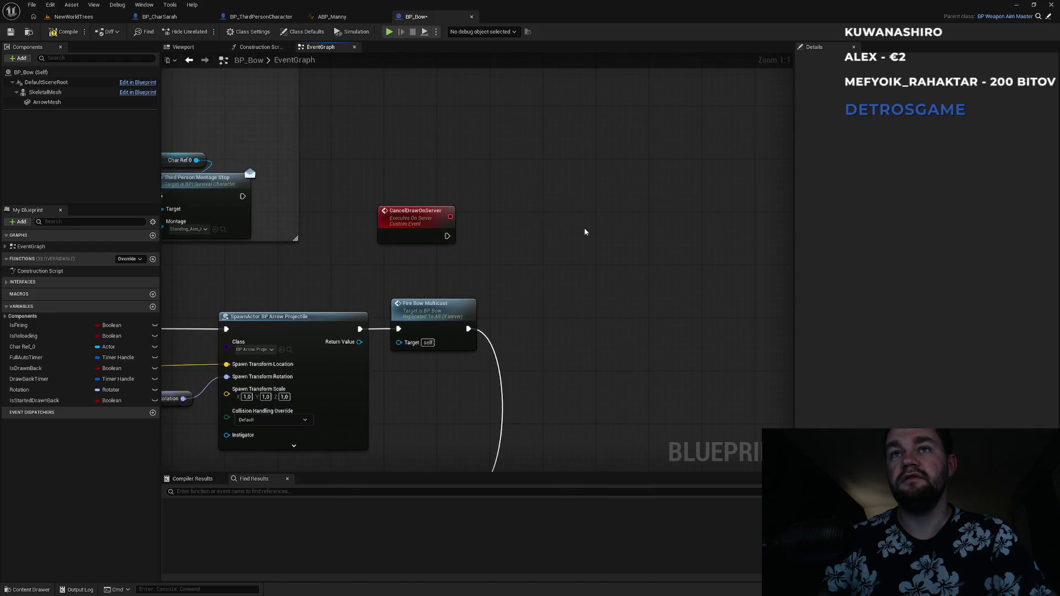
key(ctrl+v)
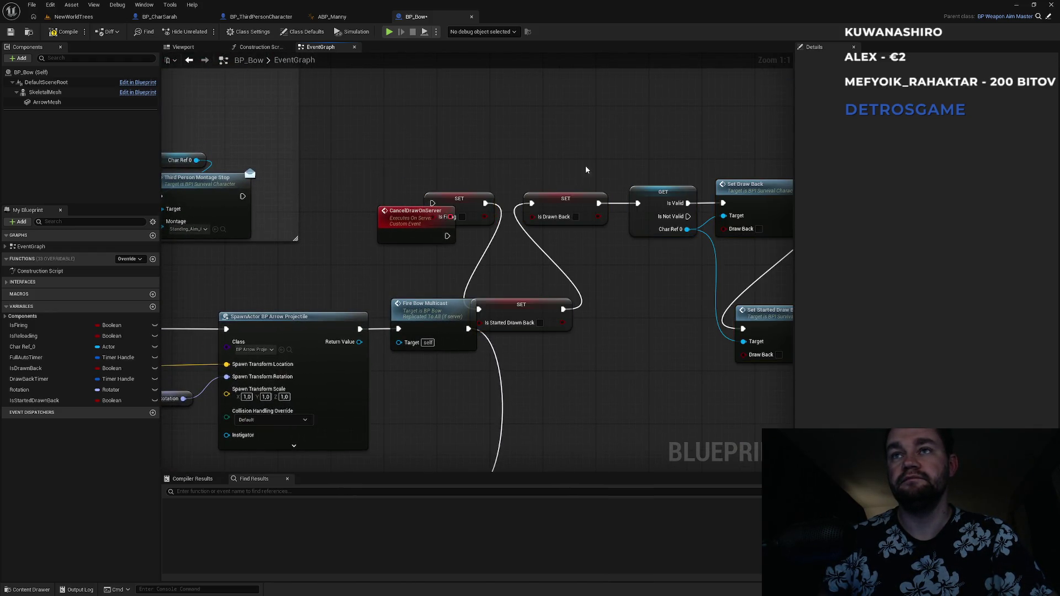
- Place the pasted reset nodes beside CancelDrawOnServer and wire its exec to the Is Firing SET
drag(584, 170, 404, 133)
mouse_move(284, 123)
mouse_down()
mouse_move(615, 295)
mouse_move(630, 330)
mouse_up()
drag(642, 290, 762, 310)
click(410, 238)
drag(370, 188, 267, 200)
- Move the Is Firing SET next to the event and pull the remaining reset nodes into line
drag(402, 195, 362, 207)
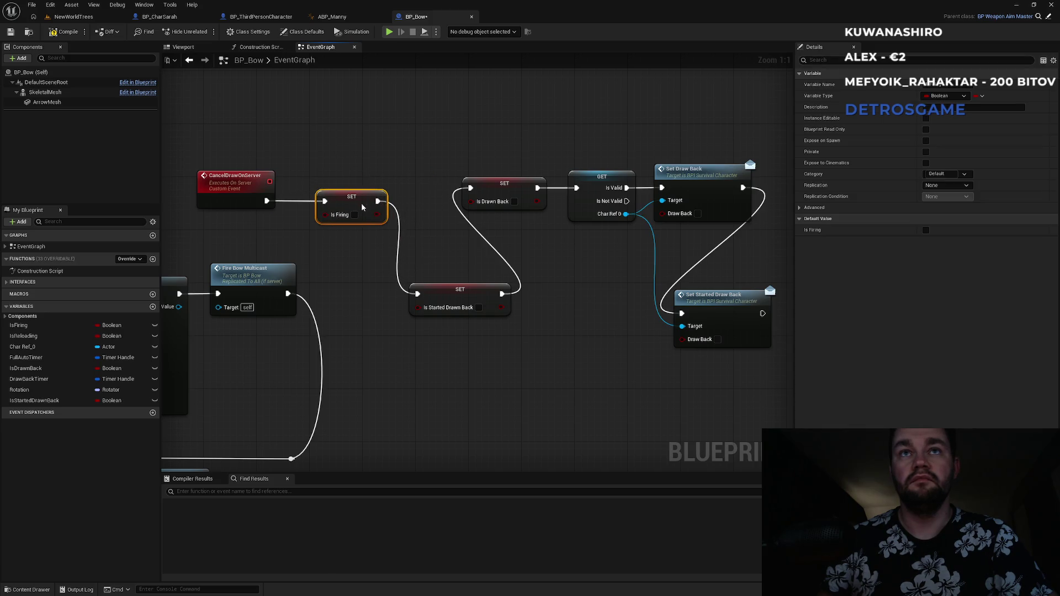
mouse_move(386, 149)
mouse_down()
mouse_move(613, 273)
mouse_move(626, 308)
mouse_up()
mouse_move(338, 294)
mouse_down()
mouse_move(421, 266)
mouse_move(328, 224)
mouse_move(325, 202)
mouse_up()
click(403, 260)
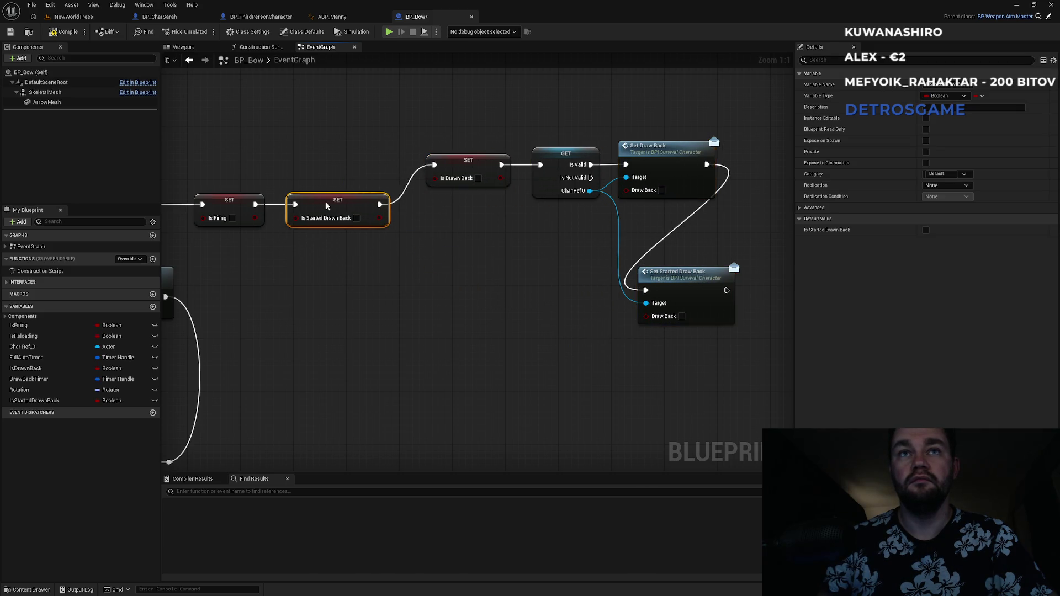
click(476, 230)
- Align Is Drawn Back, the GET, Set Draw Back and Set Started Draw Back in one row
drag(467, 163, 457, 202)
drag(561, 155, 557, 194)
mouse_move(670, 162)
mouse_down()
mouse_move(689, 175)
mouse_move(681, 200)
mouse_up()
mouse_move(735, 277)
mouse_down()
mouse_move(580, 211)
mouse_move(507, 199)
mouse_up()
click(458, 244)
drag(387, 323, 577, 259)
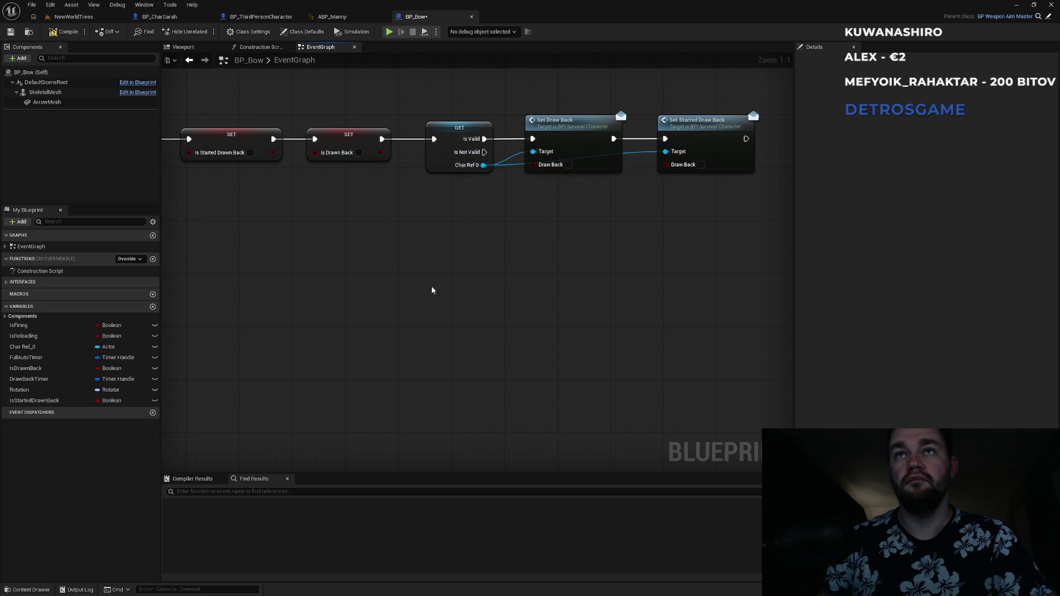
scroll(431, 291, down, 1)
mouse_move(194, 353)
mouse_down()
mouse_move(430, 378)
mouse_move(650, 234)
mouse_up()
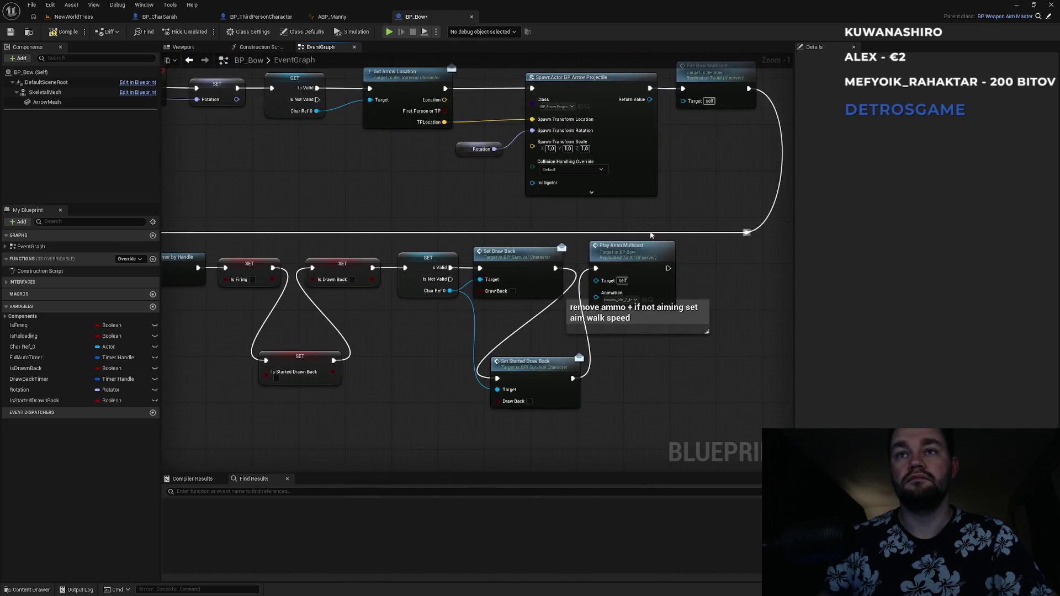
- Break the old reset links and insert Cancel Draw on Server between the timer clear and Play Anim Multicast
drag(381, 359, 502, 333)
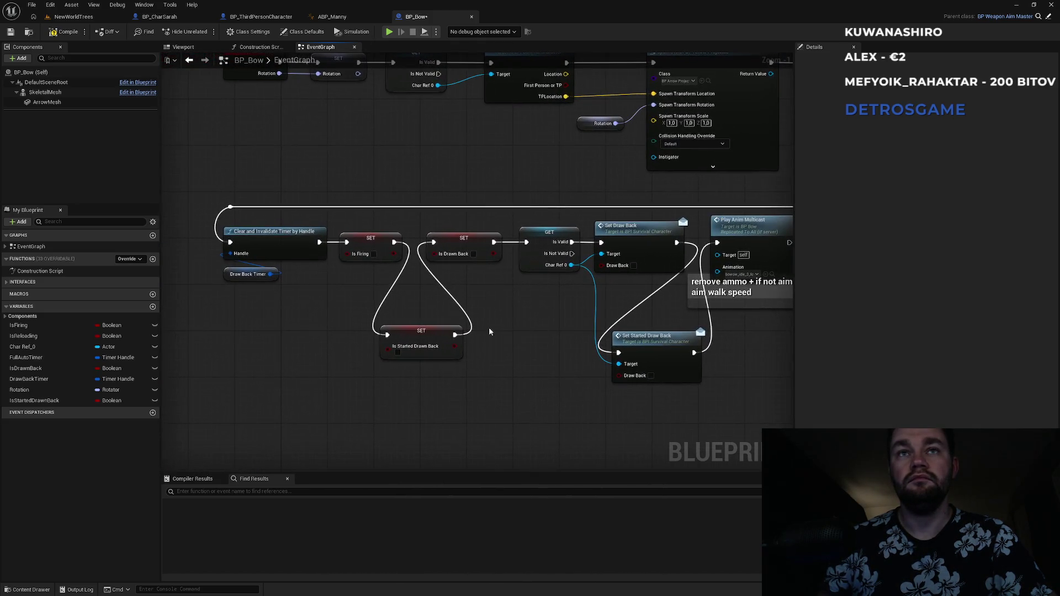
alt+click(332, 245)
alt+click(709, 320)
drag(325, 238, 357, 411)
text(cancel d)
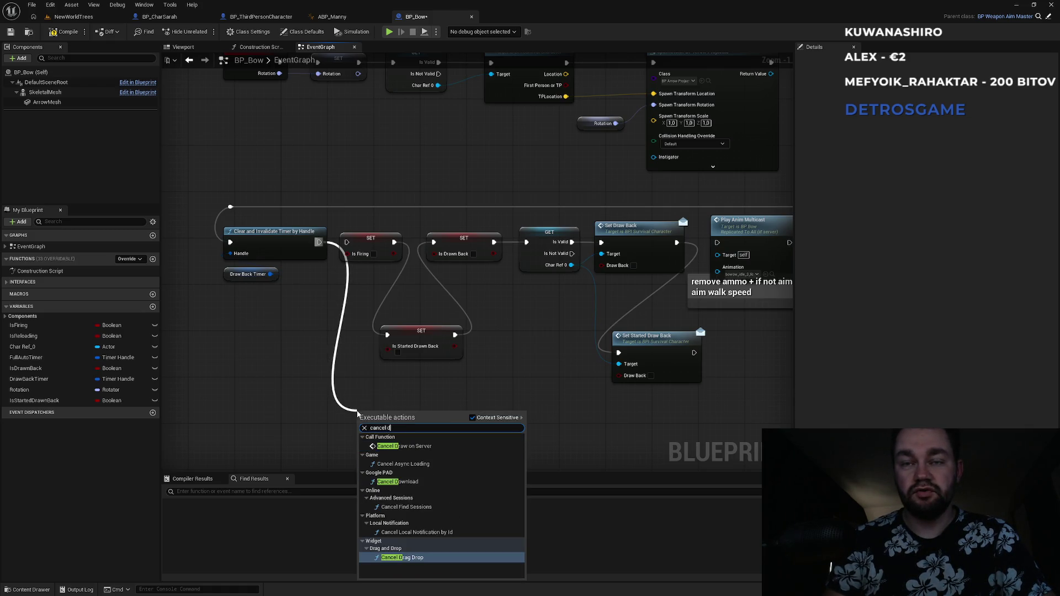
key(Up)
key(Up)
key(Up)
key(Return)
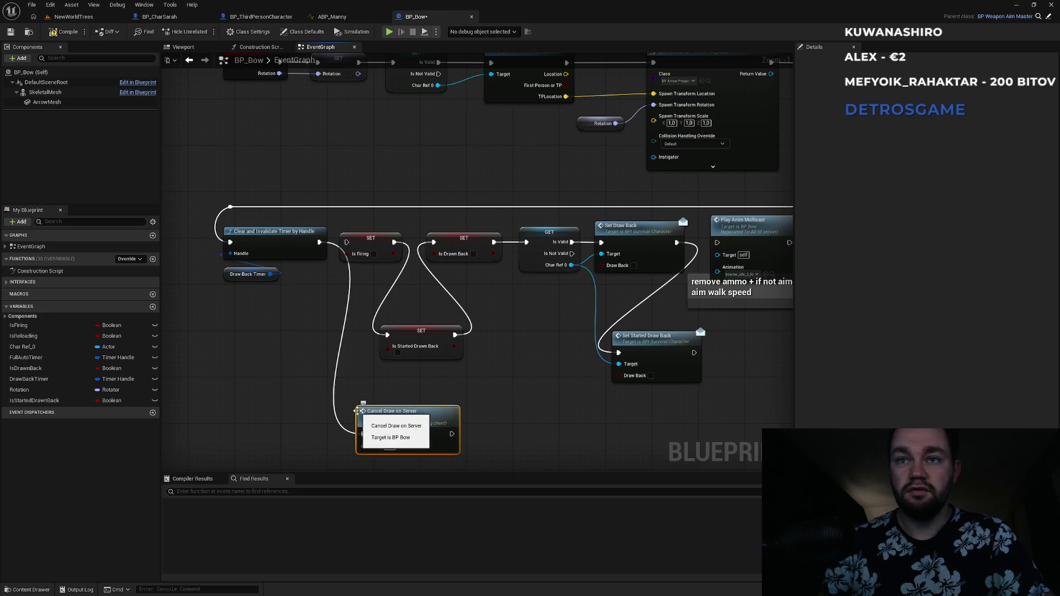
drag(452, 434, 716, 242)
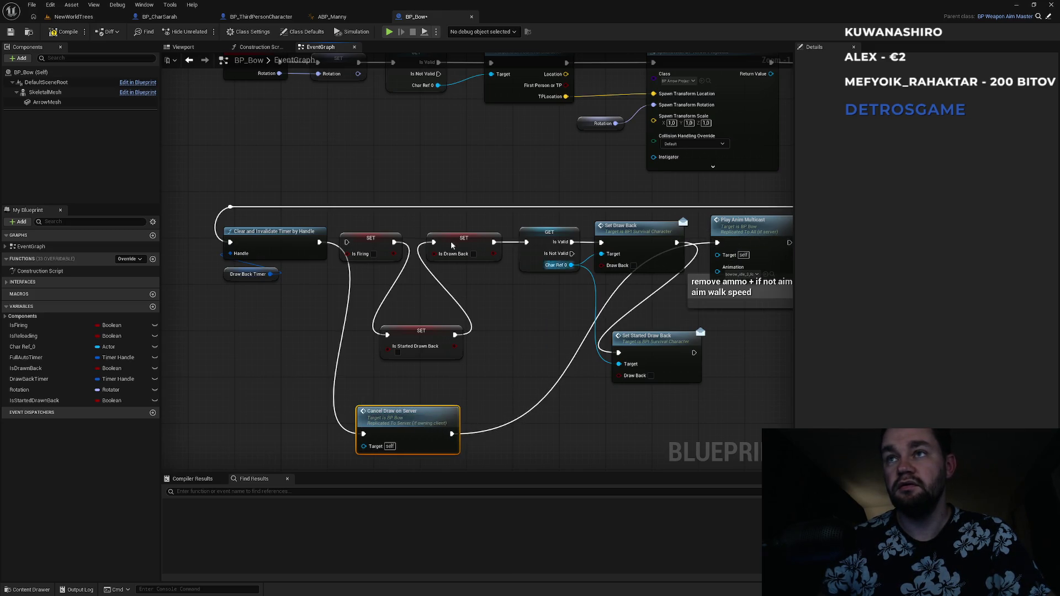
scroll(408, 383, up, 5)
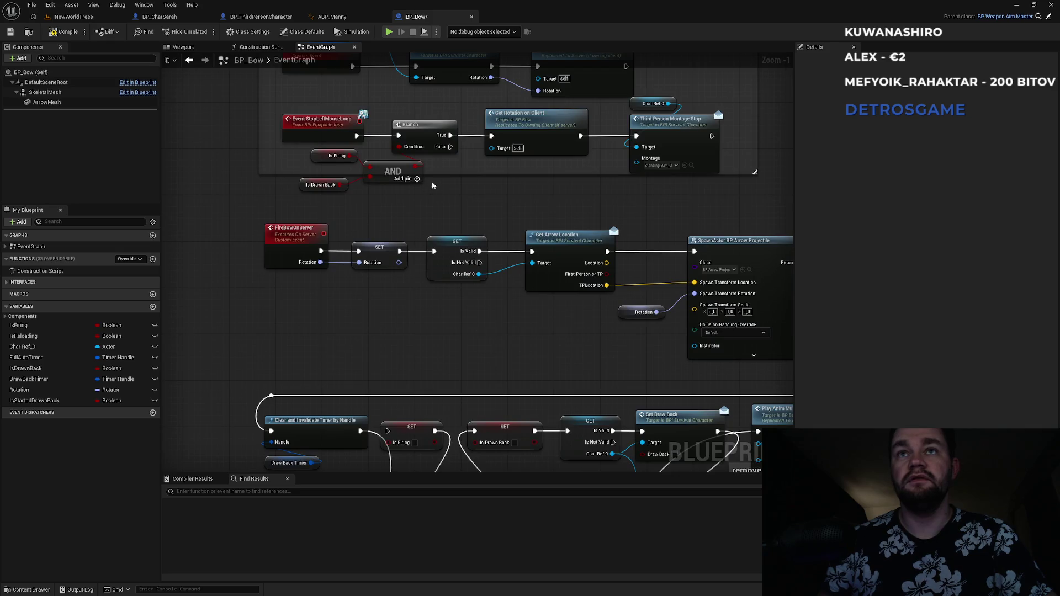
- Paste a Cancel Draw on Server call and wire the stop-loop Branch's False output into it
key(ctrl+v)
drag(474, 205, 451, 146)
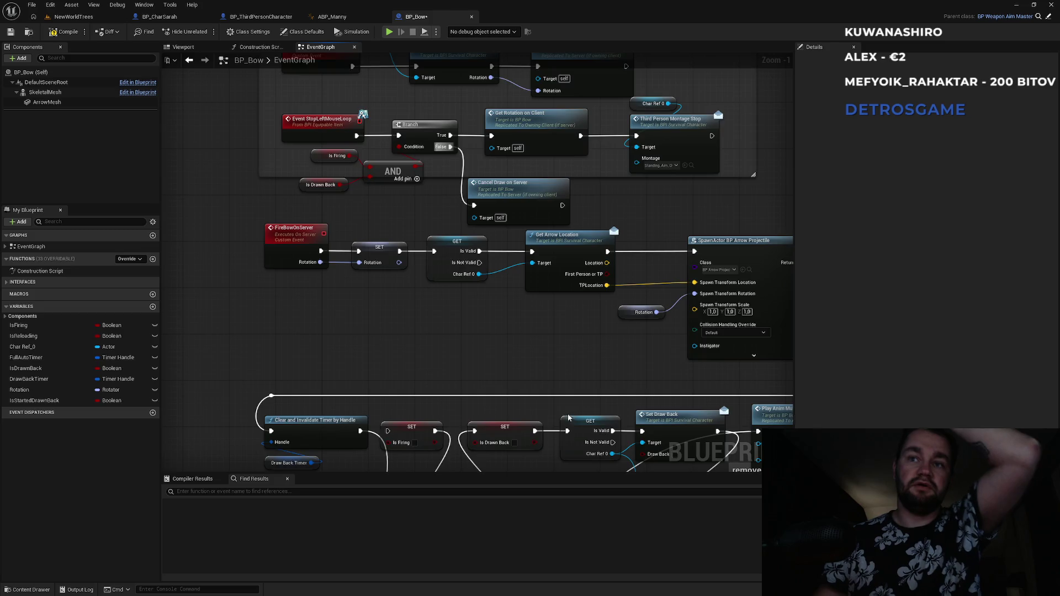
scroll(342, 395, down, 3)
drag(444, 145, 432, 186)
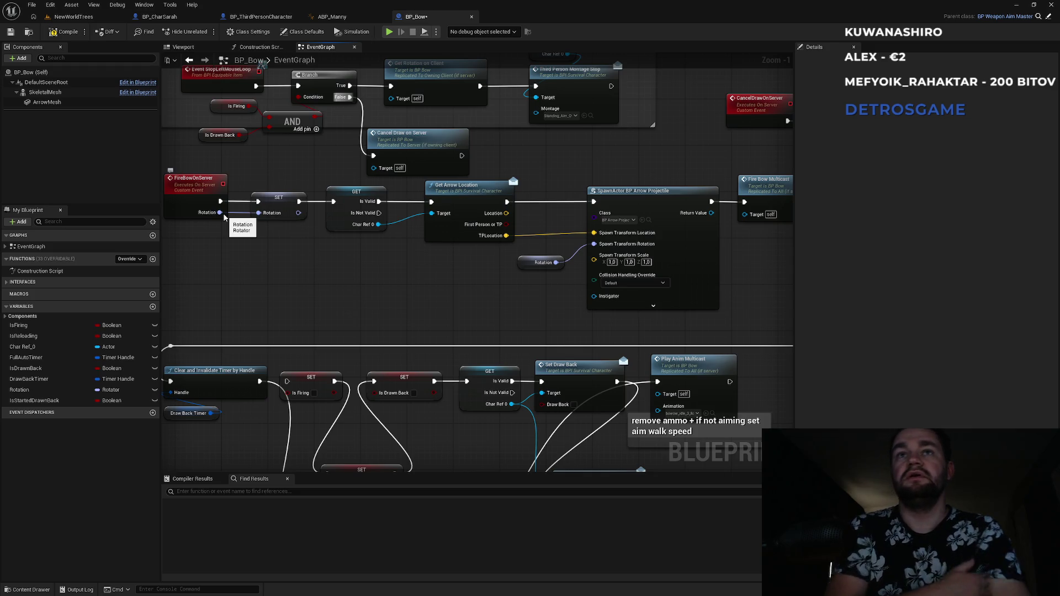
- Start a multiplayer play-in-editor session from the NewWorldTrees level and walk toward the bear
click(73, 17)
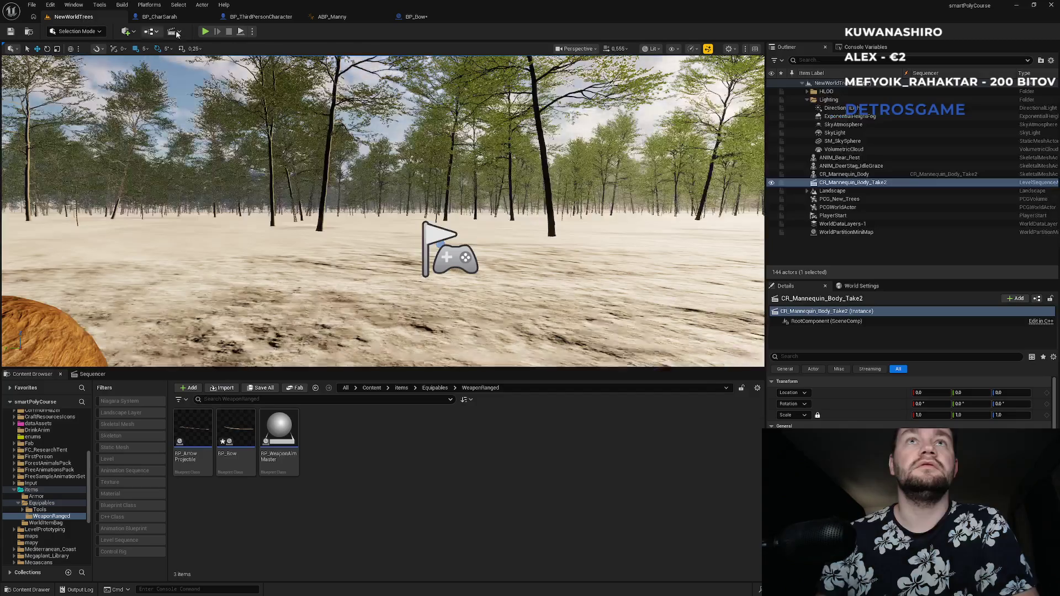
click(204, 32)
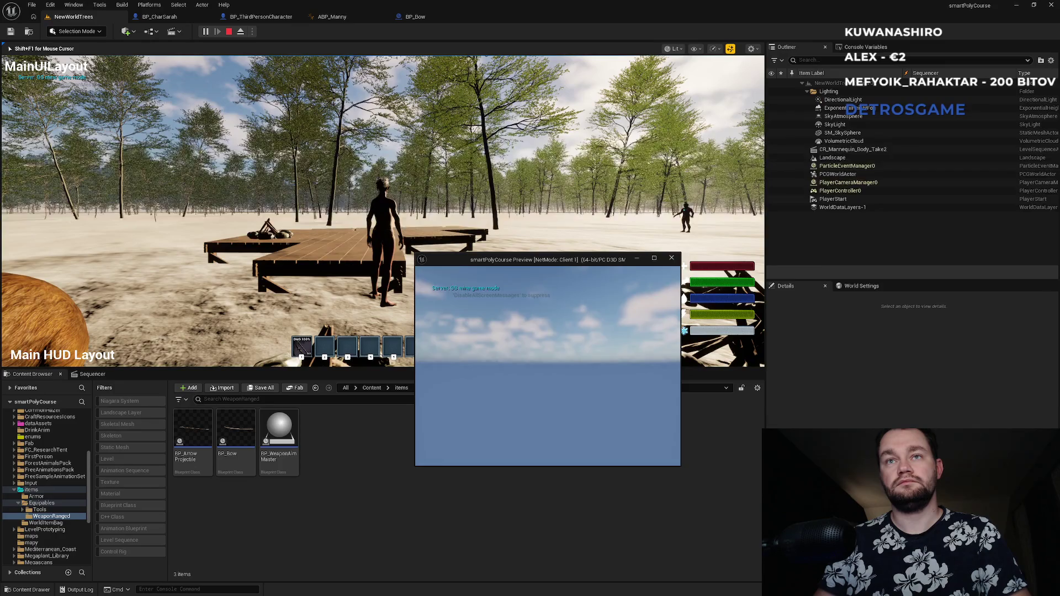
key(super)
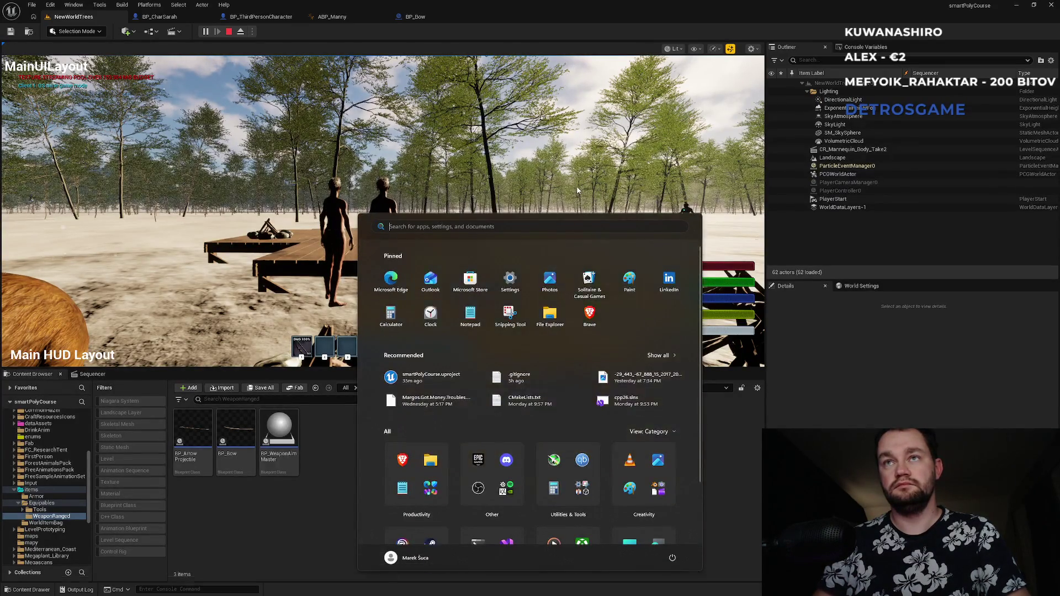
click(577, 190)
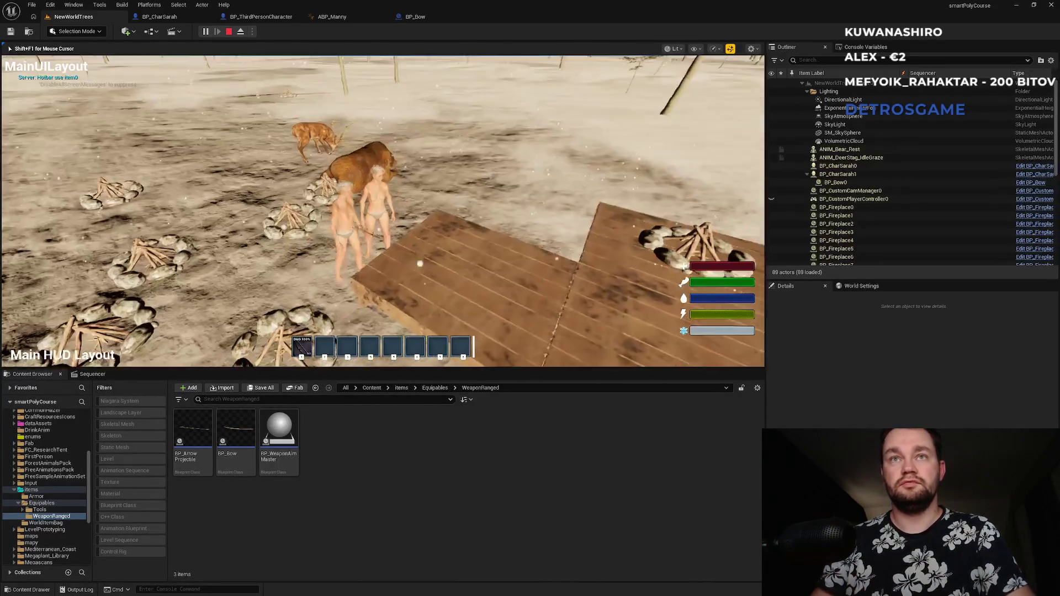
key(w)
- Draw and release the bow repeatedly to fire arrows, then stop the session with Esc
click(382, 209)
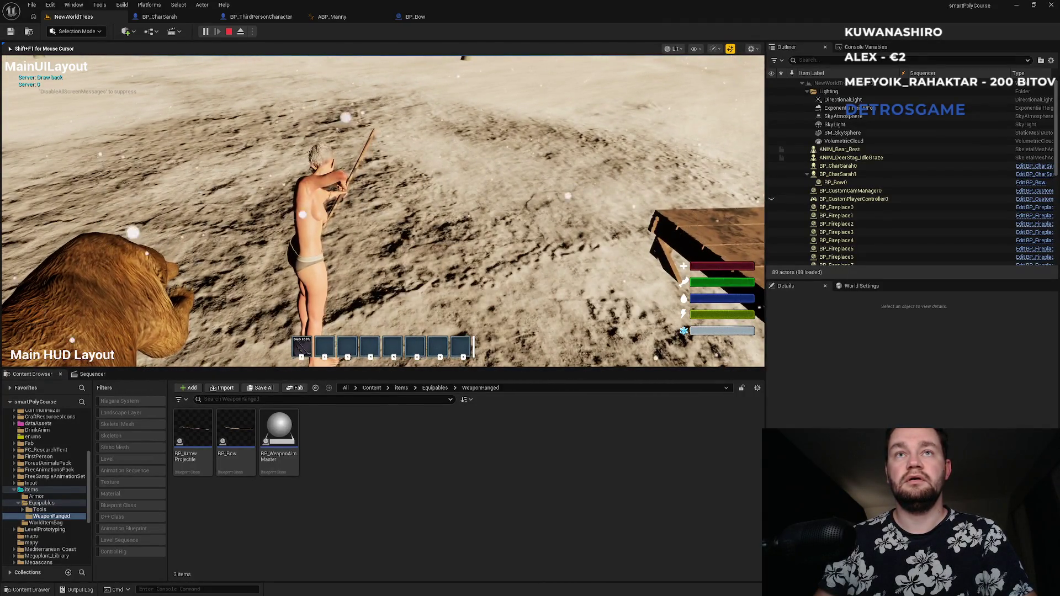
click(382, 210)
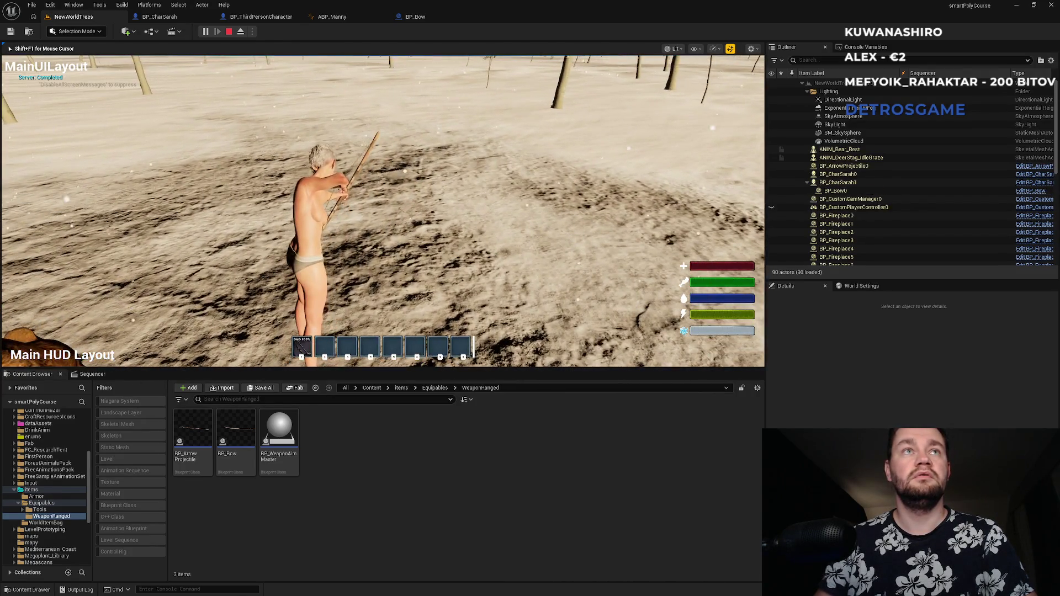
click(382, 210)
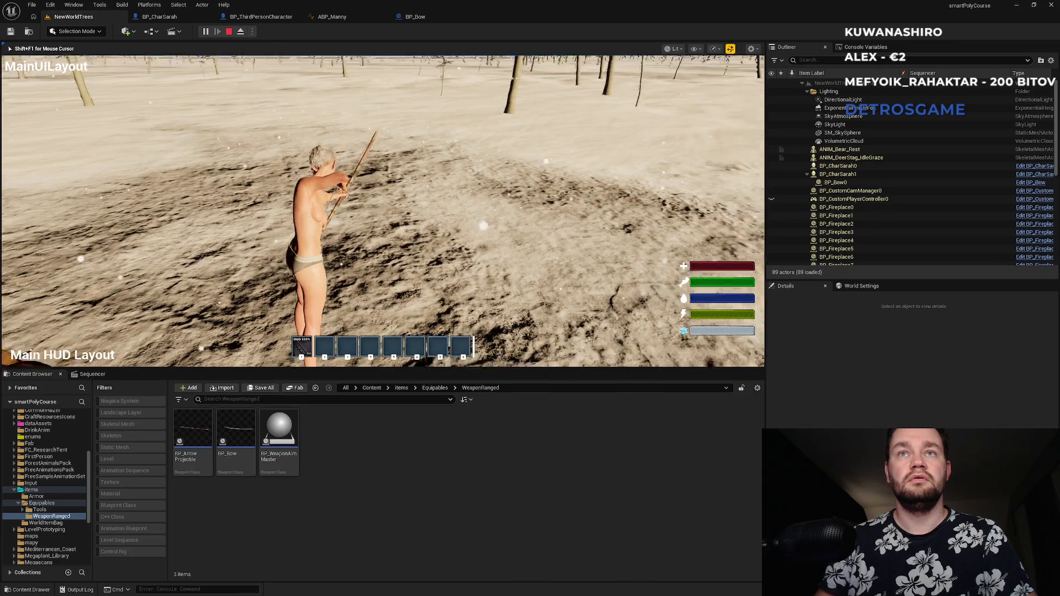
click(382, 210)
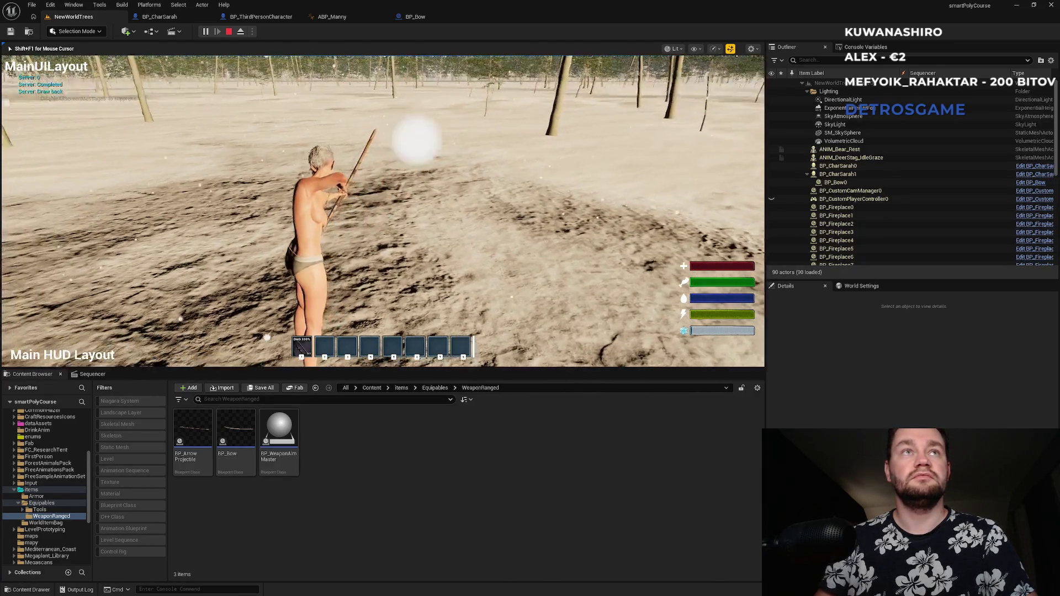
click(382, 210)
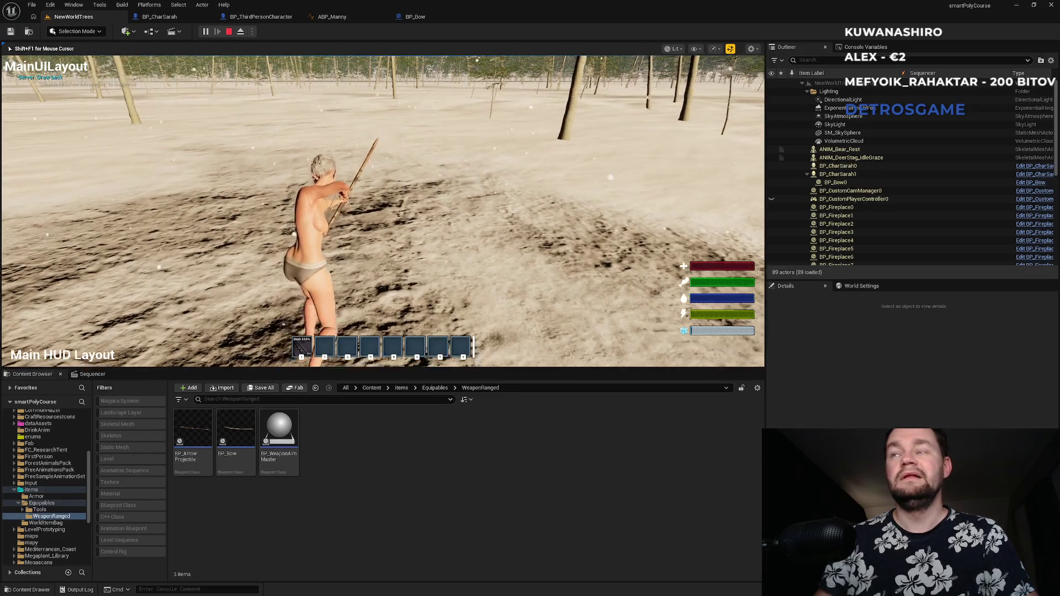
click(382, 210)
click(382, 210)
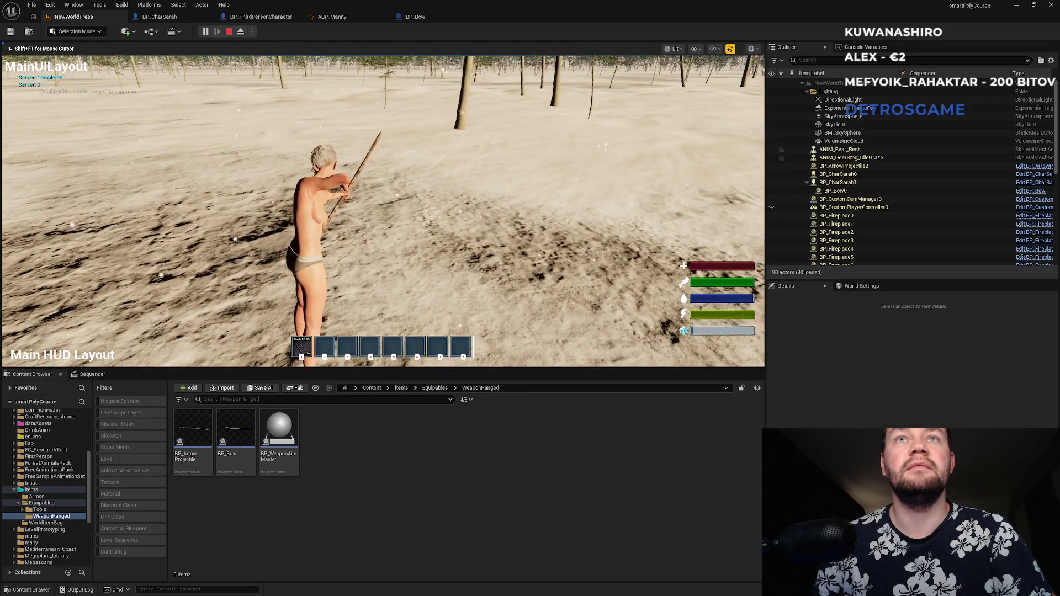
click(382, 210)
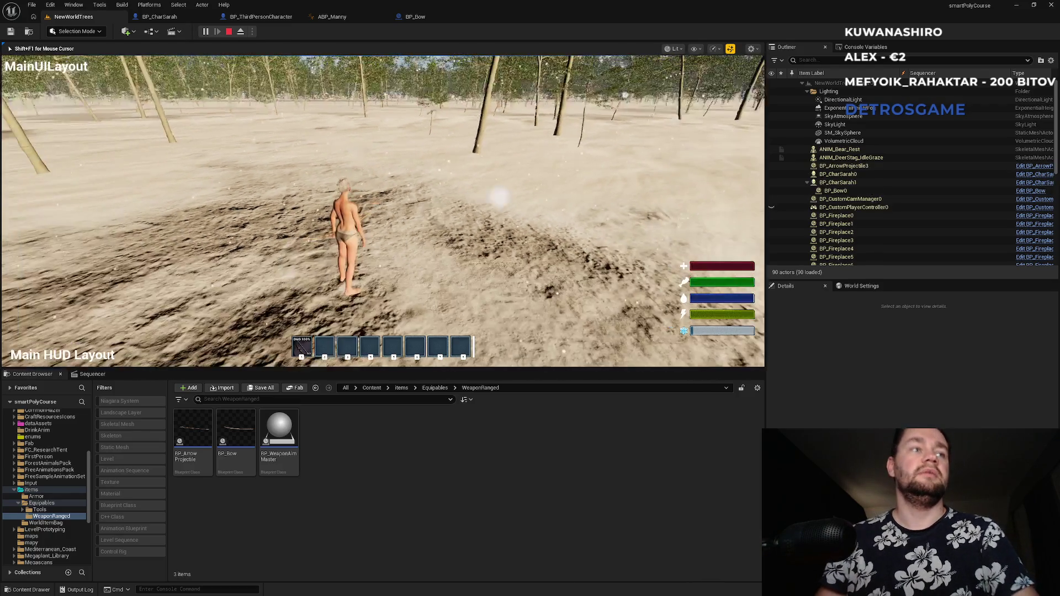
key(Escape)
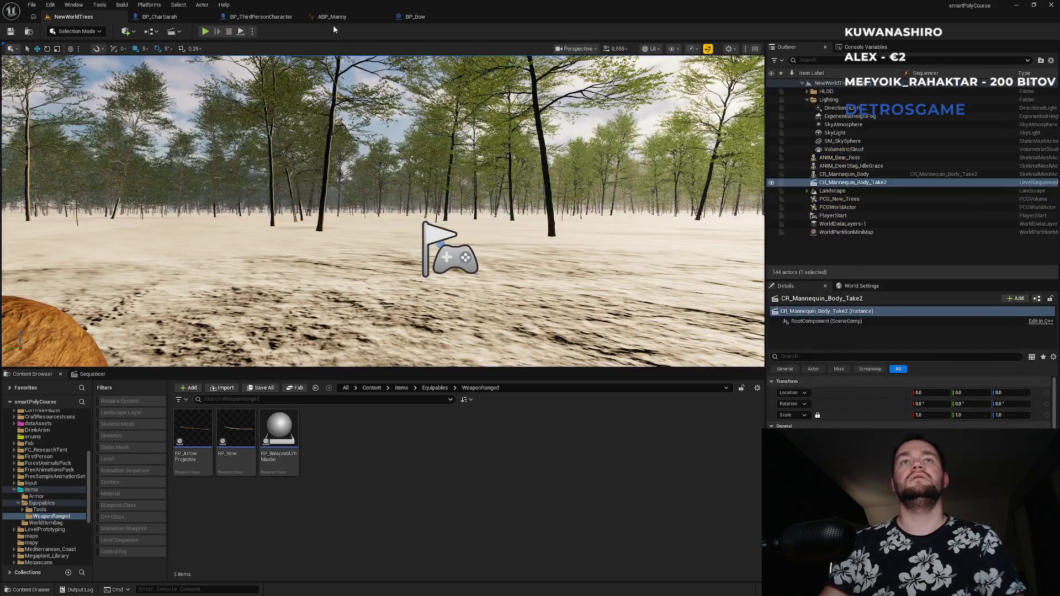
- In BP_Bow, paste the clear-timer and Draw Back Timer nodes and move Clear and Invalidate Timer inline
click(279, 17)
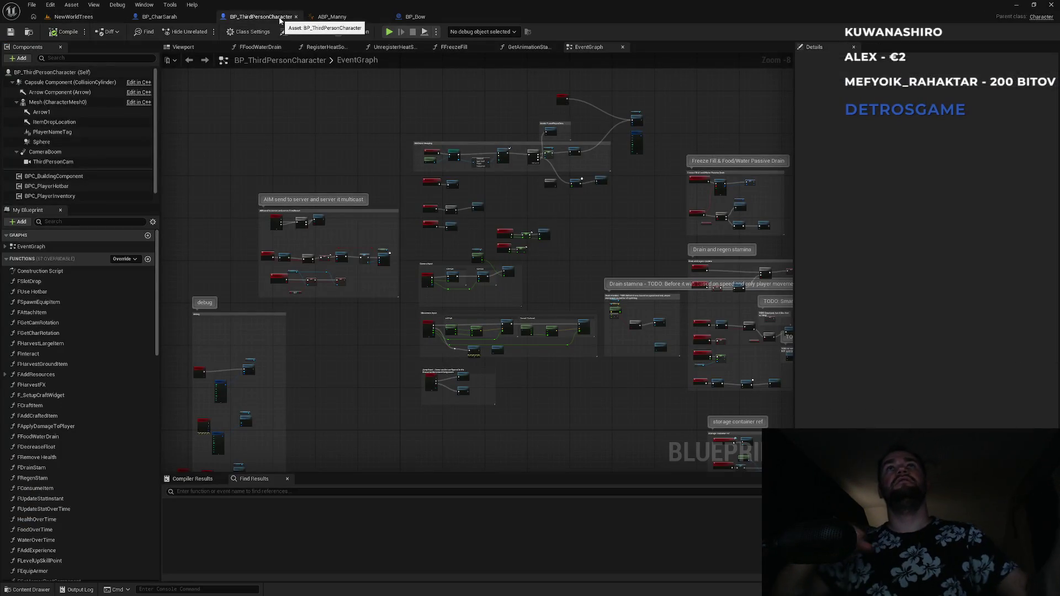
click(415, 16)
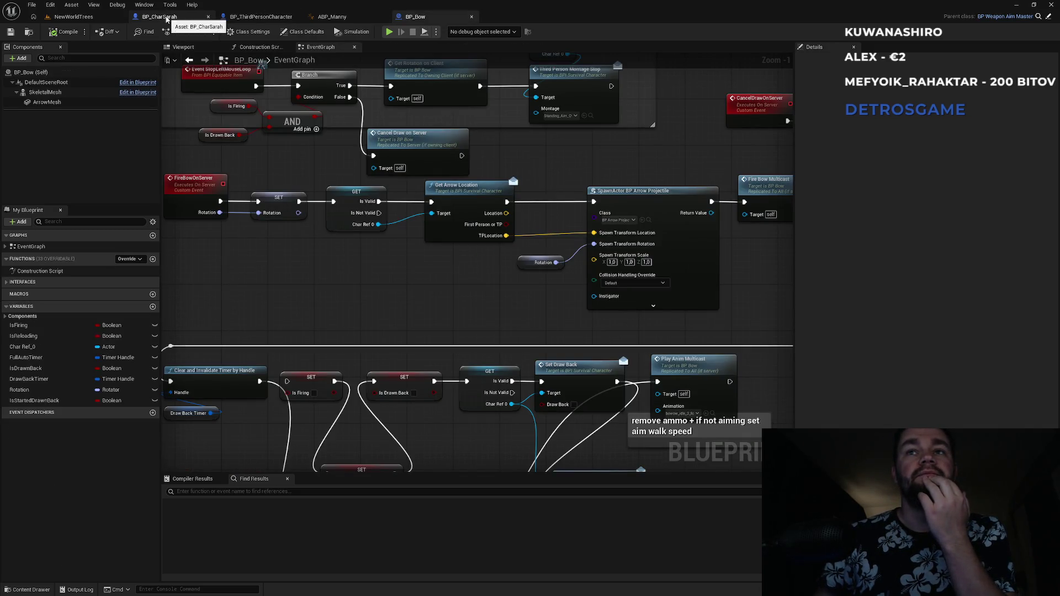
drag(359, 307, 446, 198)
drag(309, 339, 248, 293)
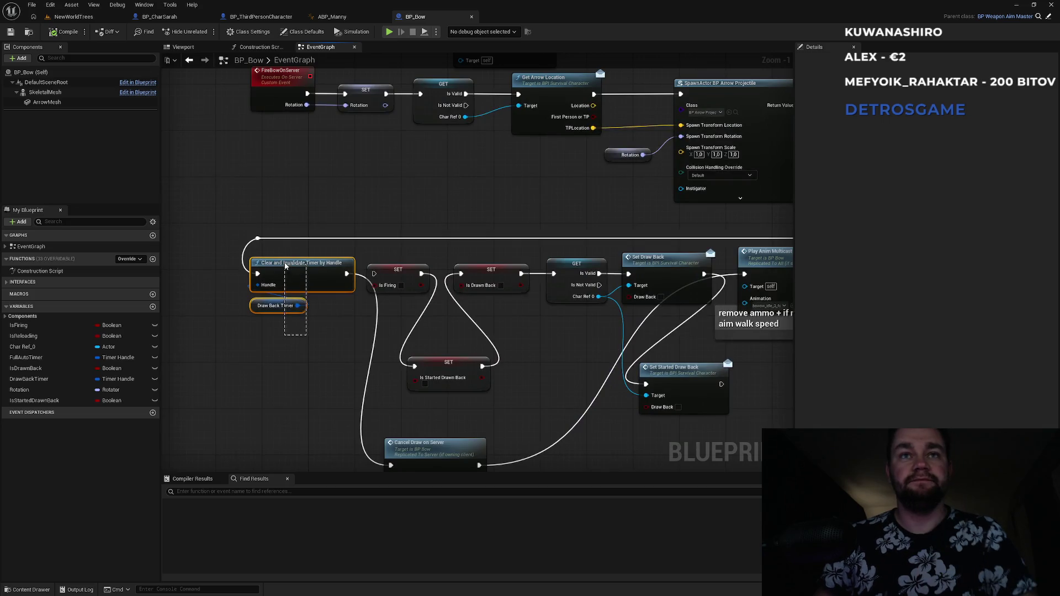
mouse_move(745, 231)
mouse_down()
mouse_move(397, 309)
mouse_move(492, 320)
mouse_move(459, 272)
mouse_move(657, 270)
mouse_move(621, 189)
mouse_up()
key(ctrl+v)
drag(700, 236, 694, 178)
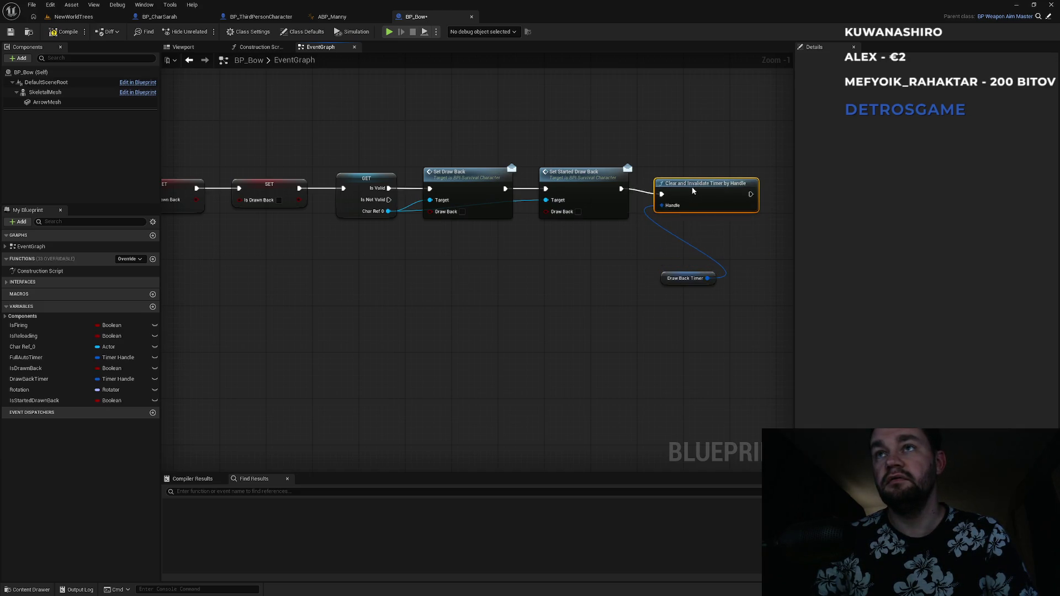
drag(668, 280, 658, 161)
- Disconnect Cancel Draw on Server from the timer node and wire the reroute point into it
drag(324, 274, 538, 285)
drag(470, 323, 478, 228)
click(479, 268)
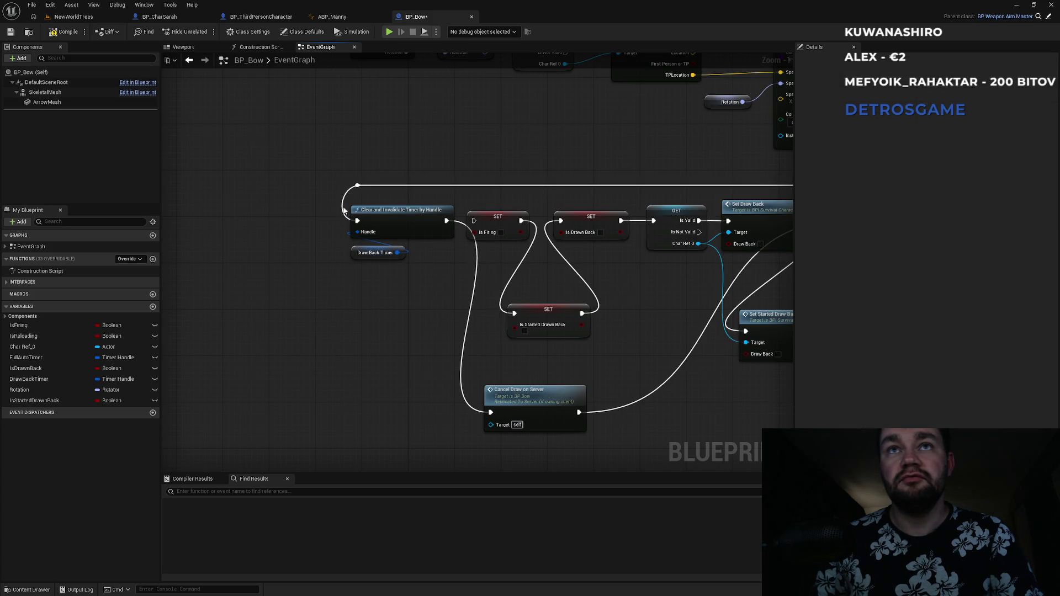
alt+click(478, 263)
mouse_move(361, 186)
mouse_down()
mouse_move(403, 290)
mouse_move(491, 412)
mouse_up()
drag(475, 346, 348, 361)
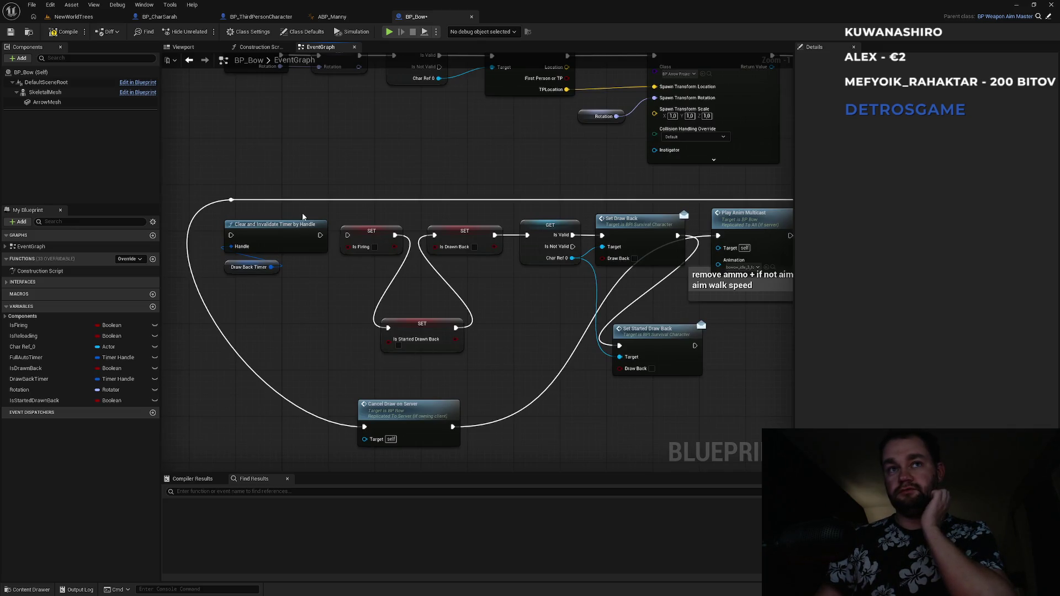
mouse_move(526, 178)
mouse_down()
mouse_move(260, 236)
mouse_move(335, 275)
mouse_move(565, 193)
mouse_up()
- Launch a multiplayer play session, equip the bow with key 1, go fullscreen with F11 and draw
click(74, 16)
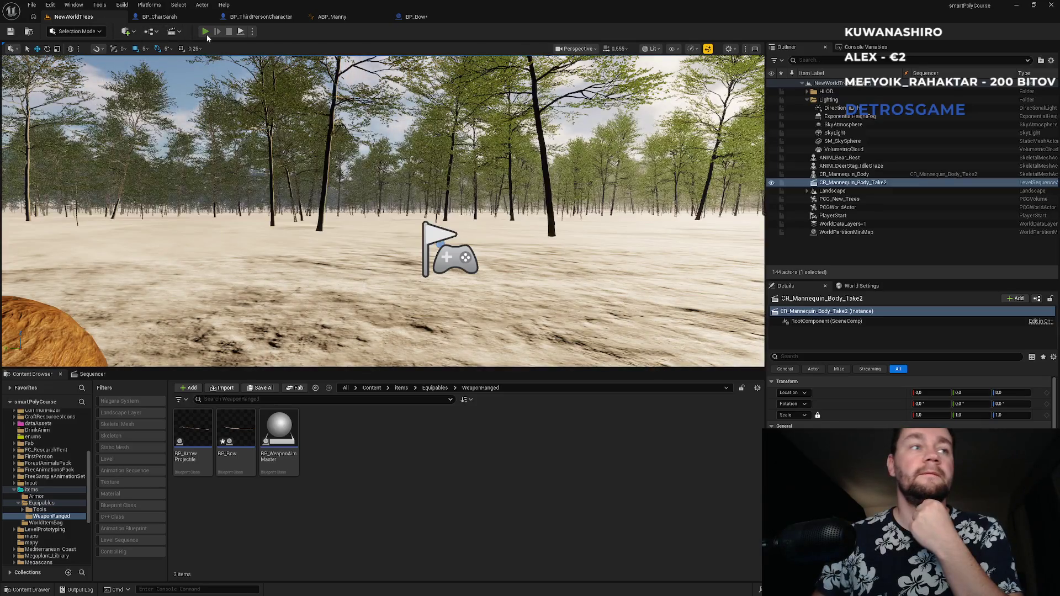
click(206, 32)
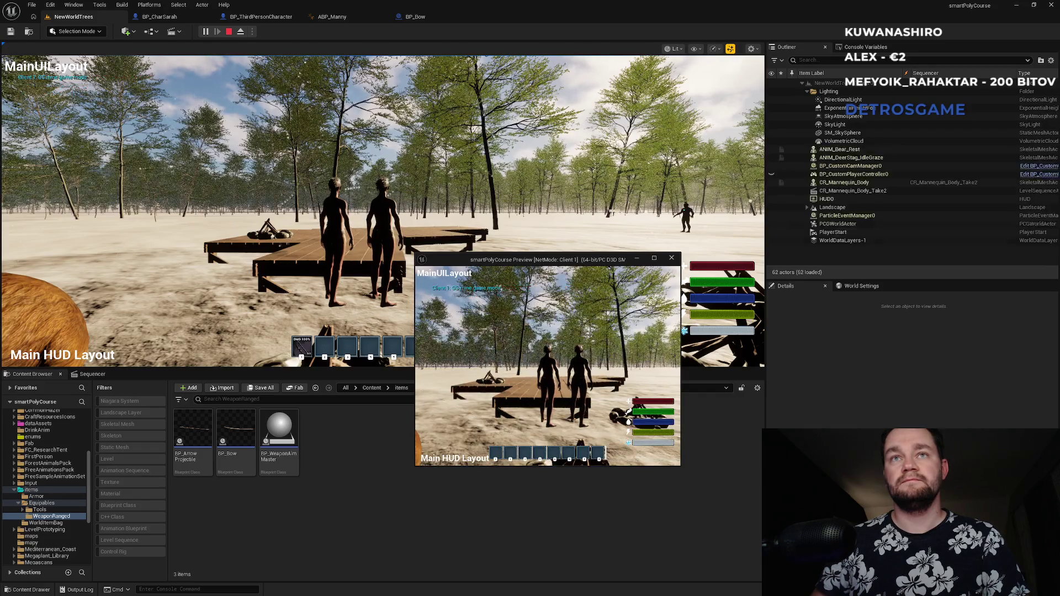
key(w)
key(1)
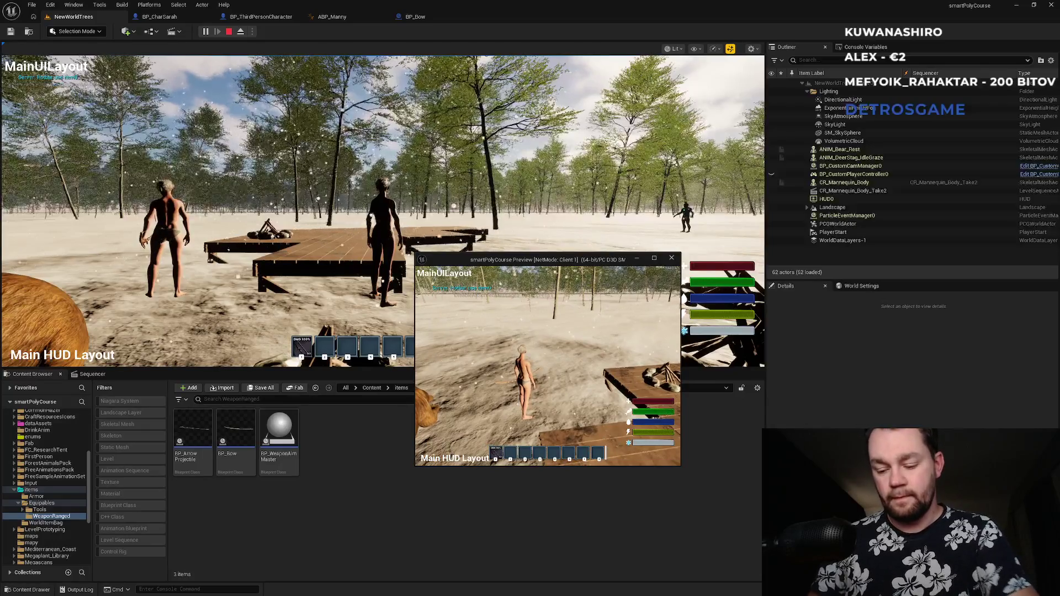
key(F11)
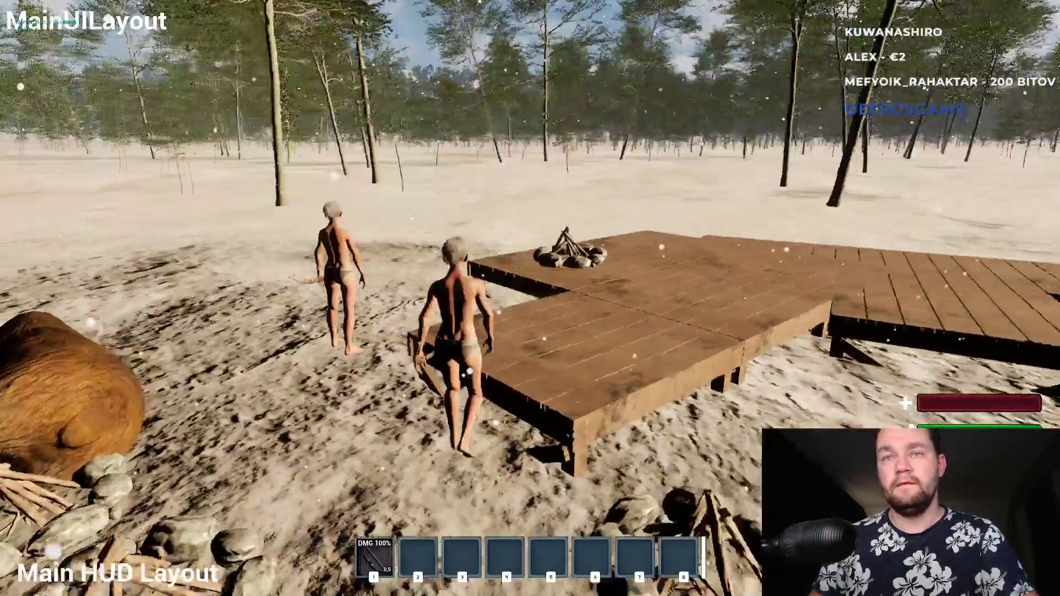
key(1)
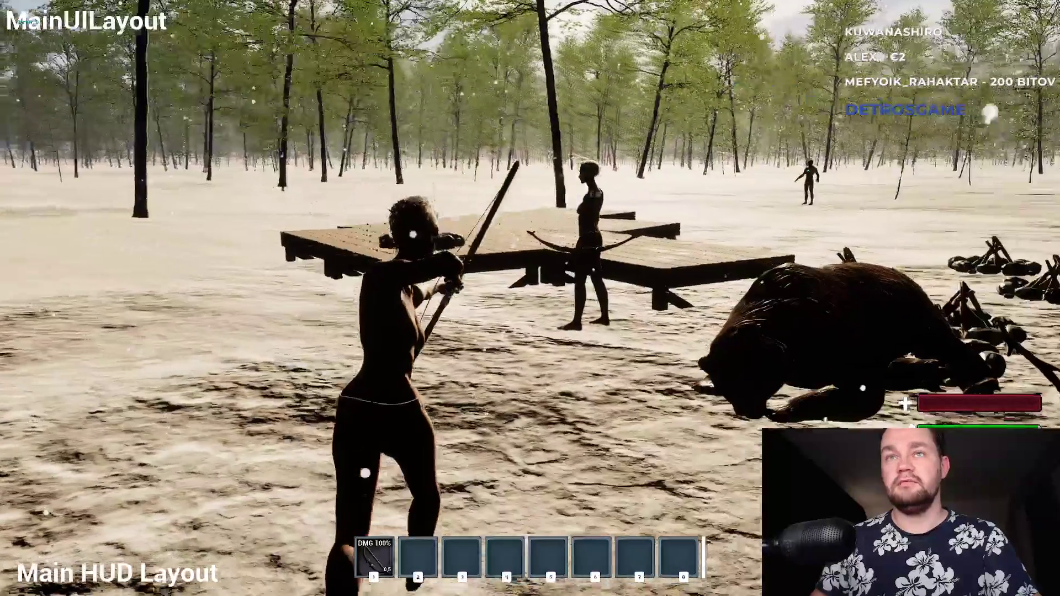
key(alt+Tab)
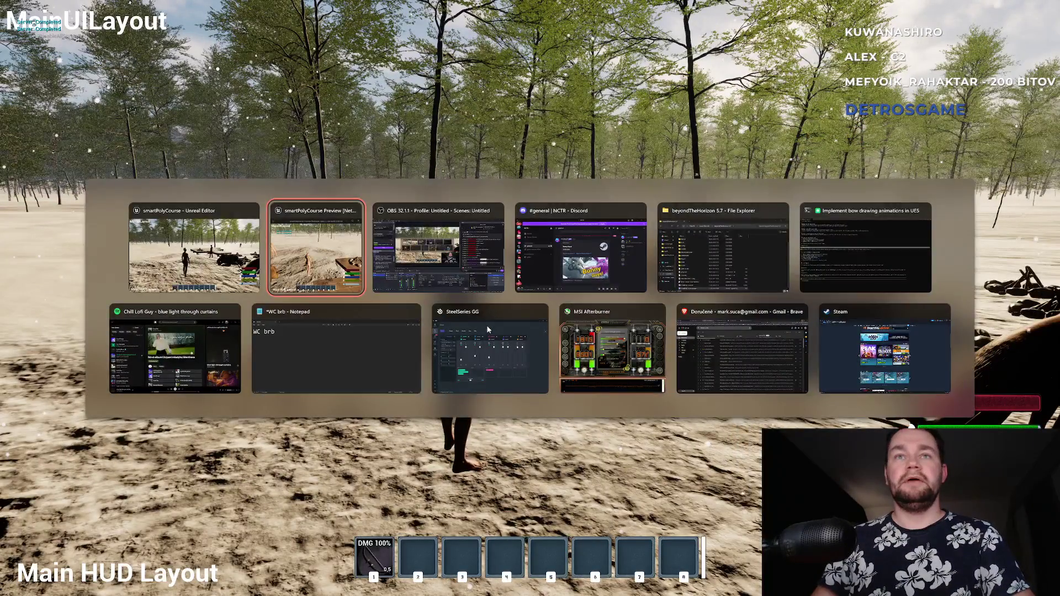
- Draw the bow in the client window, walk with W and A, then exit fullscreen with F11
key(super)
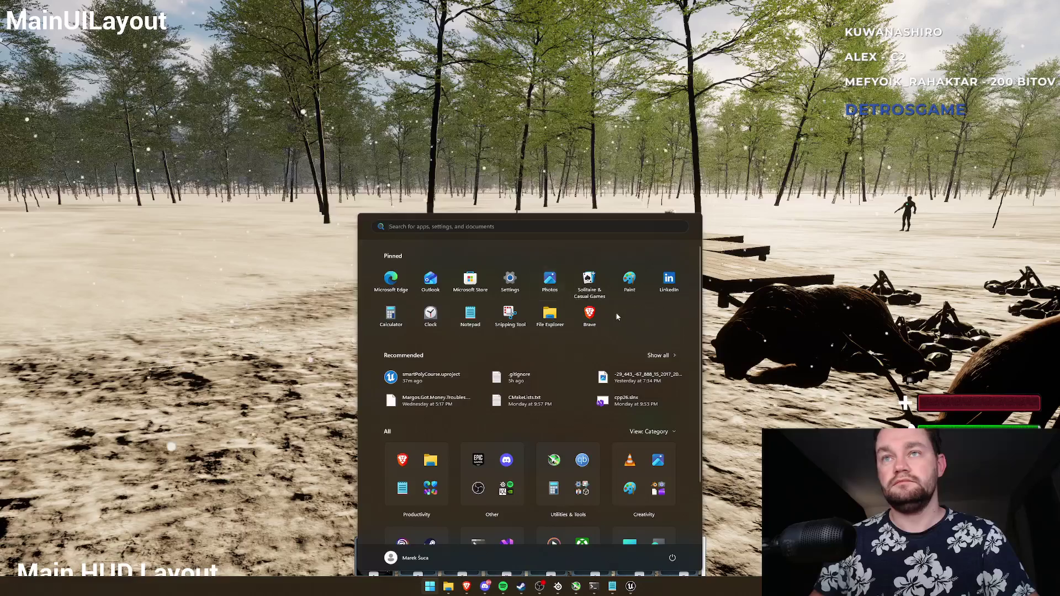
key(alt+Tab)
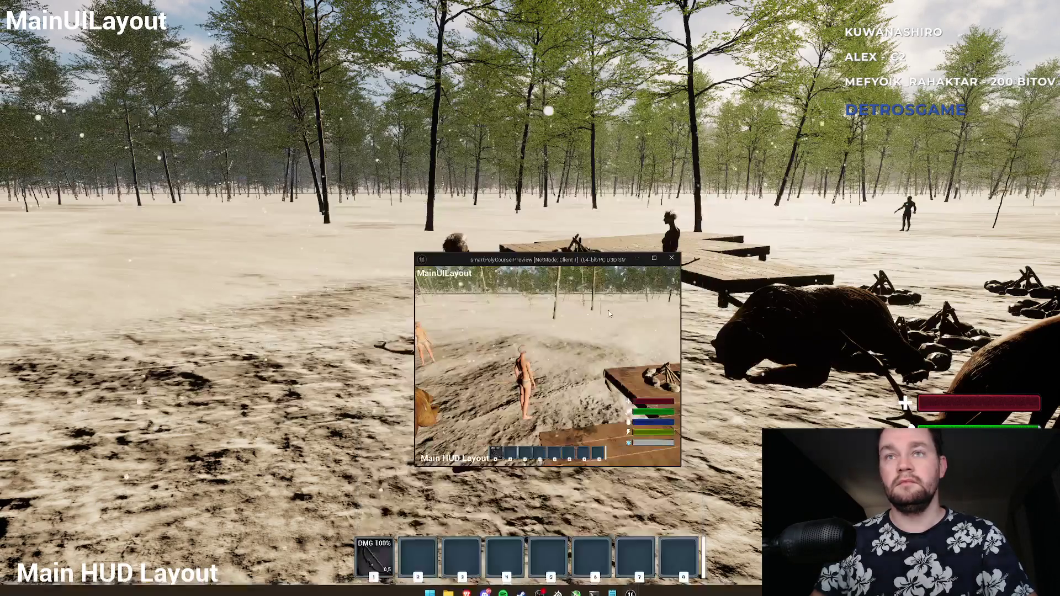
click(609, 314)
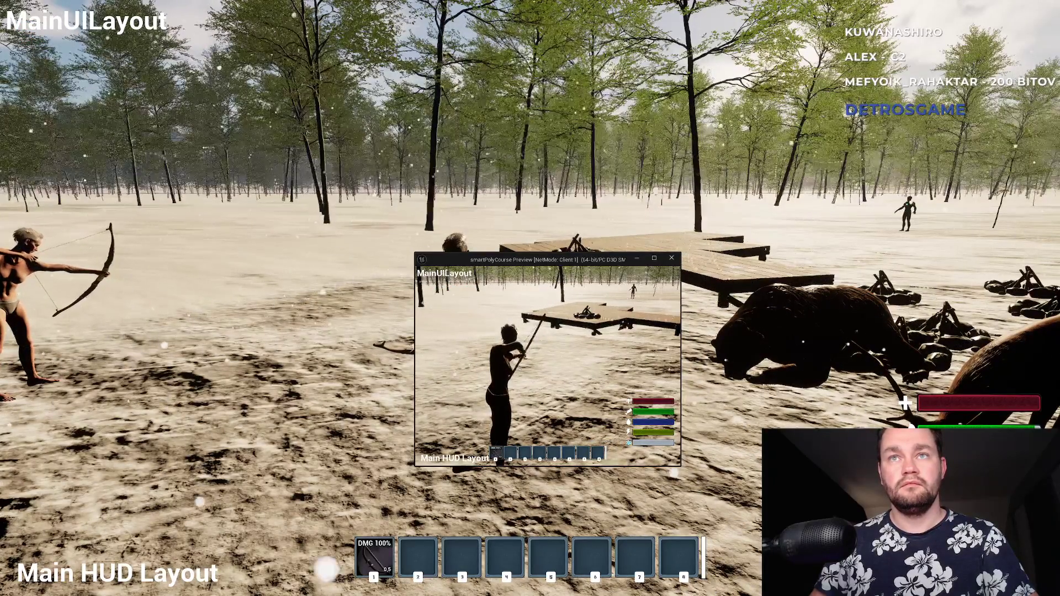
key(w)
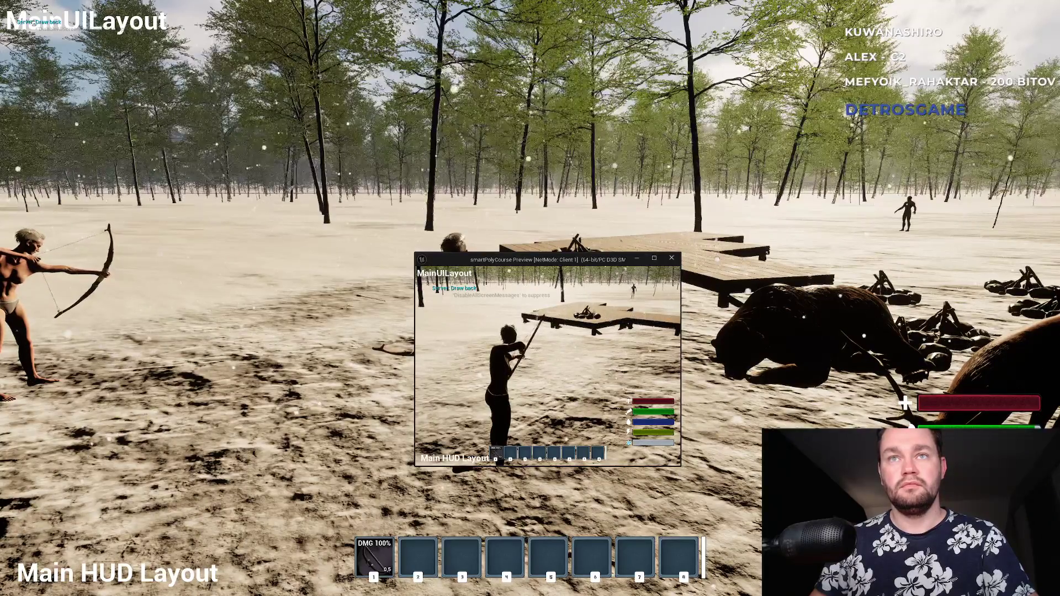
key(a)
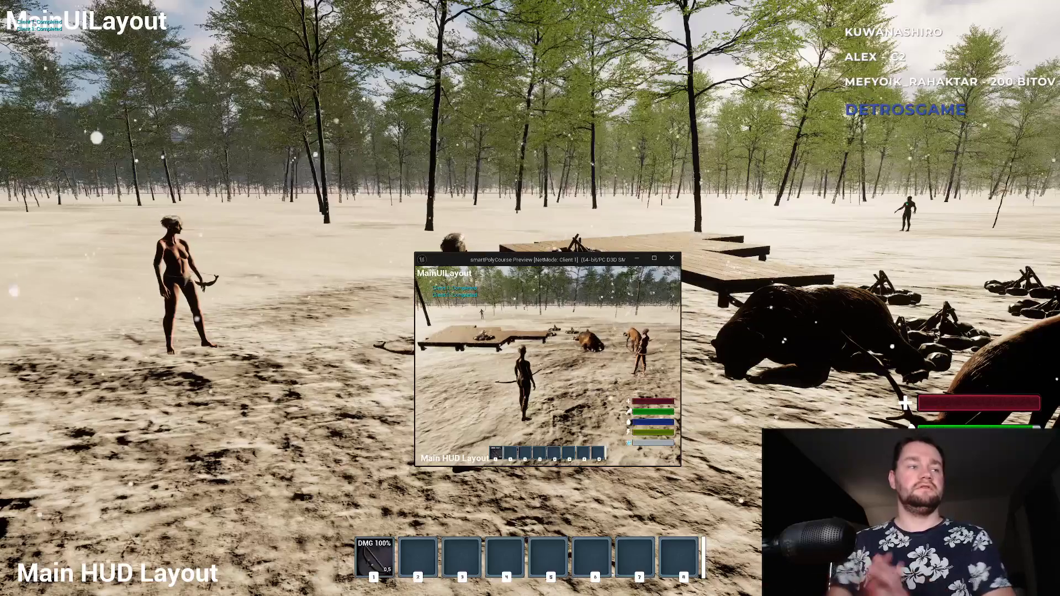
key(F11)
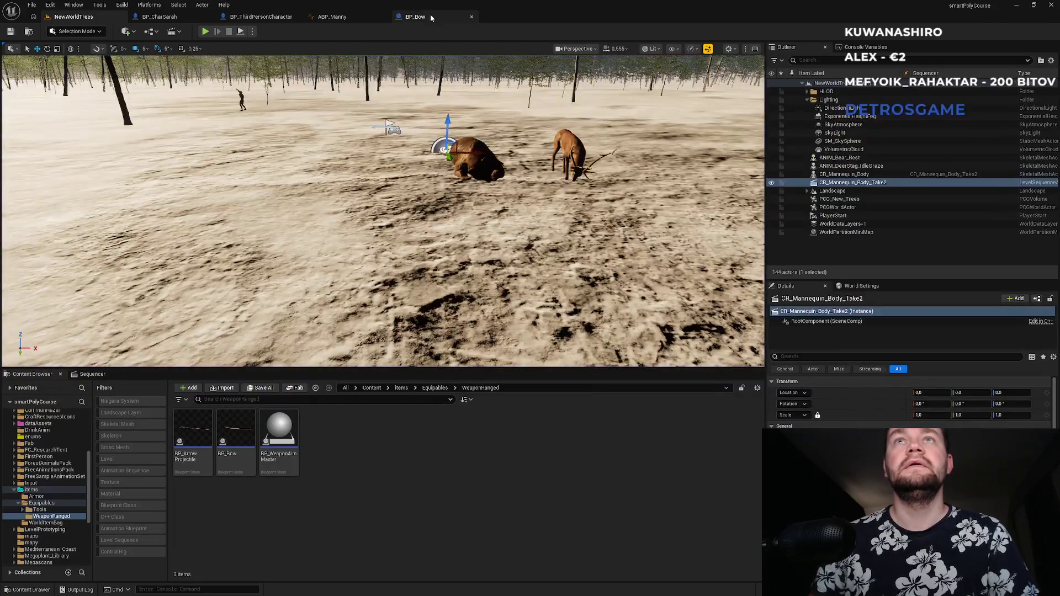
- In BP_Bow, nudge Cancel Draw on Server right and the Is Firing getter left beside the AND node
click(430, 16)
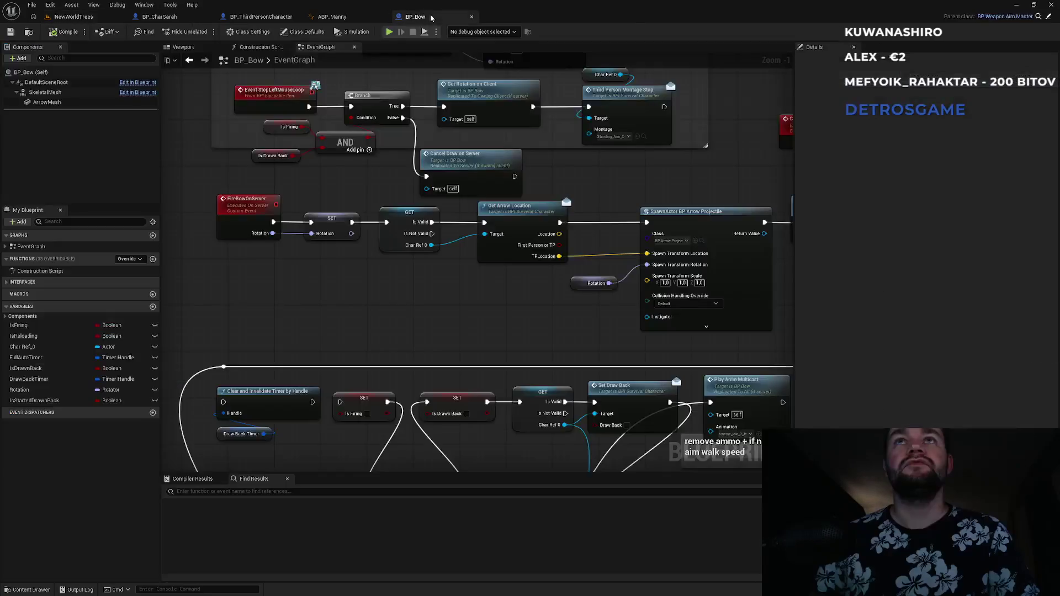
mouse_move(448, 321)
mouse_down()
mouse_move(456, 265)
mouse_move(450, 380)
mouse_up()
drag(453, 219, 469, 220)
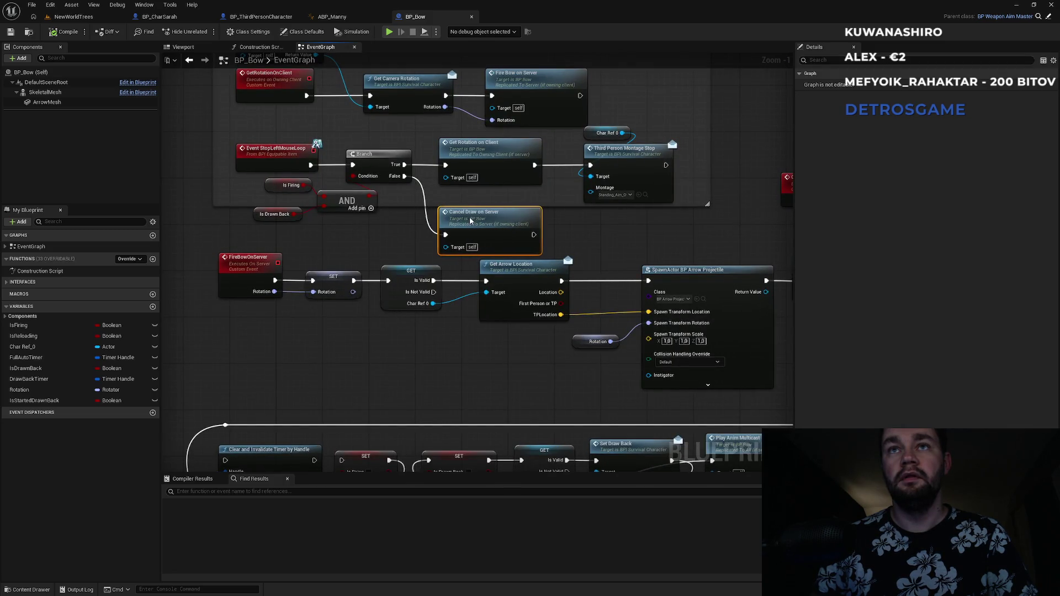
mouse_move(383, 249)
mouse_down()
mouse_move(437, 296)
mouse_move(344, 255)
mouse_move(335, 241)
mouse_move(350, 254)
mouse_up()
click(385, 298)
drag(287, 243, 275, 243)
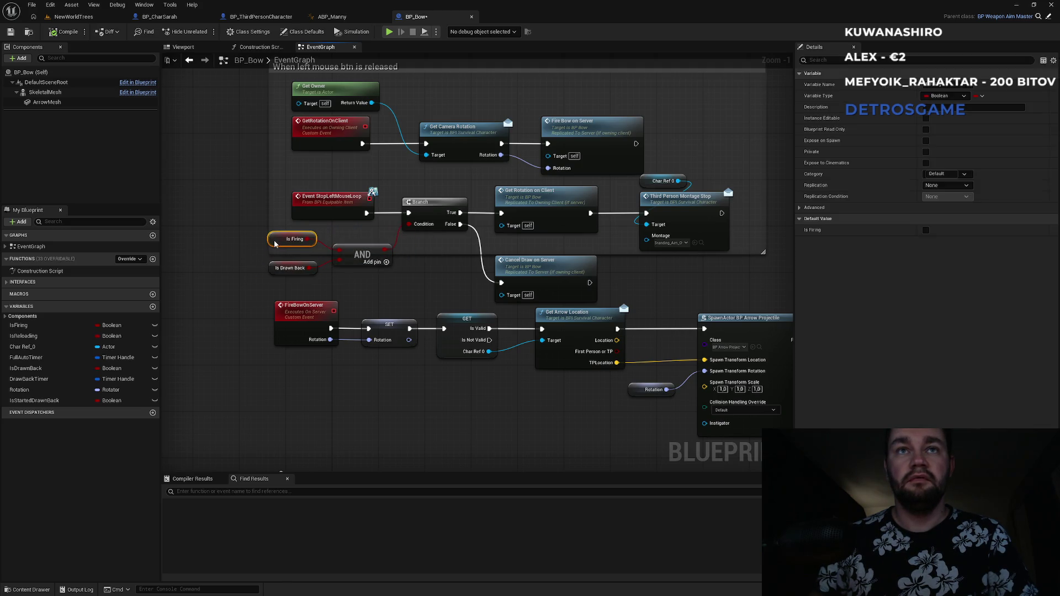
mouse_move(371, 286)
mouse_down()
mouse_move(414, 266)
mouse_move(474, 173)
mouse_up()
mouse_move(218, 248)
mouse_down()
mouse_move(281, 248)
mouse_move(519, 337)
mouse_move(565, 341)
mouse_up()
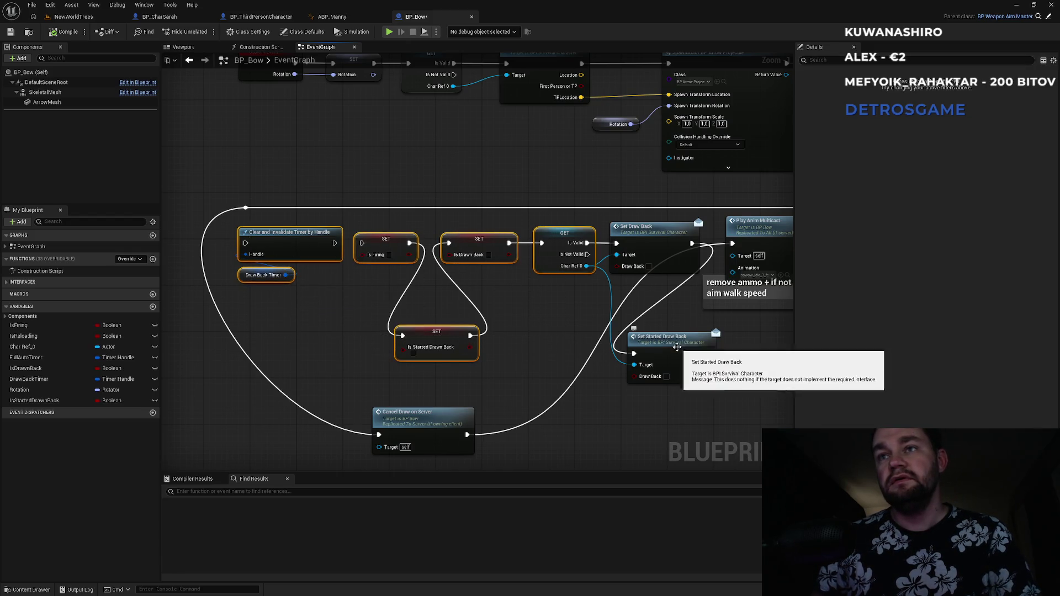
- Delete Set Draw Back and Set Started Draw Back from the client chain and move Cancel Draw on Server up
ctrl+click(659, 344)
ctrl+click(653, 234)
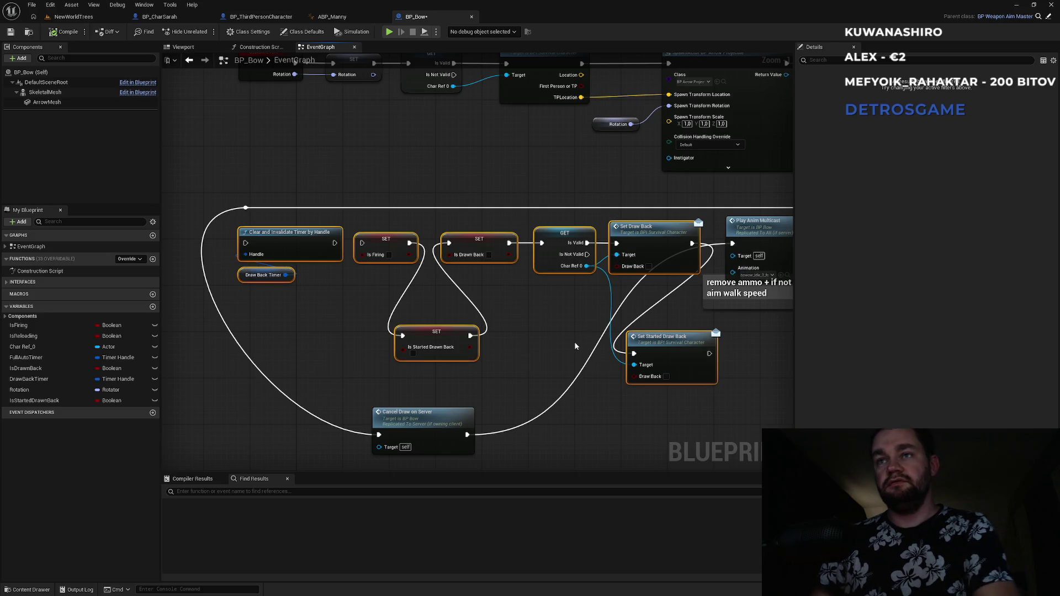
key(Delete)
mouse_move(428, 417)
mouse_down()
mouse_move(315, 243)
mouse_move(284, 248)
mouse_move(297, 241)
mouse_up()
- Move Play Anim Multicast and its comment next to Cancel Draw on Server
drag(555, 246, 514, 275)
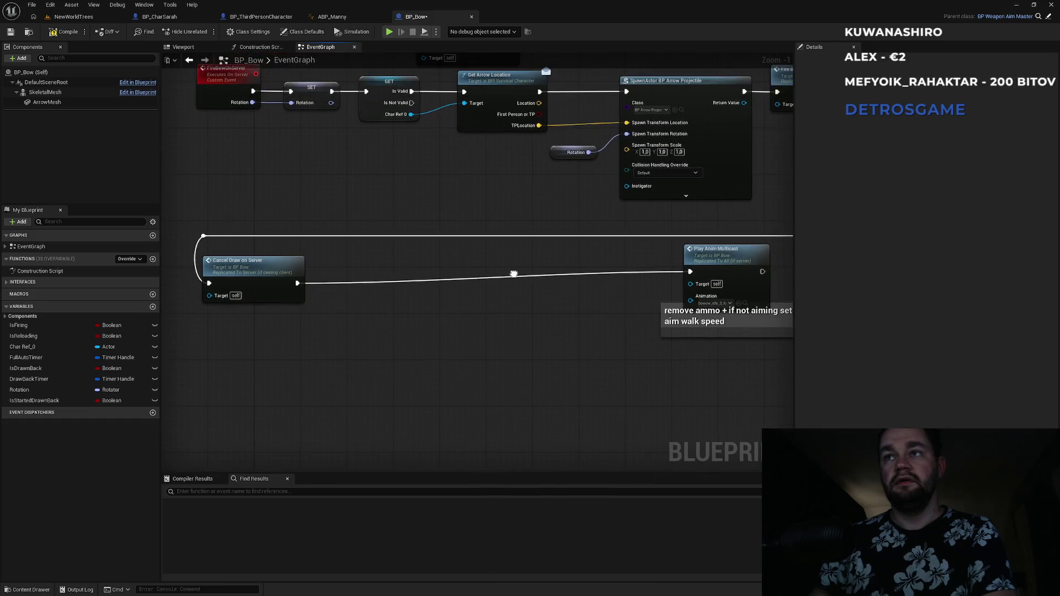
drag(585, 293, 504, 304)
drag(569, 248, 728, 359)
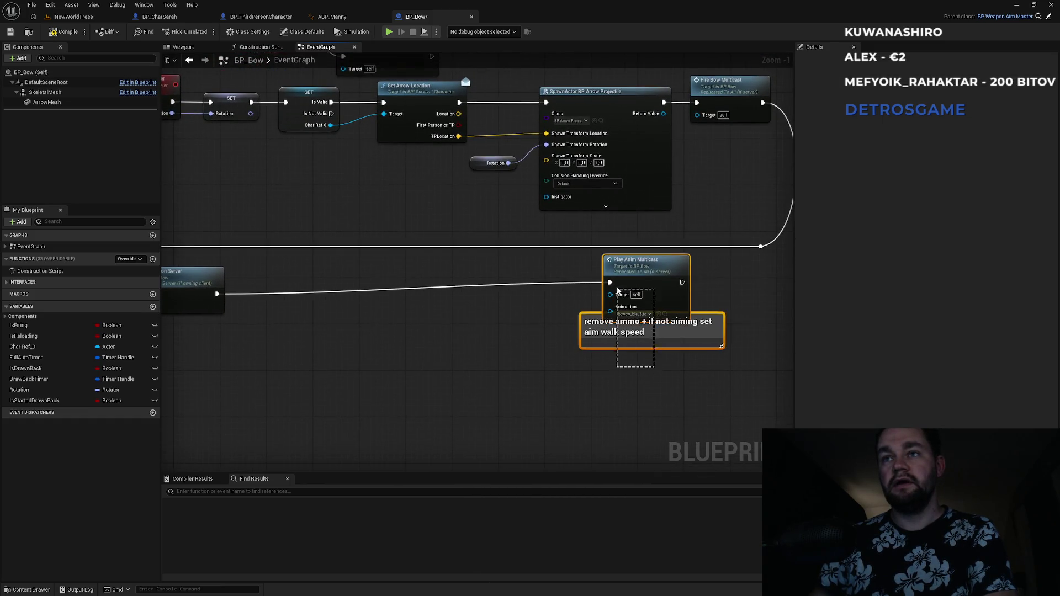
drag(634, 270, 311, 282)
click(490, 307)
- Select the row of reset and timer nodes in the CancelDrawOnServer chain
scroll(490, 308, down, 4)
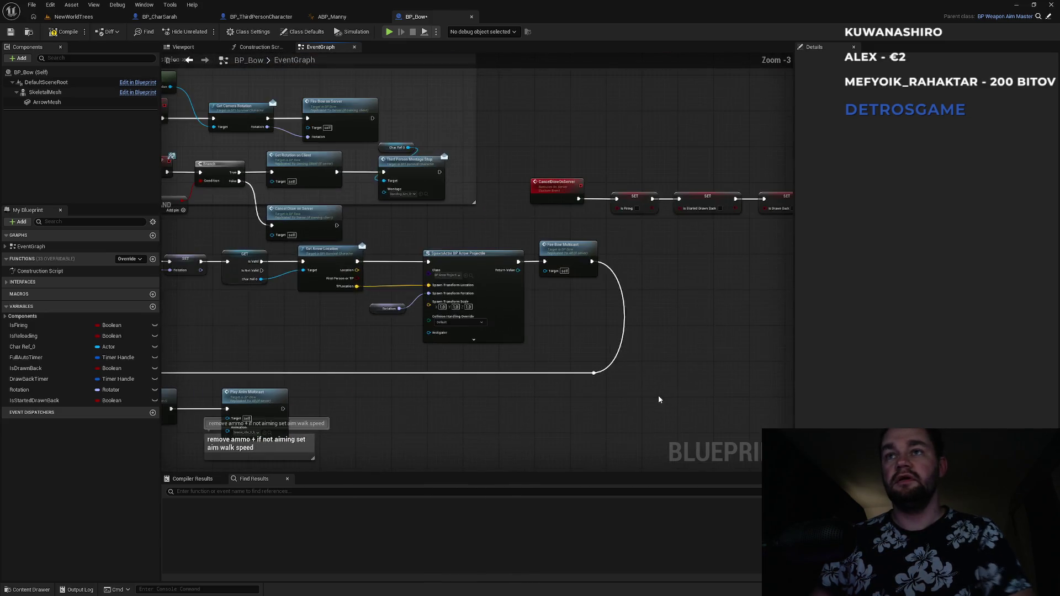
drag(475, 208, 409, 209)
mouse_move(414, 217)
mouse_down()
mouse_move(752, 260)
mouse_move(718, 244)
mouse_move(620, 326)
mouse_move(430, 442)
mouse_move(342, 442)
mouse_move(593, 446)
mouse_move(543, 412)
mouse_up()
scroll(542, 312, up, 4)
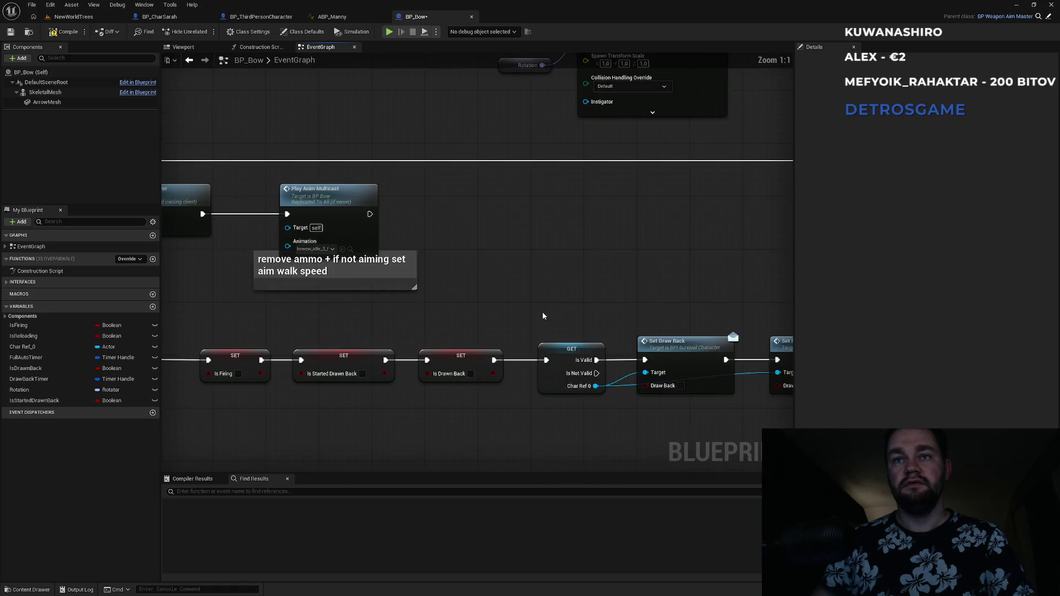
- Align the FireBowOnServer node row and shift SpawnActor and Fire Bow Multicast slightly left
scroll(542, 312, down, 2)
scroll(528, 336, down, 2)
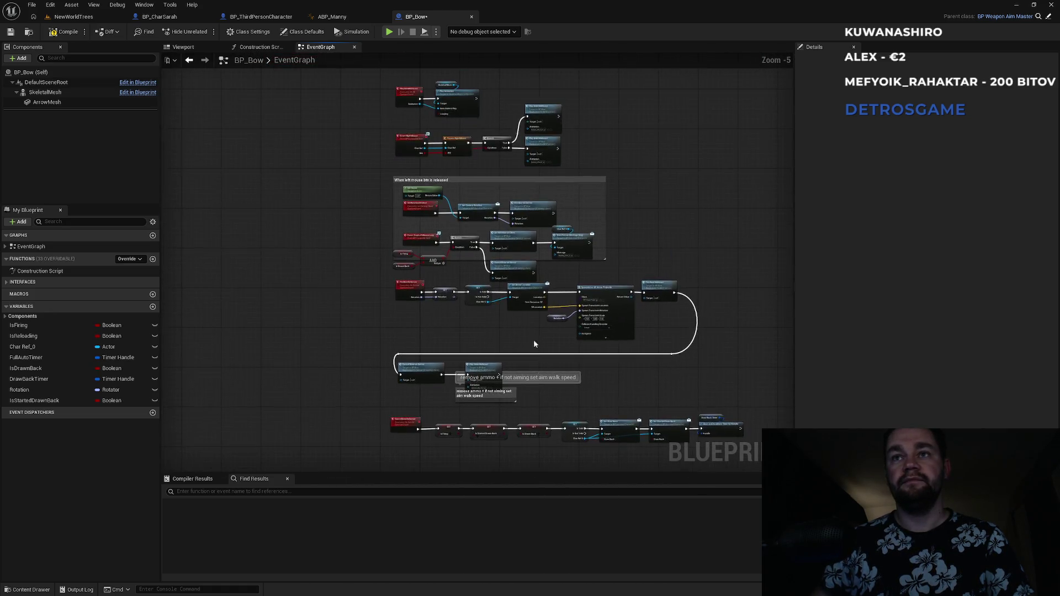
scroll(505, 342, up, 3)
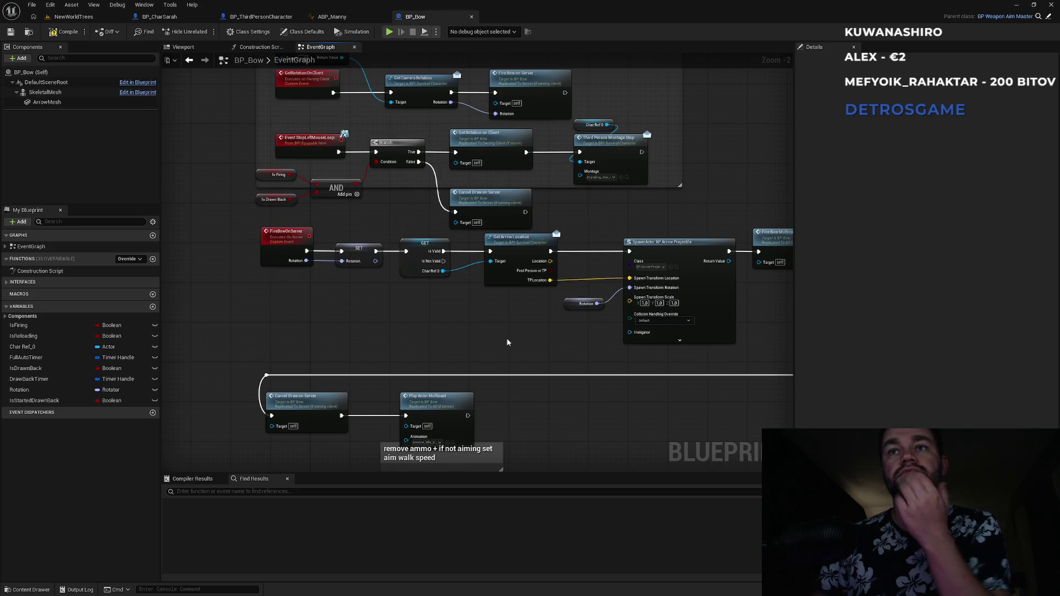
drag(240, 246, 683, 339)
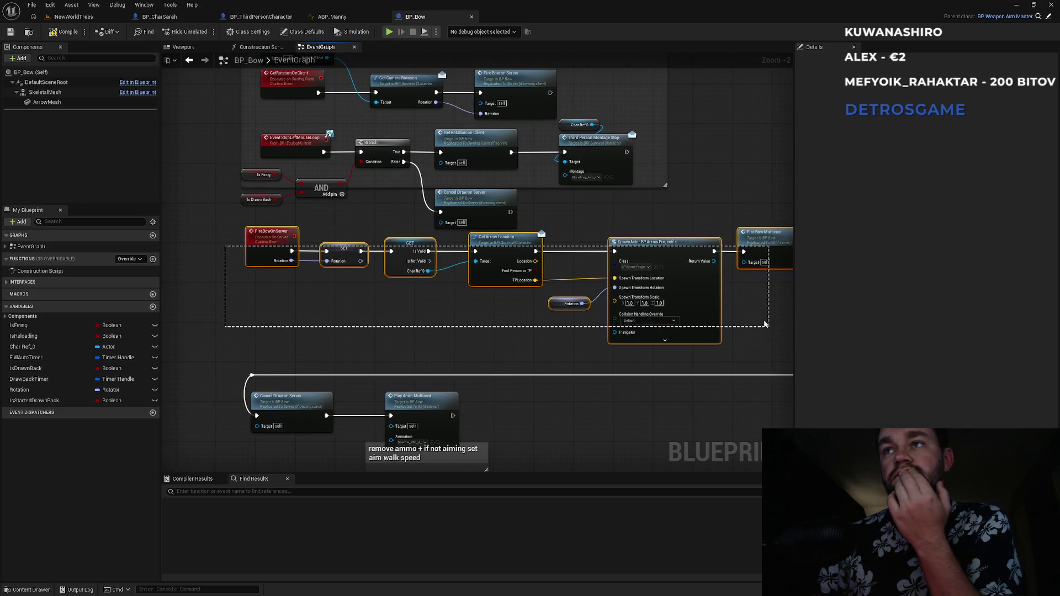
drag(660, 249, 659, 259)
click(749, 228)
drag(749, 228, 529, 191)
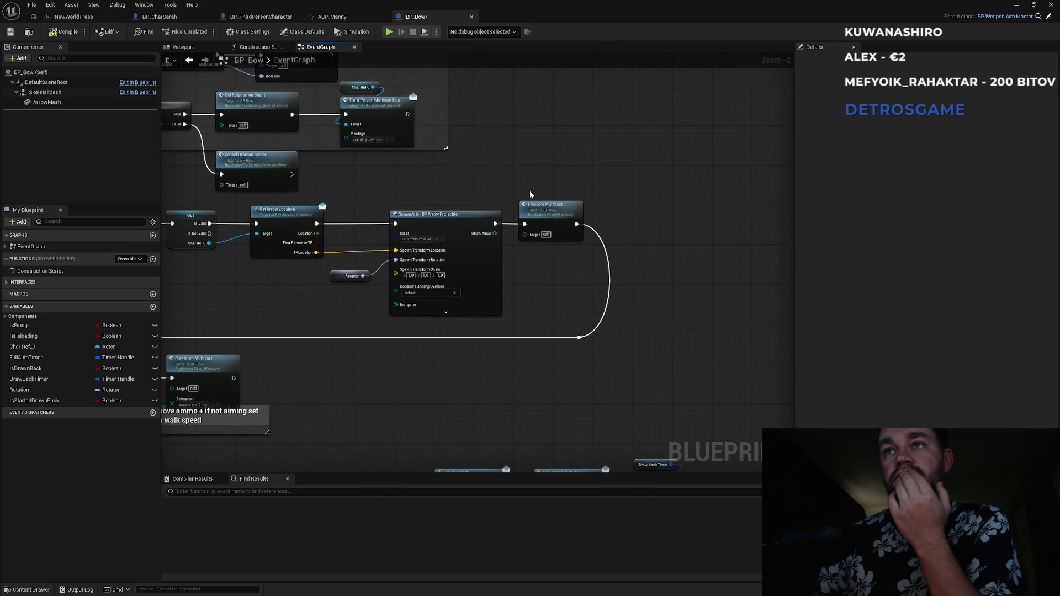
drag(576, 224, 597, 235)
drag(542, 291, 753, 320)
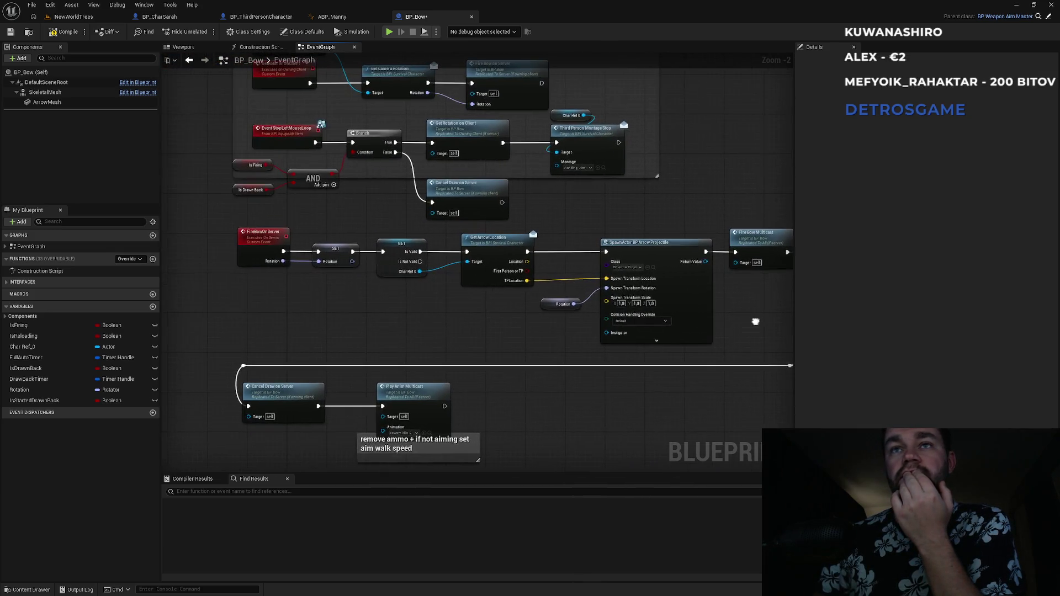
drag(715, 265, 745, 244)
click(686, 226)
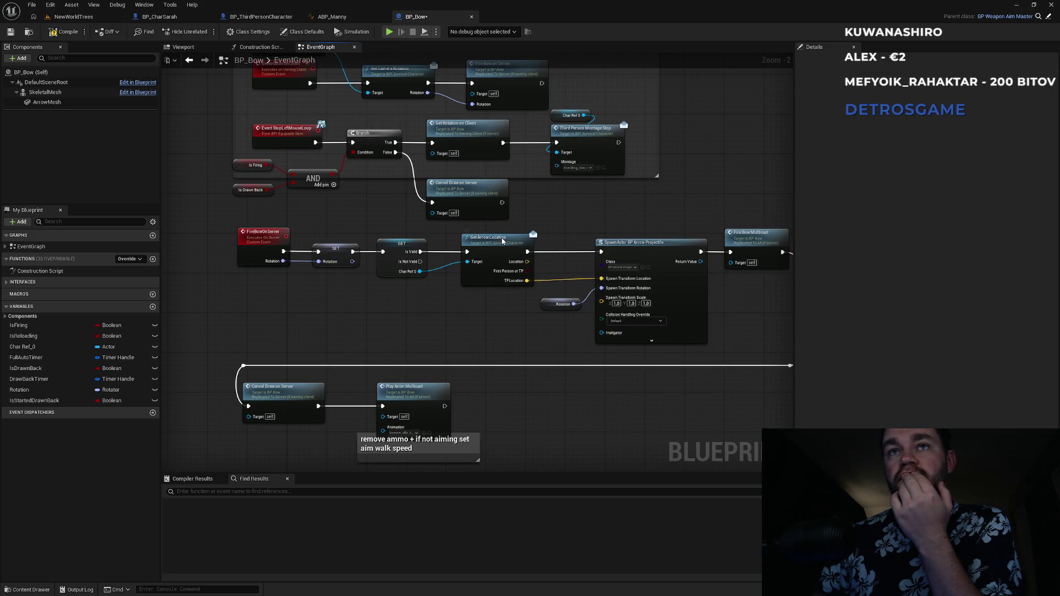
- Pan past the cancel rows down to the Start bow draw back comment and its nodes
drag(359, 234, 480, 225)
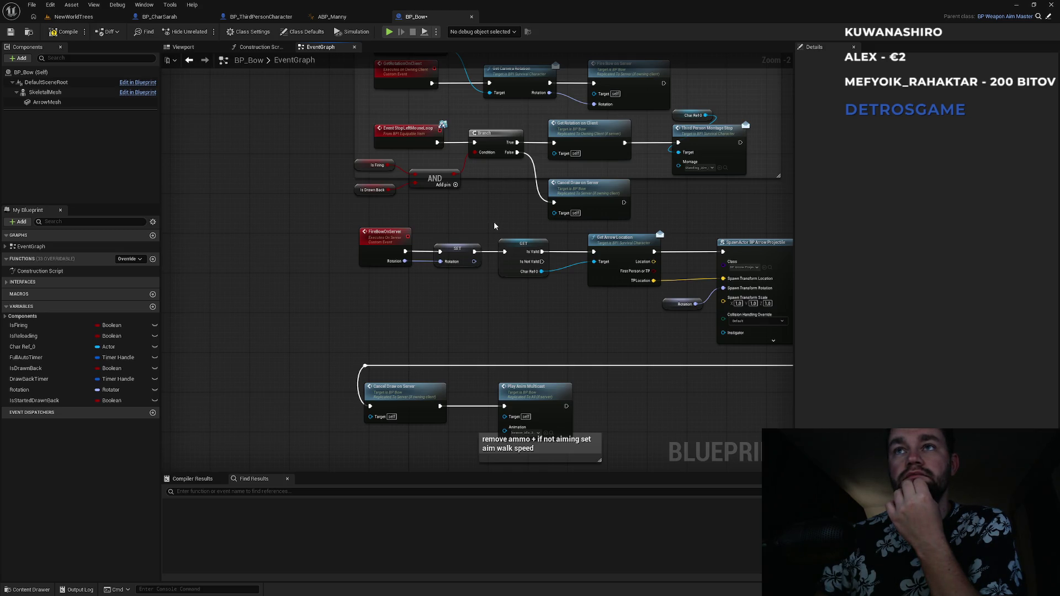
mouse_move(480, 221)
mouse_down()
mouse_move(462, 294)
mouse_move(436, 318)
mouse_move(391, 175)
mouse_move(342, 128)
mouse_up()
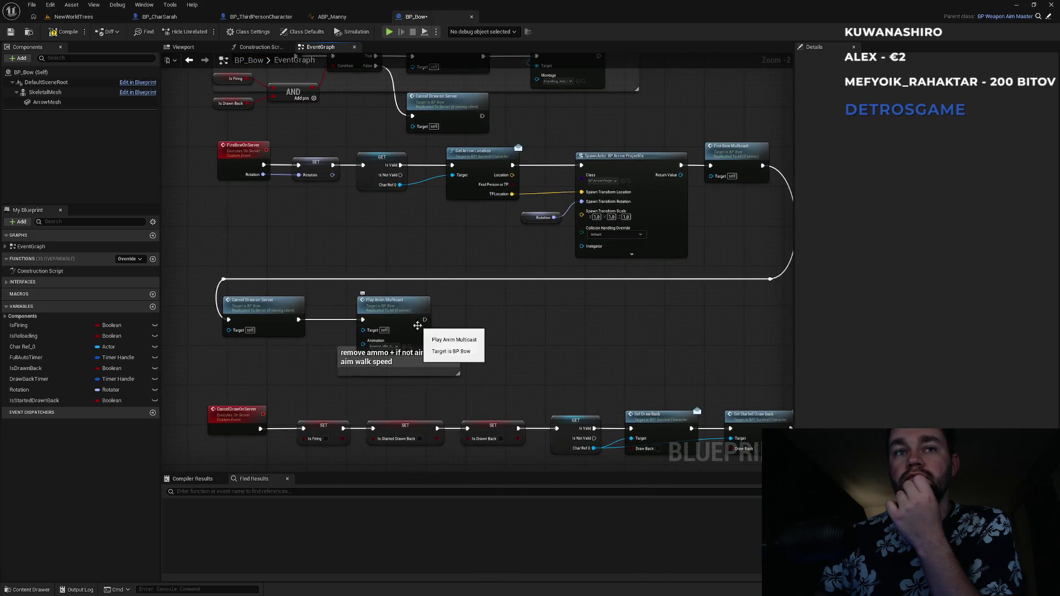
scroll(414, 320, down, 2)
drag(414, 320, 365, 242)
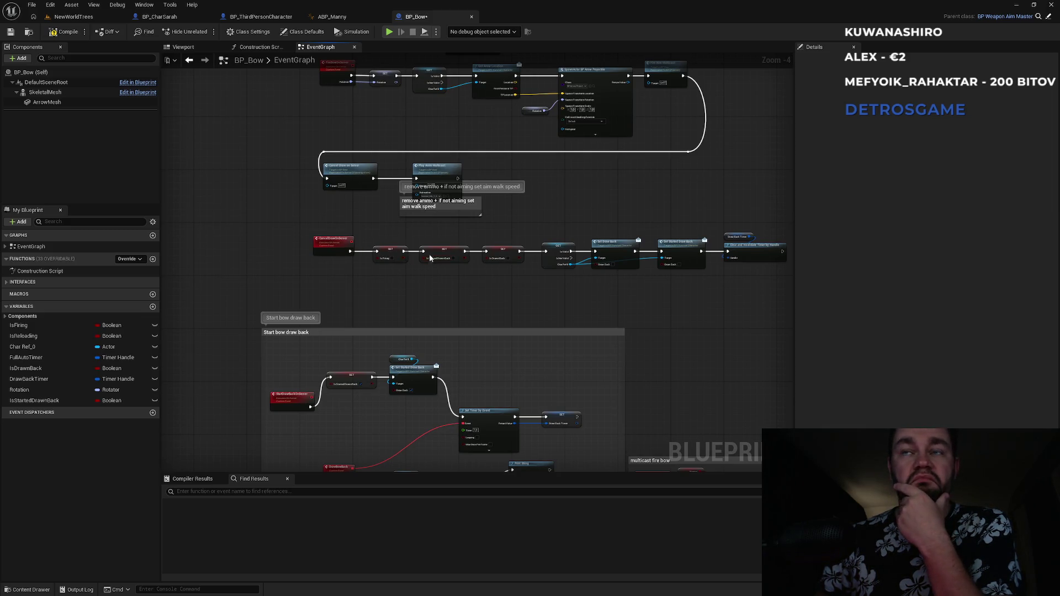
drag(480, 261, 503, 168)
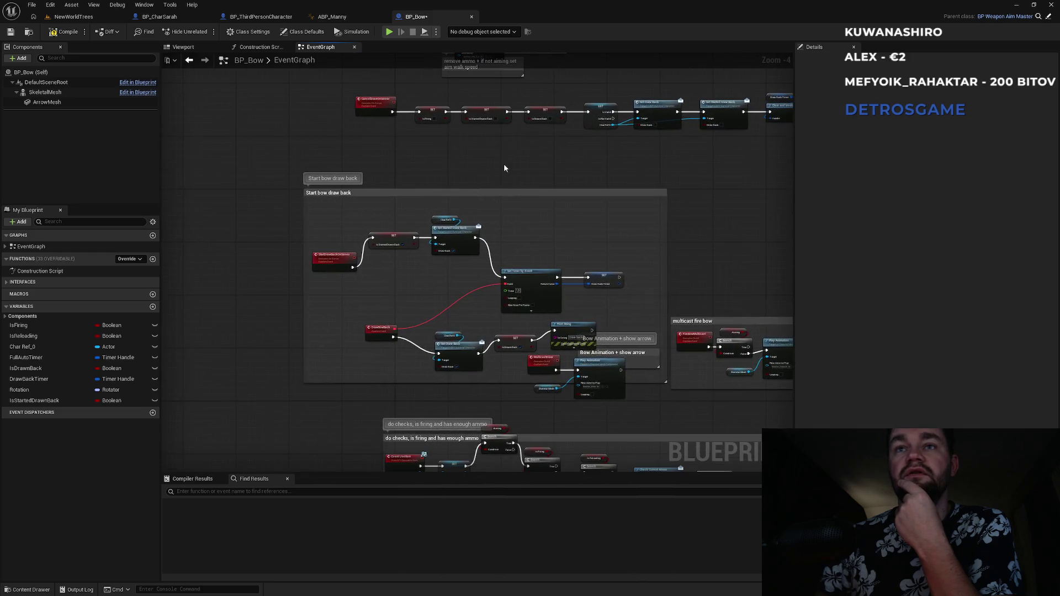
scroll(486, 340, up, 4)
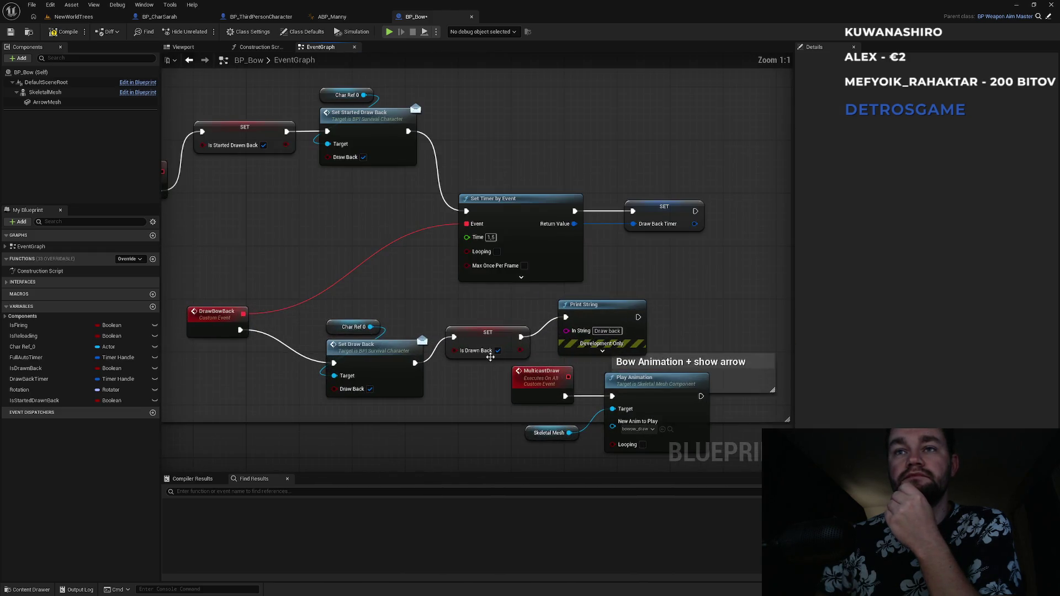
drag(406, 283, 516, 327)
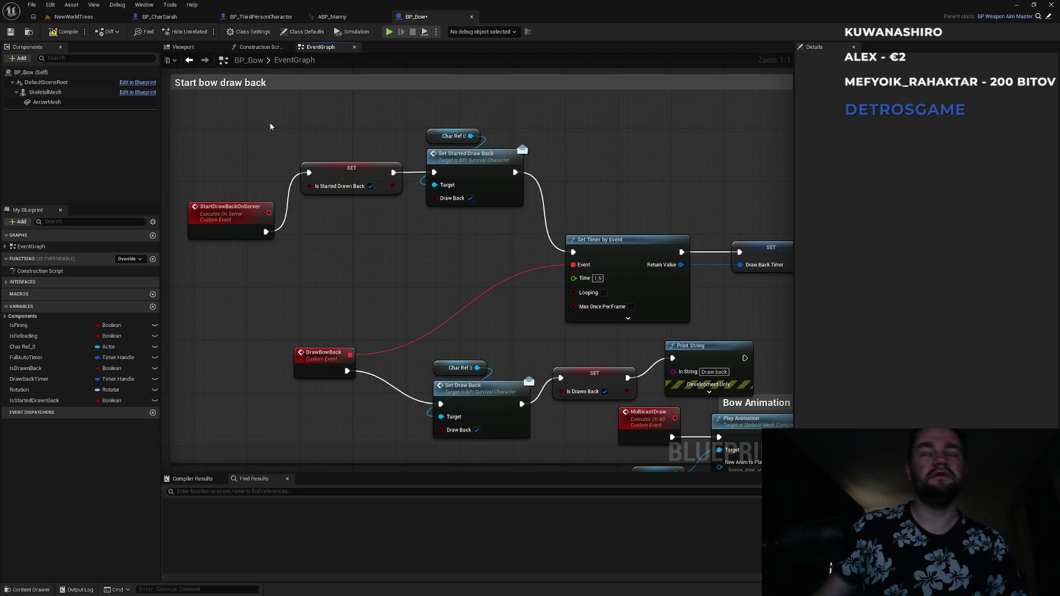
click(91, 20)
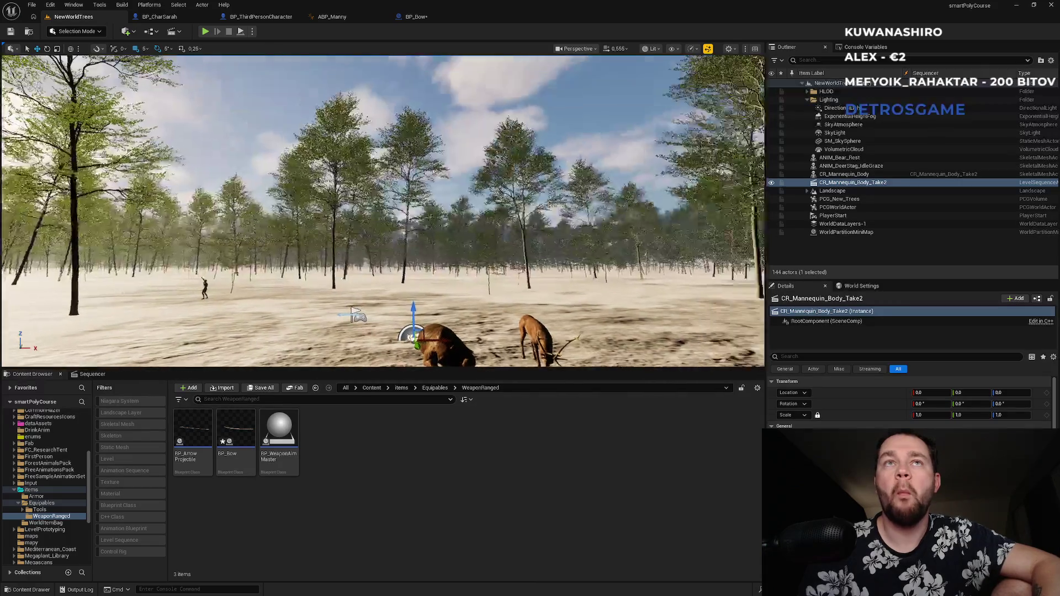
scroll(382, 212, up, 2)
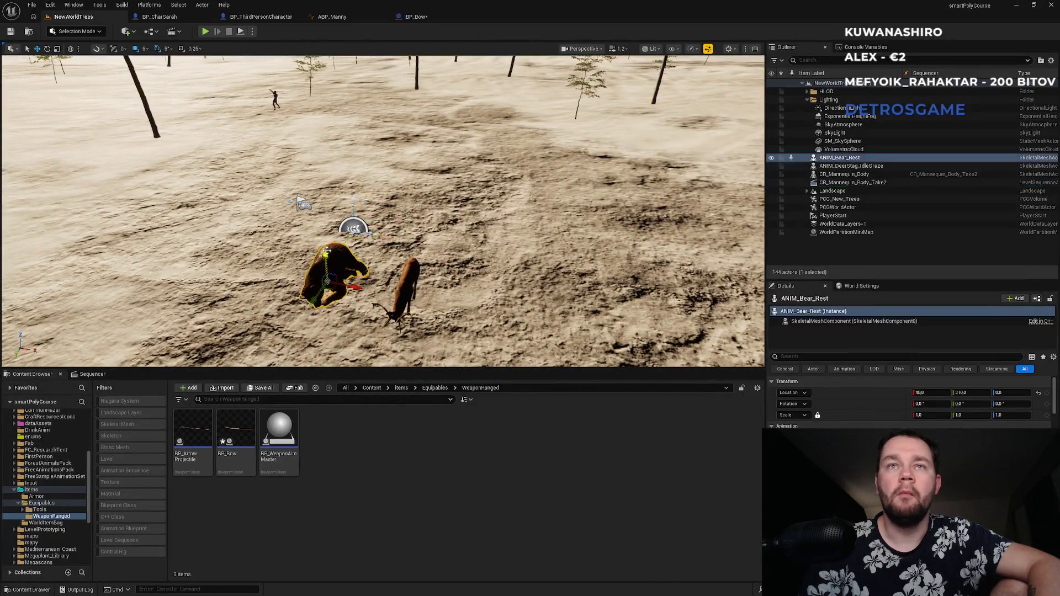
scroll(334, 243, up, 5)
click(501, 139)
drag(502, 139, 486, 182)
click(596, 148)
mouse_move(596, 148)
mouse_down()
mouse_move(596, 132)
mouse_move(596, 148)
mouse_up()
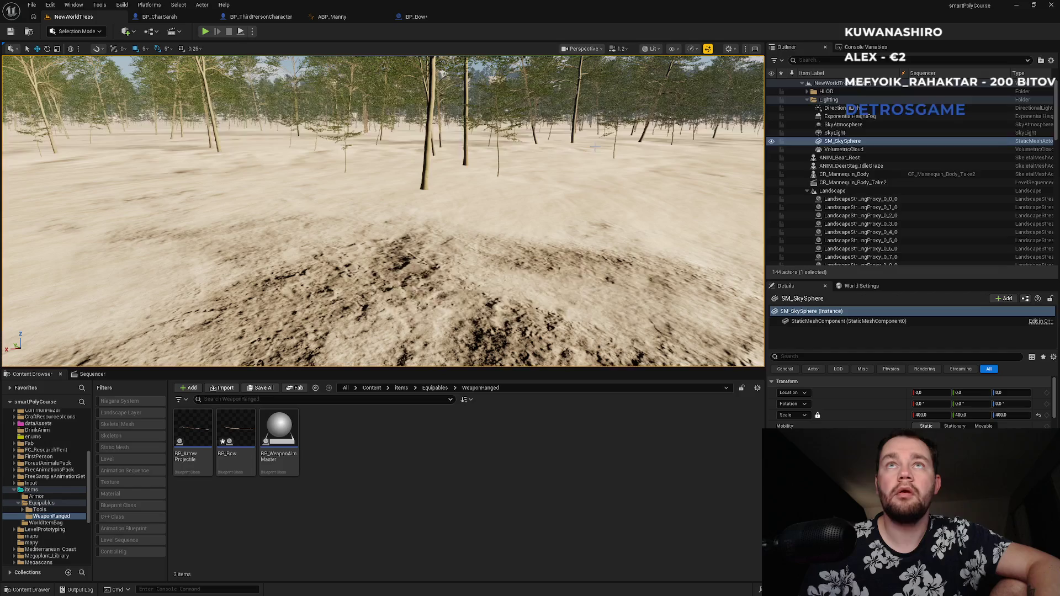
click(433, 17)
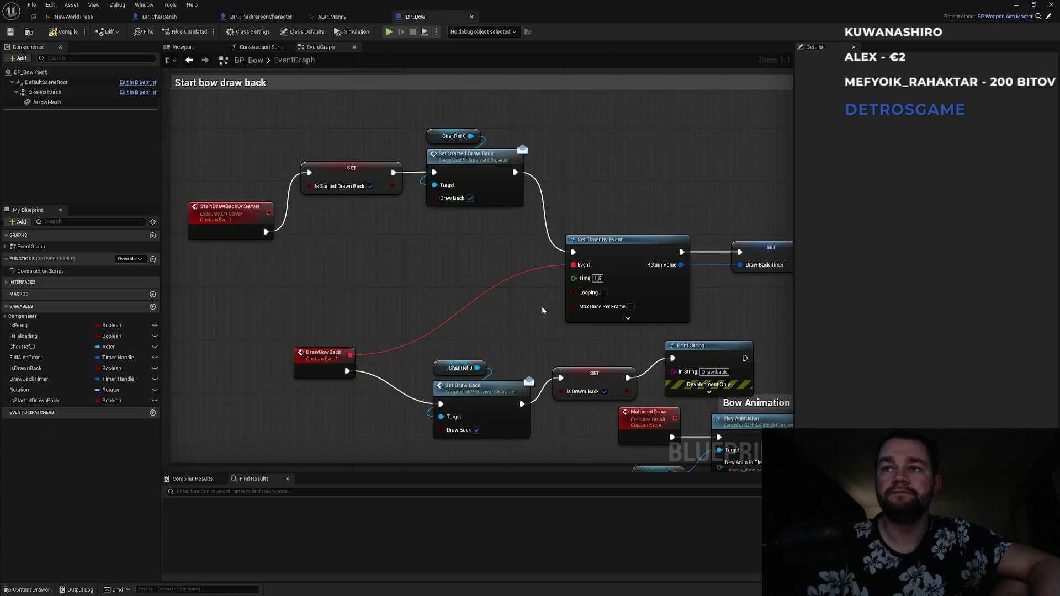
drag(544, 313, 417, 237)
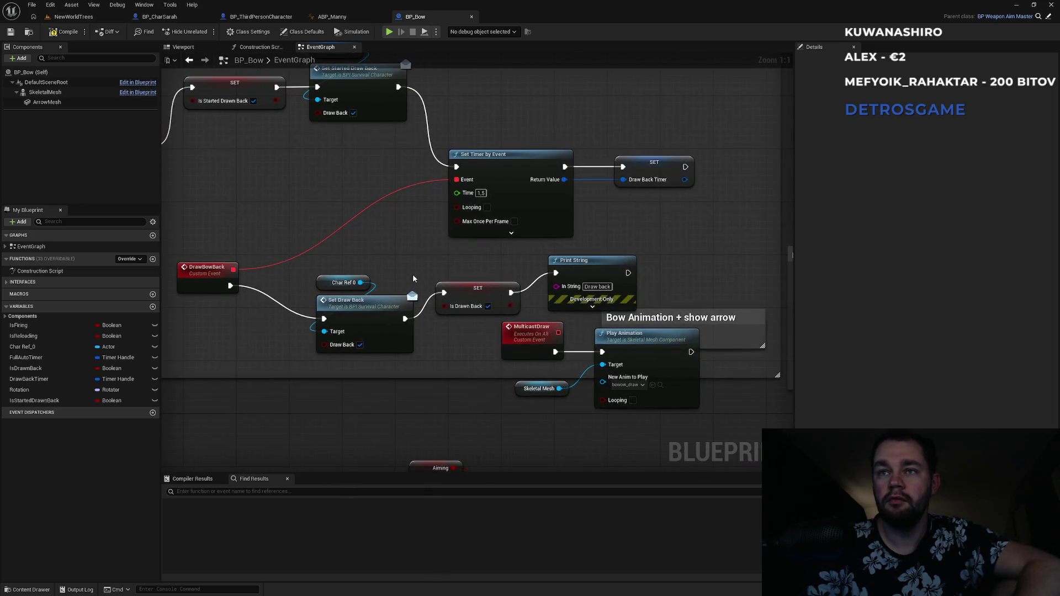
mouse_move(438, 386)
mouse_down()
mouse_move(438, 326)
mouse_move(372, 314)
mouse_move(363, 326)
mouse_up()
scroll(376, 327, down, 2)
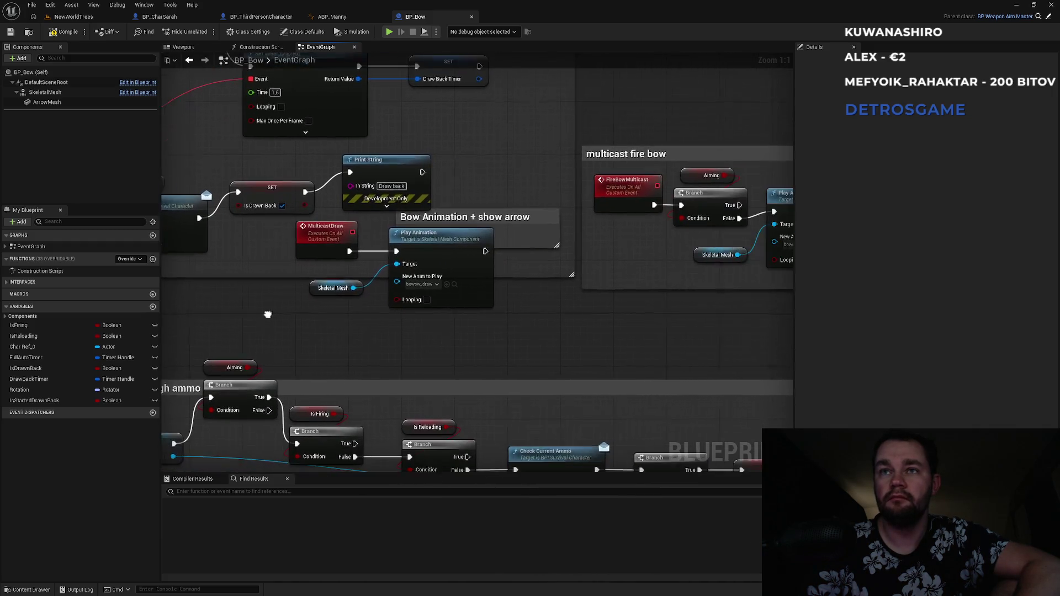
scroll(270, 312, down, 1)
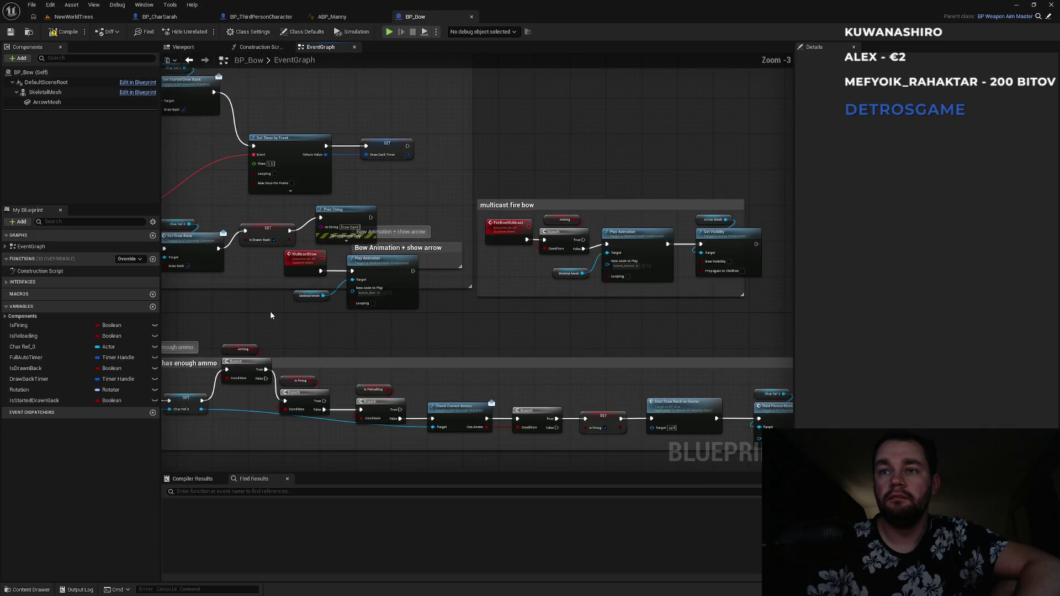
mouse_move(375, 337)
mouse_down()
mouse_move(556, 250)
mouse_move(338, 248)
mouse_move(402, 279)
mouse_move(453, 288)
mouse_move(360, 280)
mouse_up()
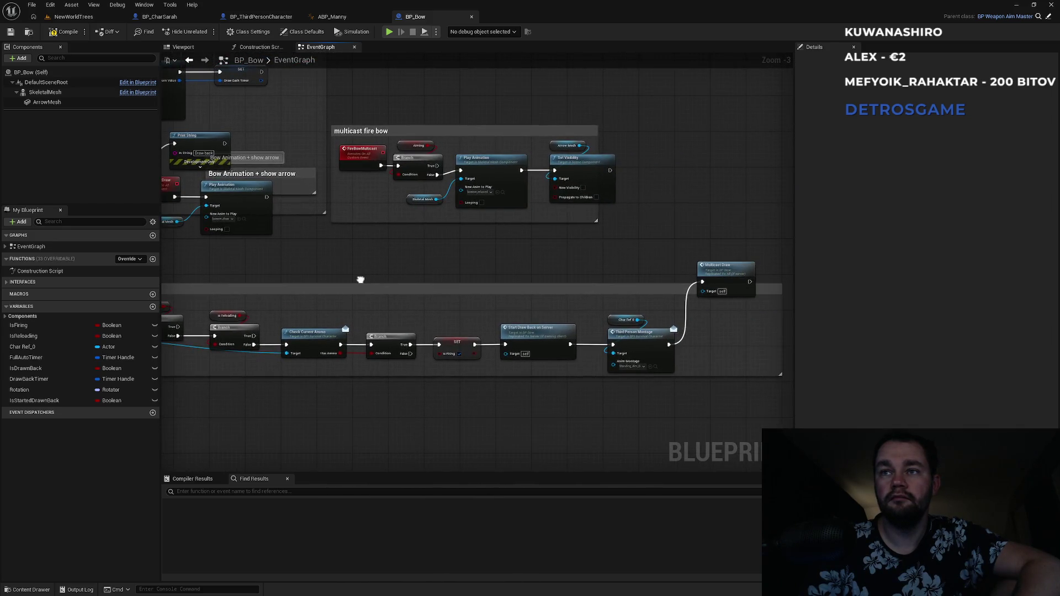
scroll(670, 361, up, 3)
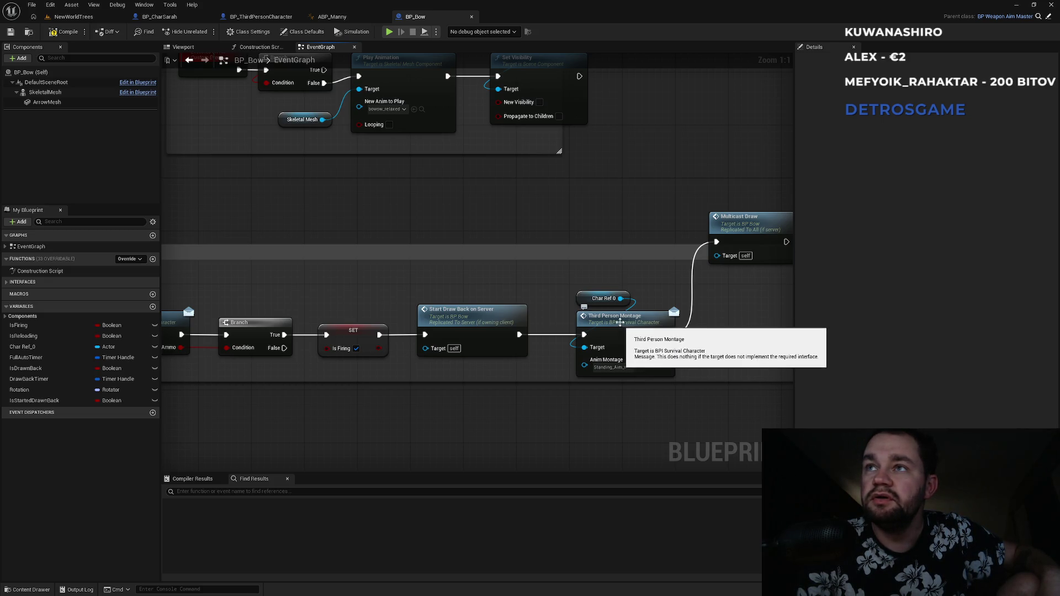
double_click(710, 240)
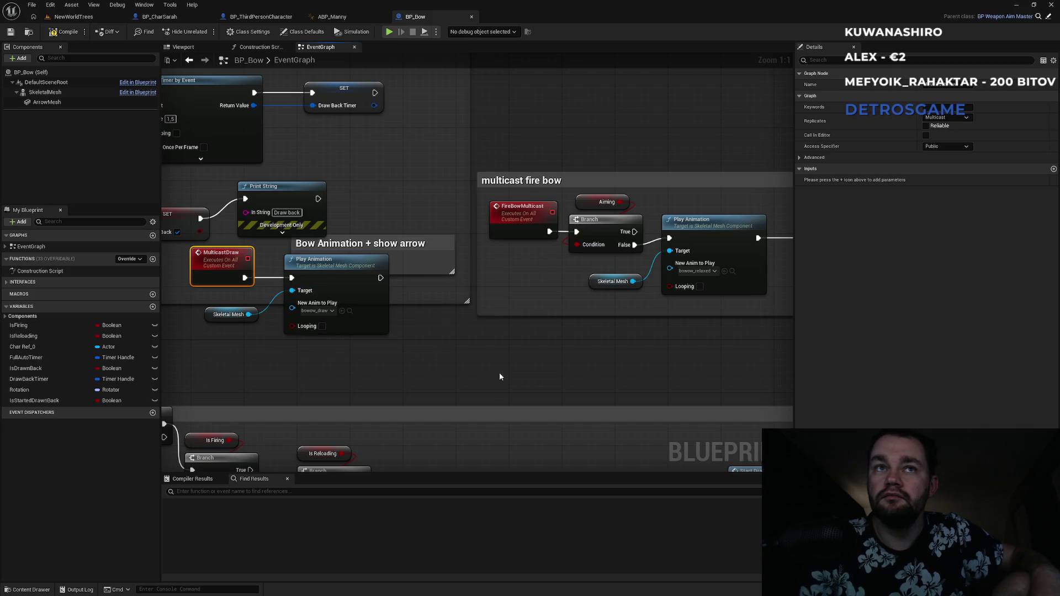
mouse_move(579, 378)
mouse_down()
mouse_move(529, 202)
mouse_move(529, 245)
mouse_up()
scroll(528, 245, down, 3)
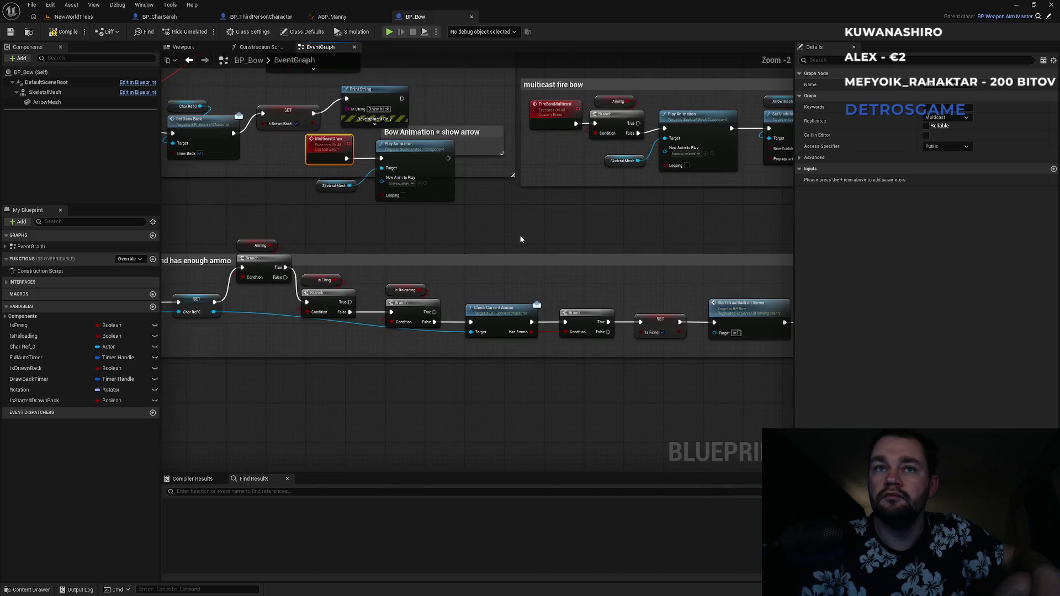
scroll(587, 268, up, 1)
mouse_move(587, 268)
mouse_down()
mouse_move(473, 267)
mouse_move(599, 298)
mouse_move(168, 277)
mouse_up()
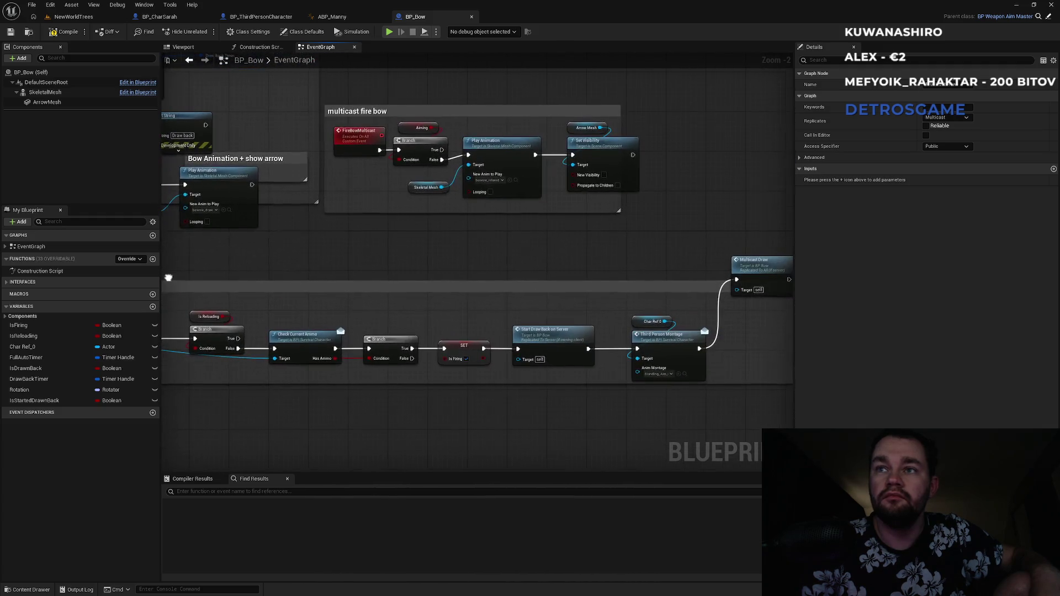
drag(363, 257, 570, 347)
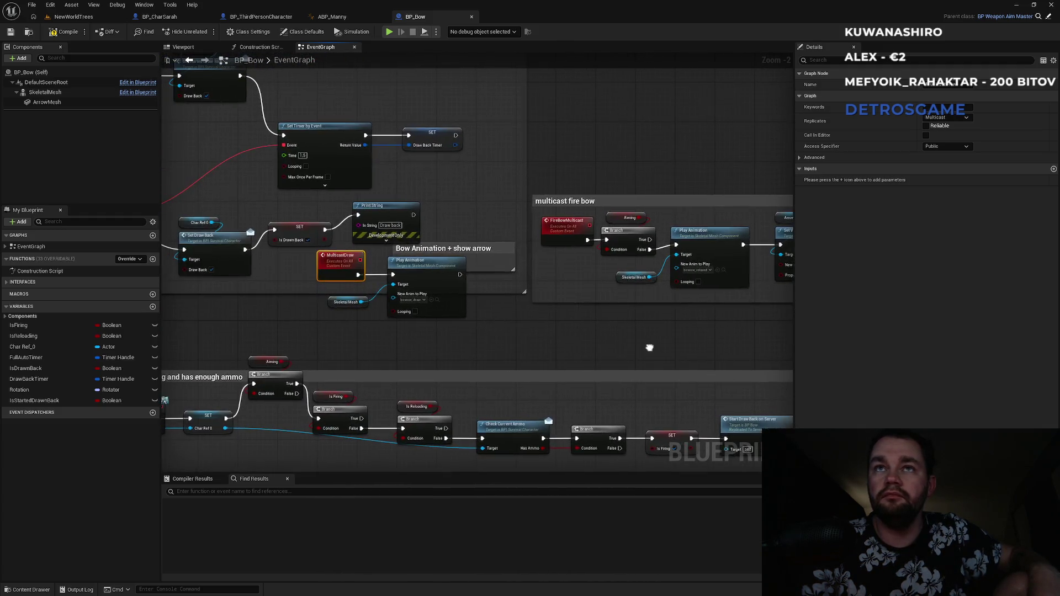
drag(573, 346, 411, 349)
scroll(502, 335, up, 2)
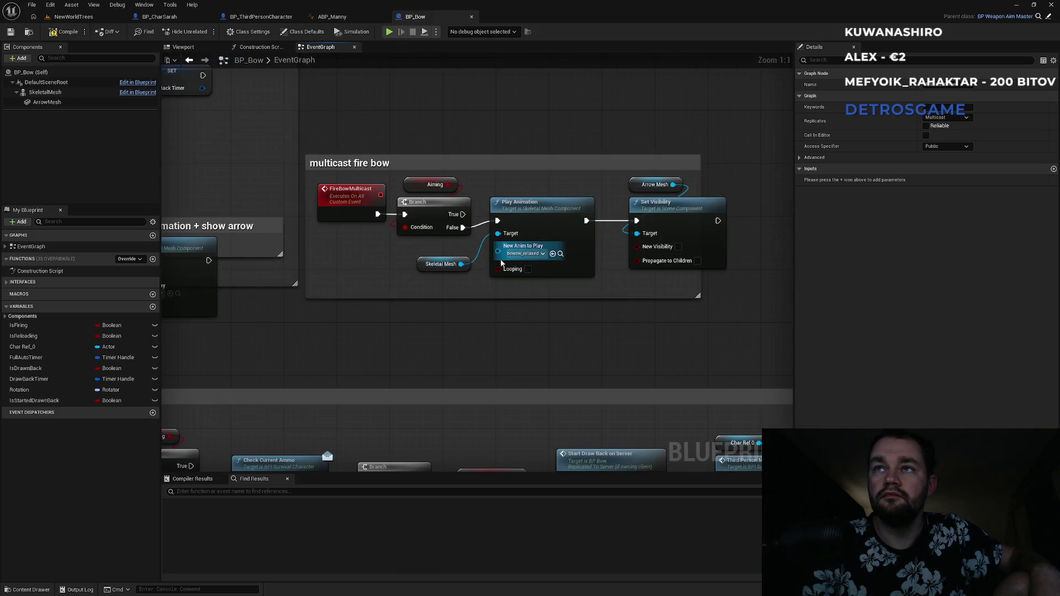
drag(493, 358, 255, 200)
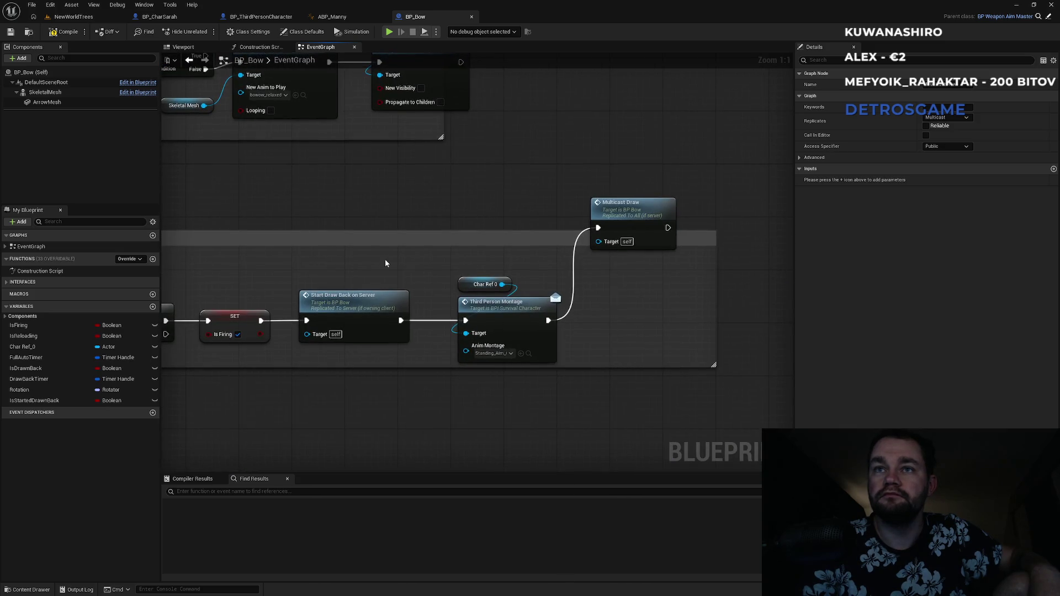
- Wire Start Draw Back on Server straight into Multicast Draw, removing Third Person Montage from the chain
alt+click(422, 321)
alt+click(575, 257)
mouse_move(598, 227)
mouse_down()
mouse_move(387, 321)
mouse_move(401, 320)
mouse_up()
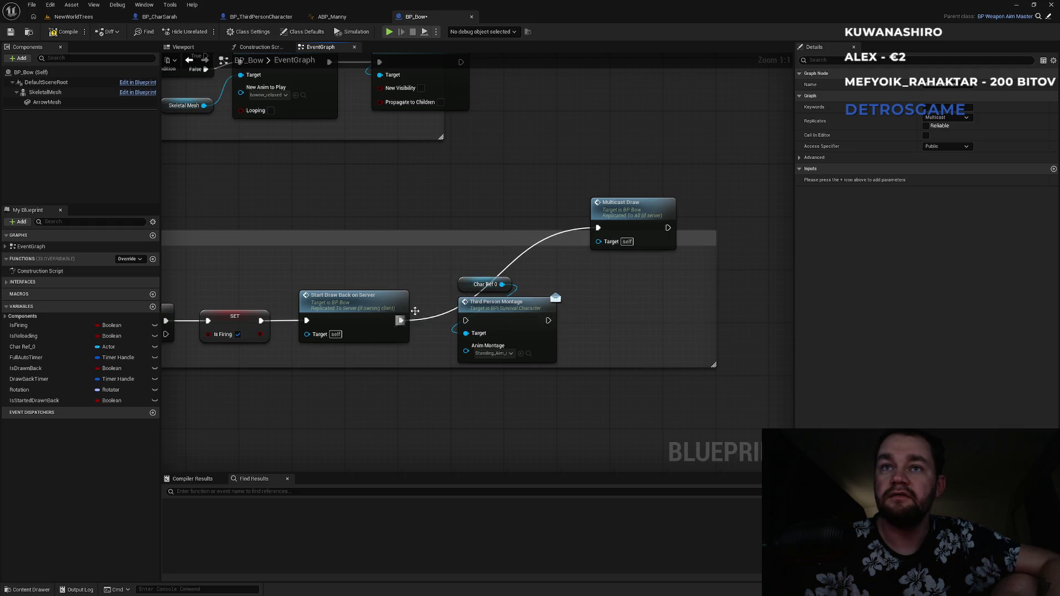
drag(623, 217, 483, 217)
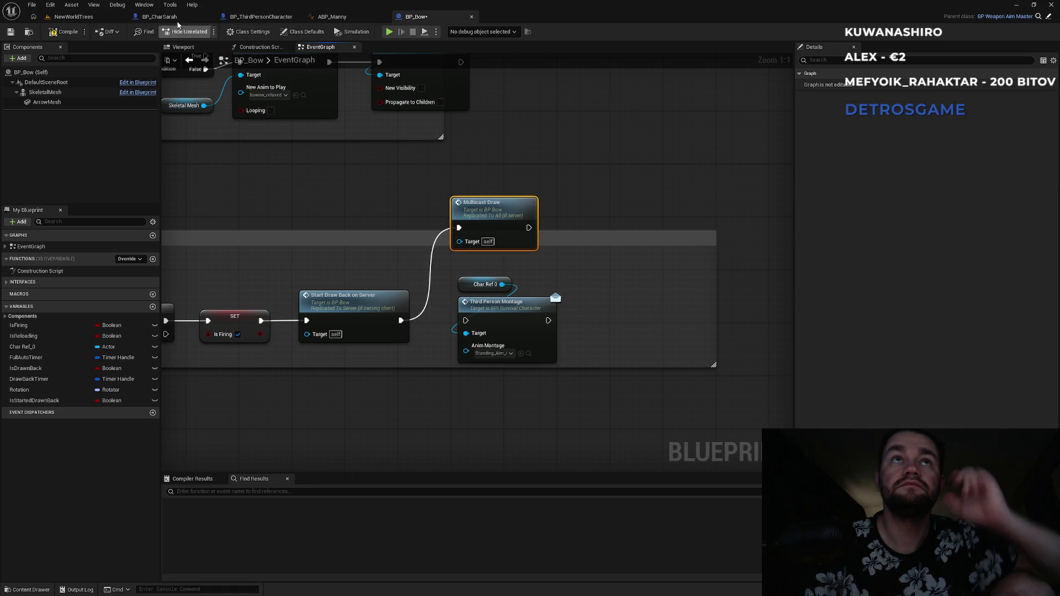
click(83, 17)
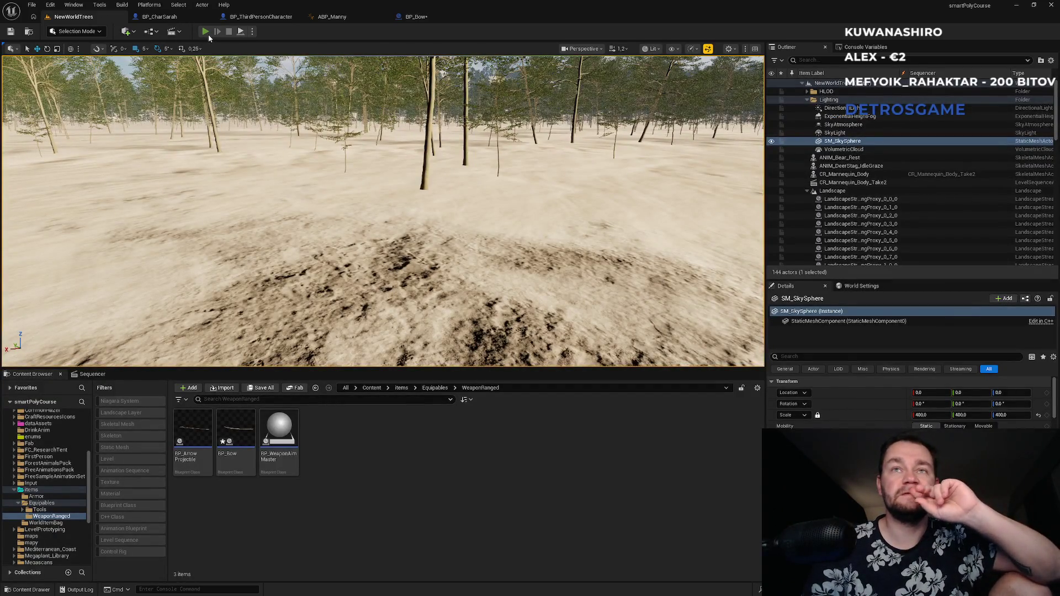
- Start a multiplayer play session and, in the client window, equip the bow and jump onto the wooden platform
click(207, 34)
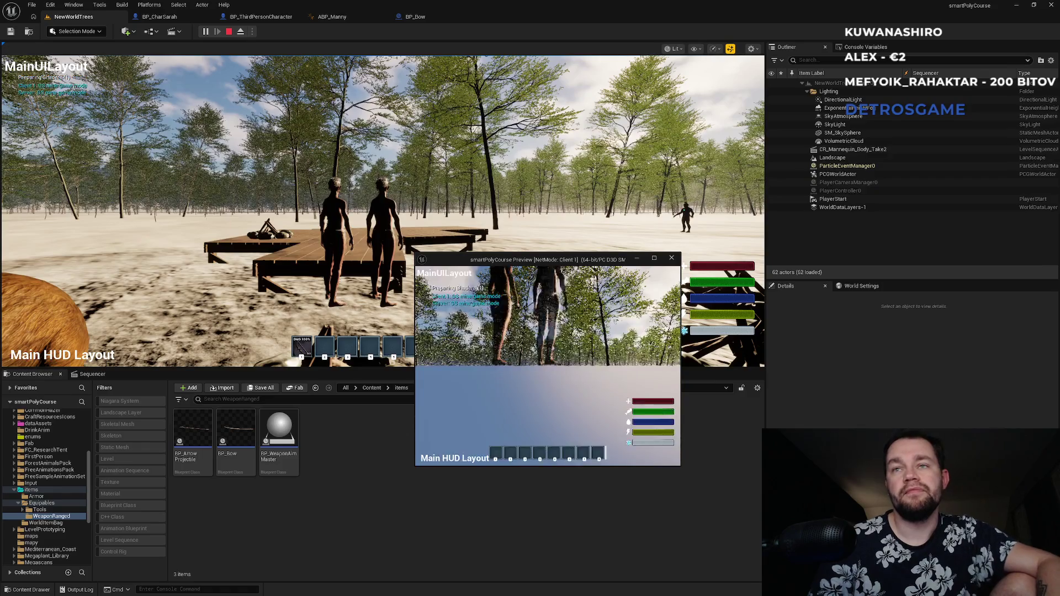
key(super)
key(alt+Tab)
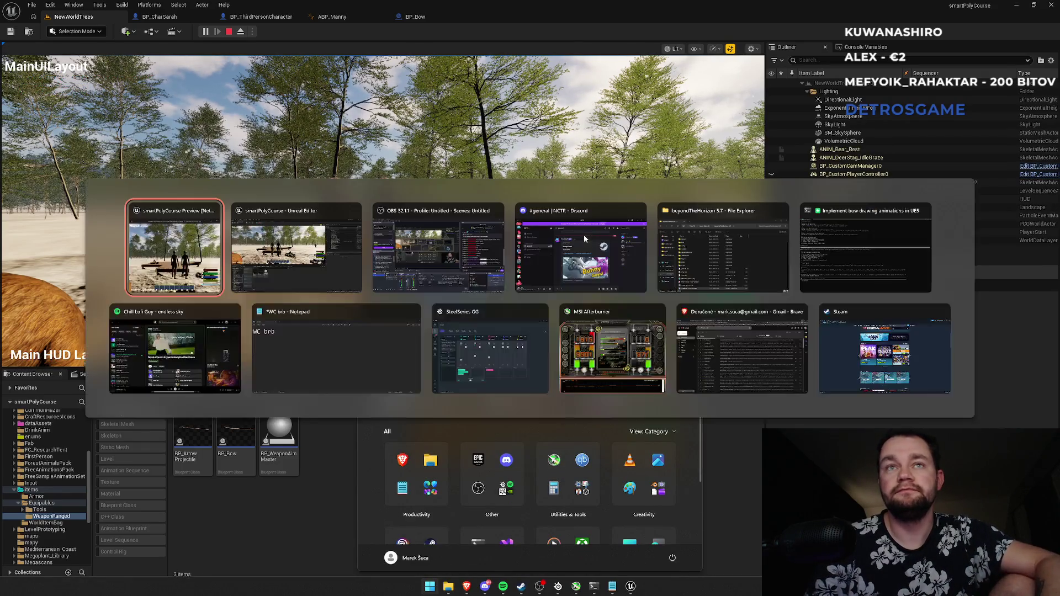
key(1)
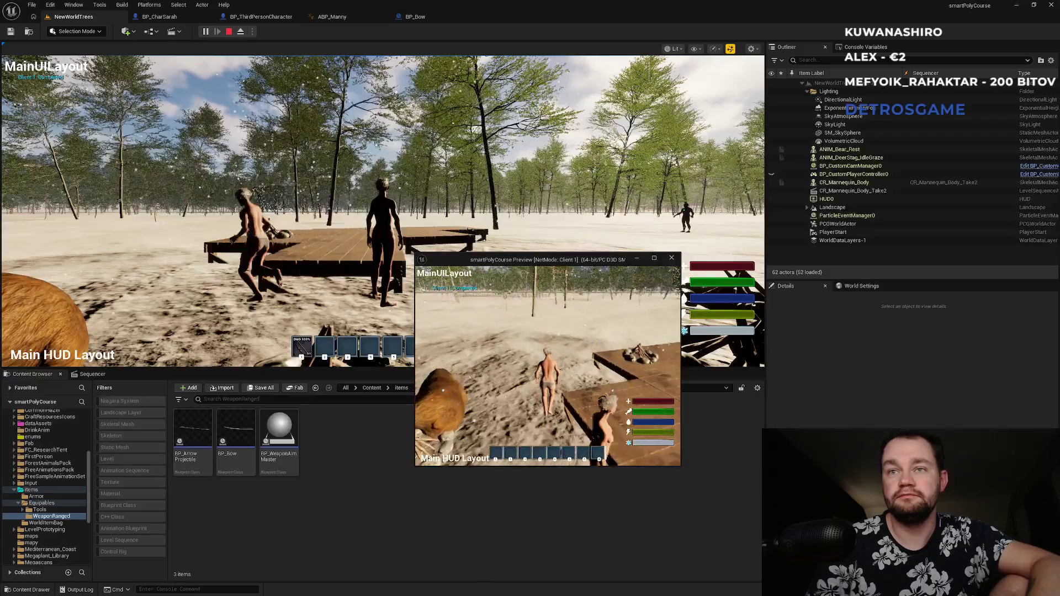
key(w)
key(space)
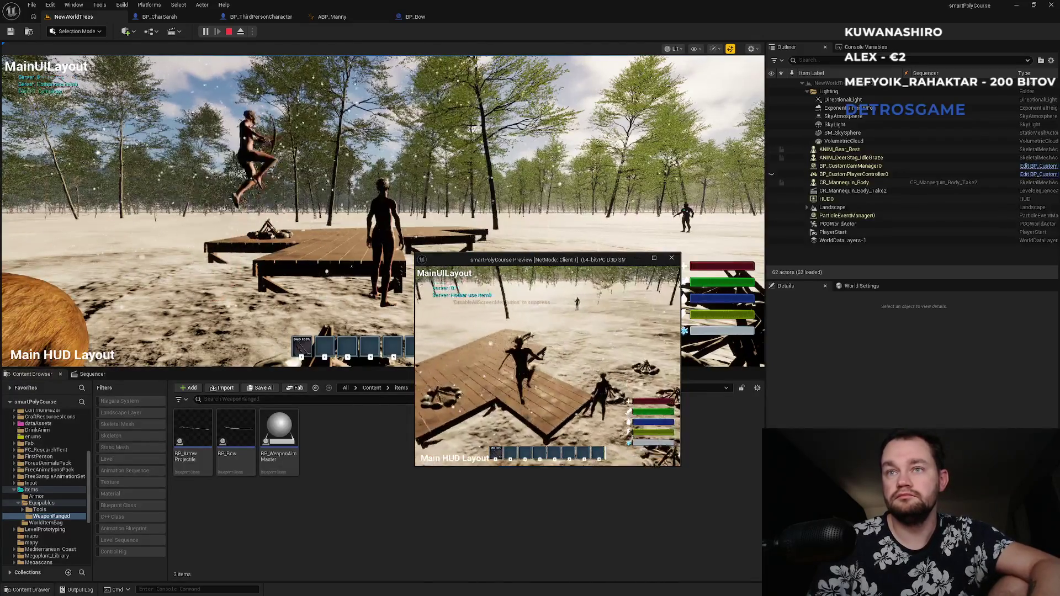
- Draw the bow twice in the client, then return focus to the main game viewport
click(548, 364)
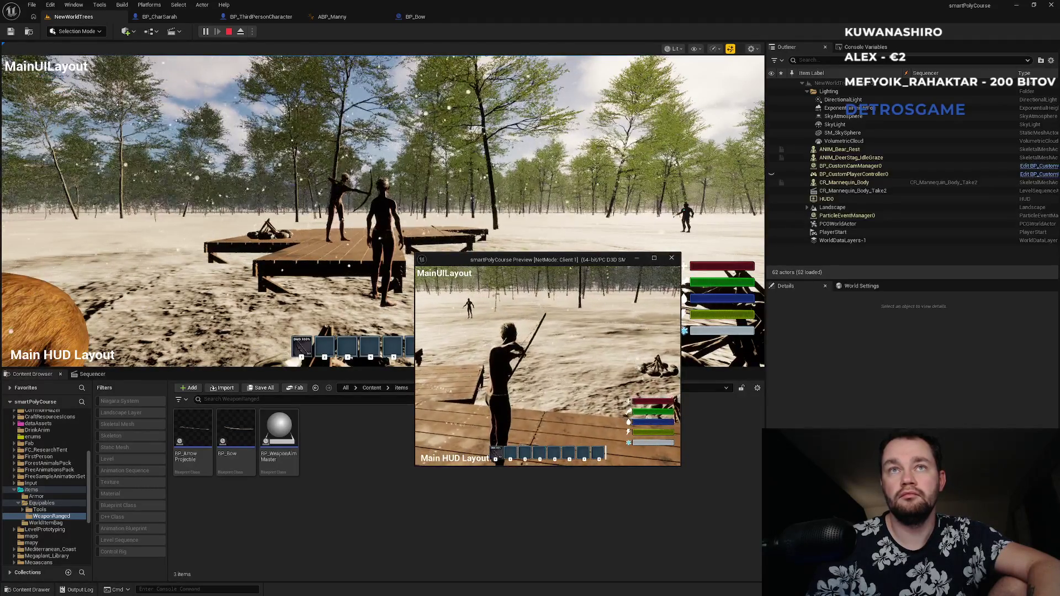
click(548, 365)
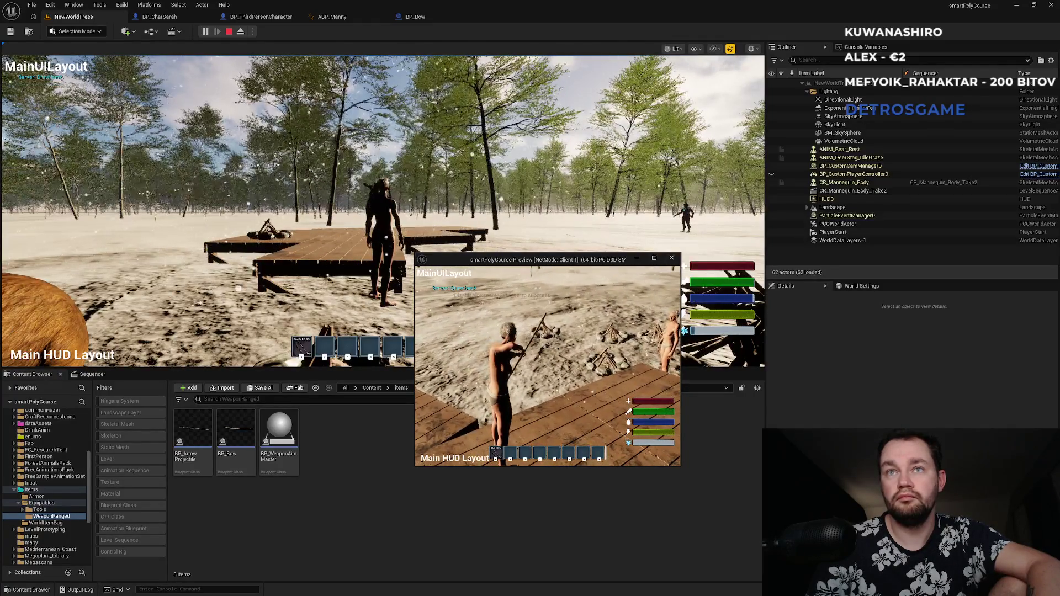
key(super)
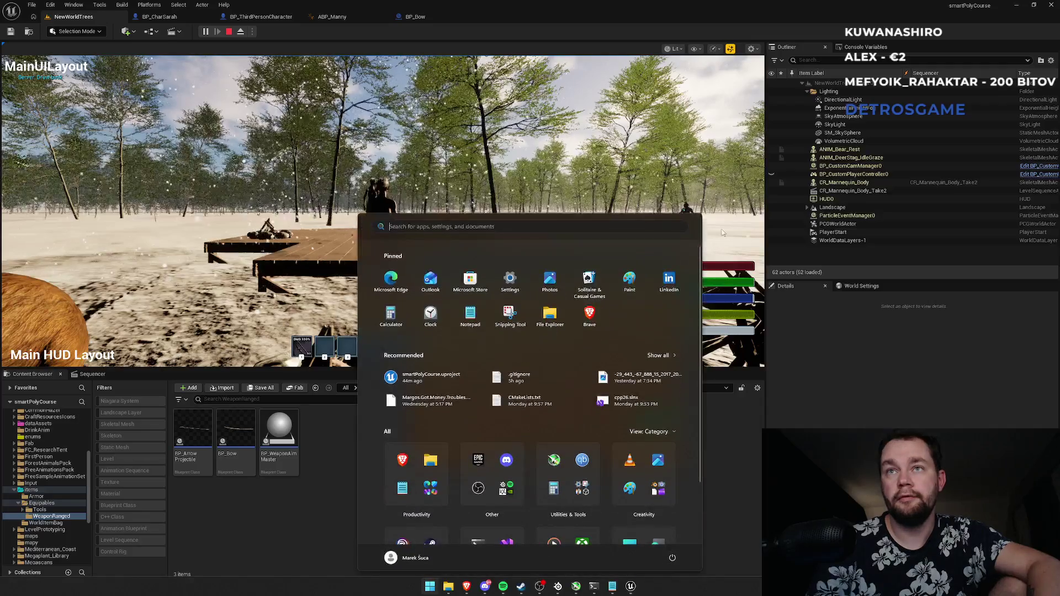
key(alt+Tab)
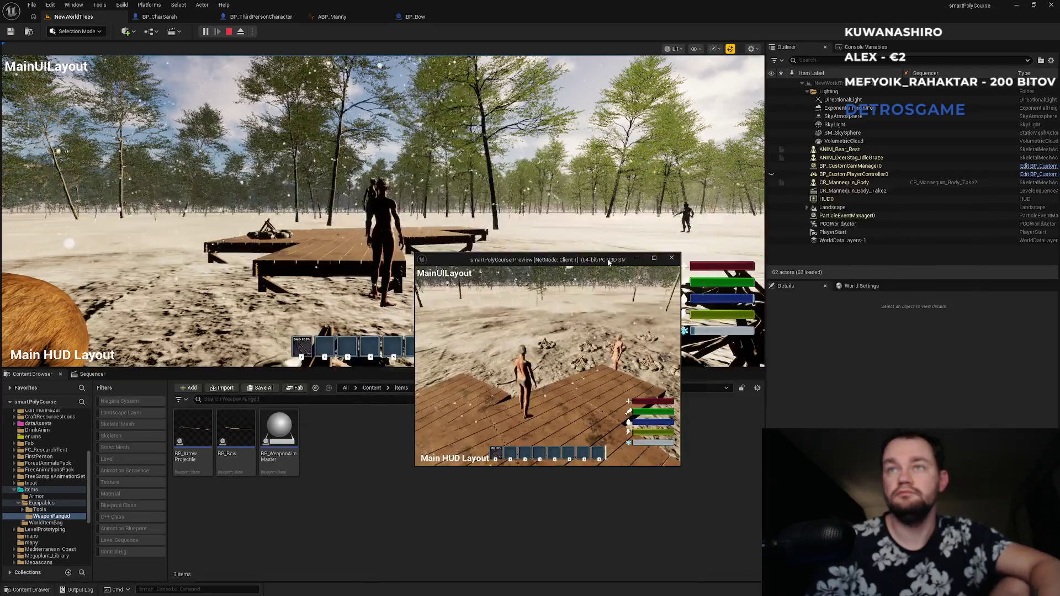
key(alt+Tab)
click(420, 130)
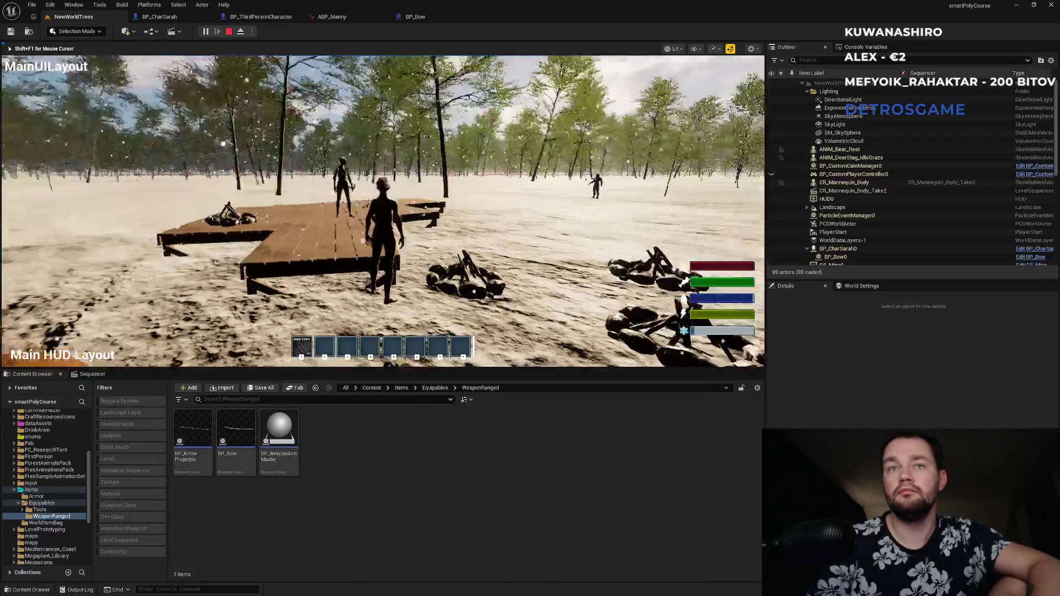
- Equip the bow and fire several arrows in the main game view, then stop Play In Editor
key(1)
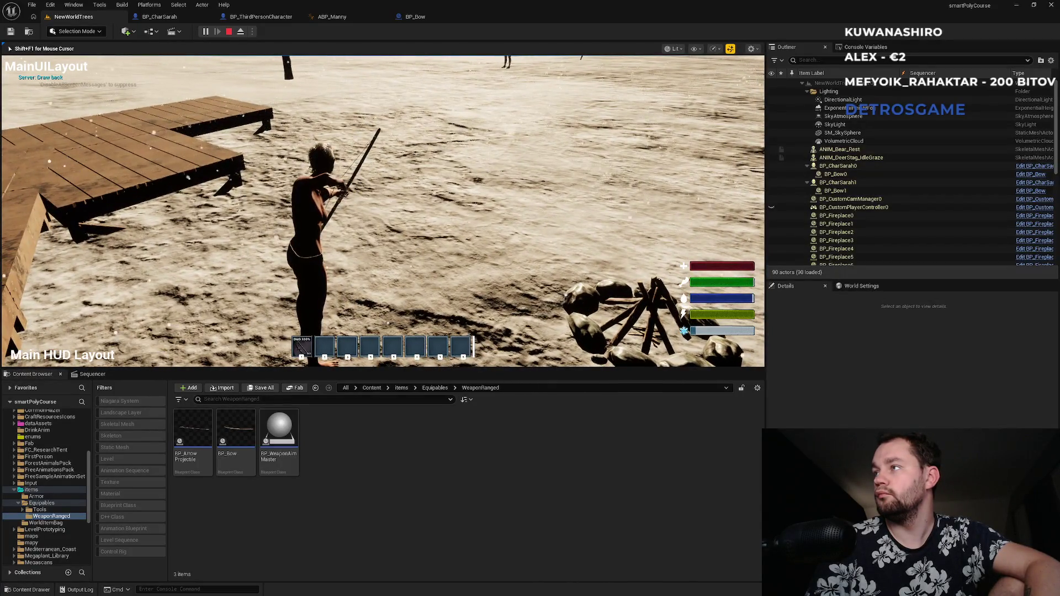
click(382, 211)
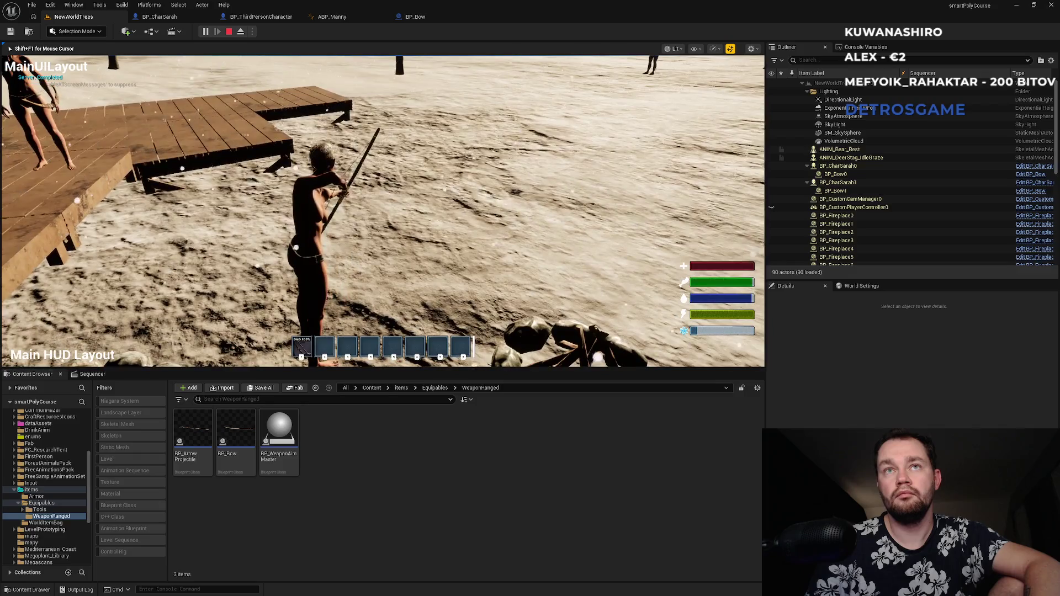
click(383, 211)
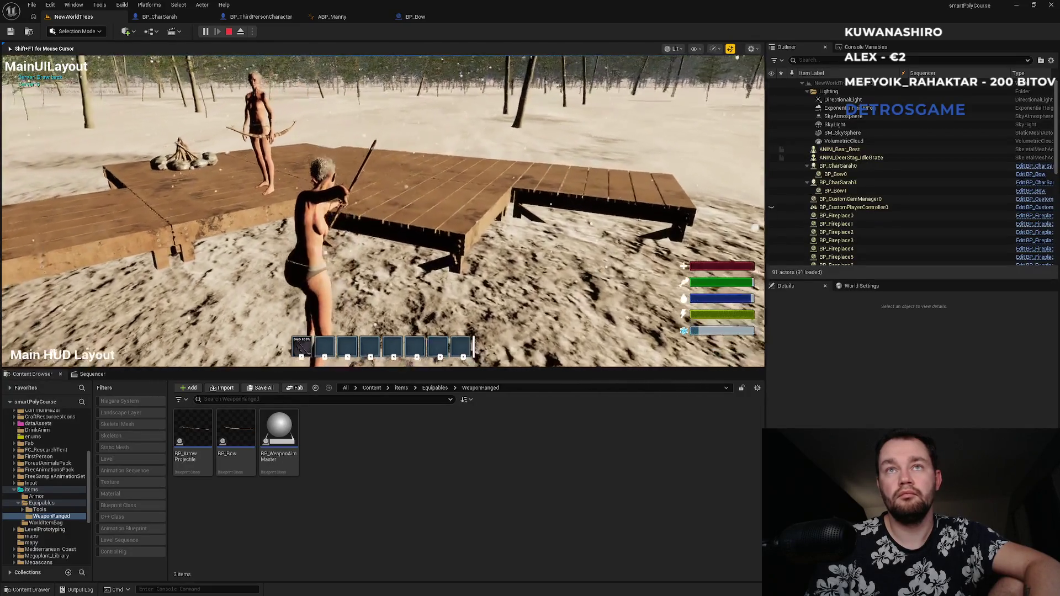
click(383, 211)
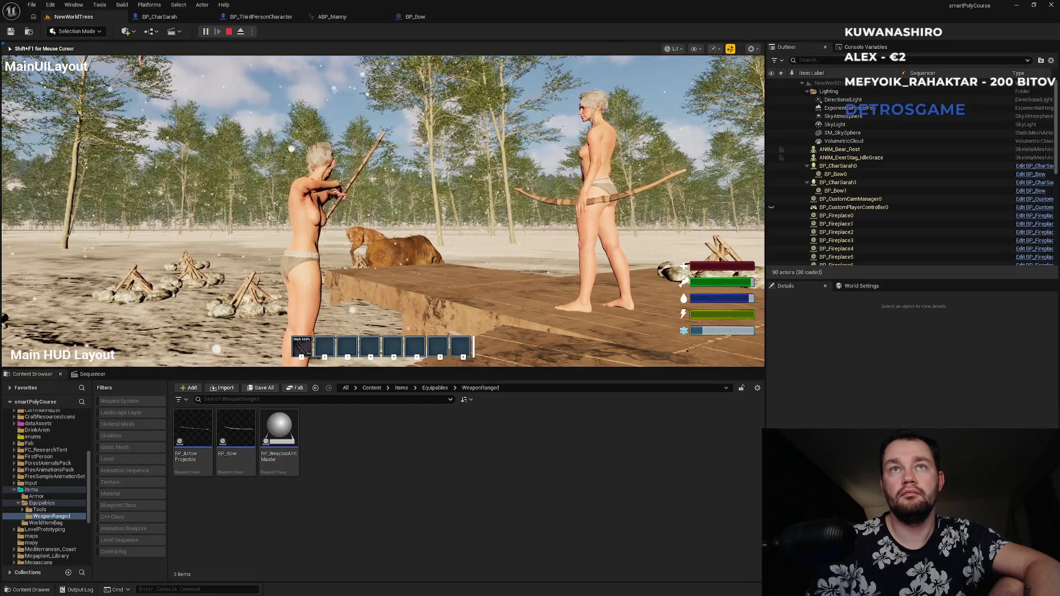
click(382, 211)
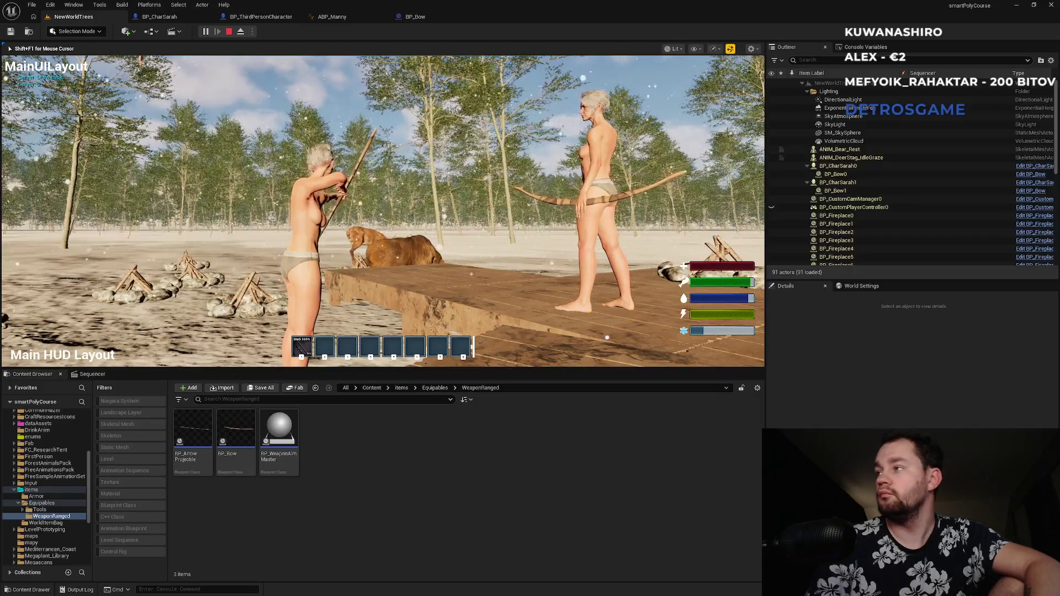
click(382, 211)
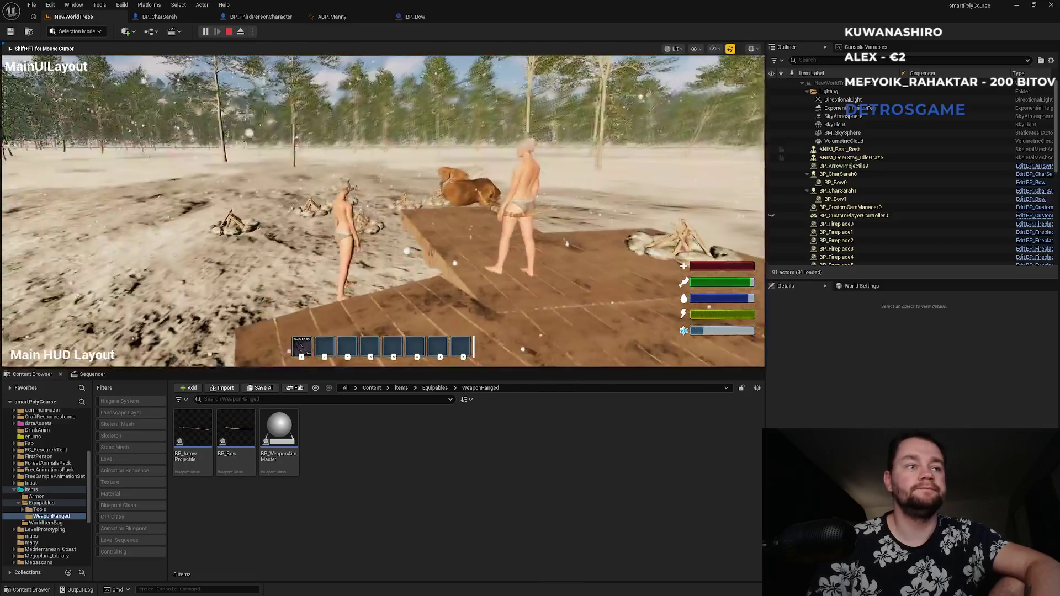
key(Escape)
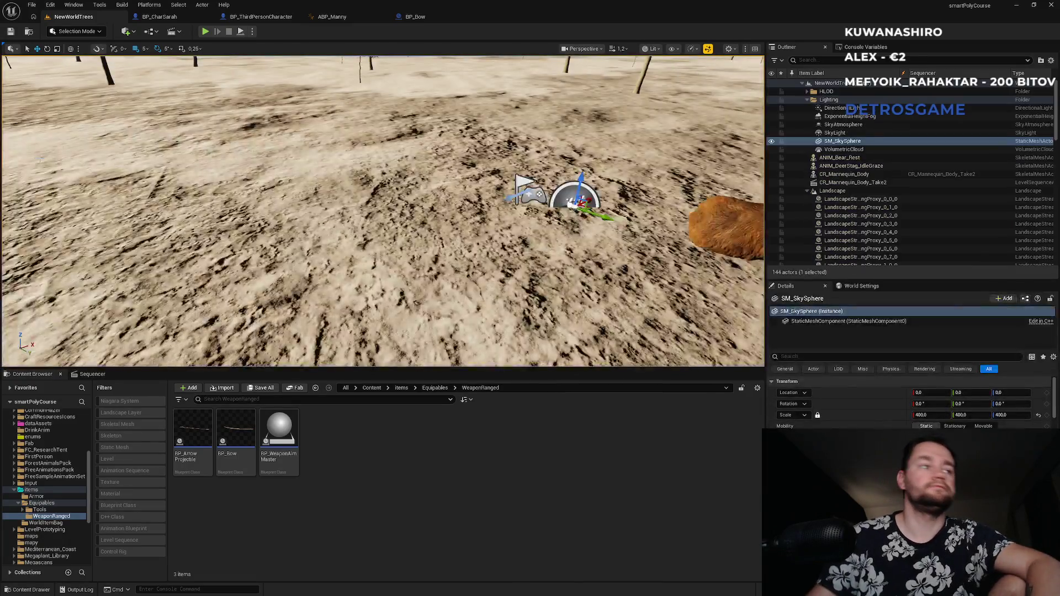
click(331, 232)
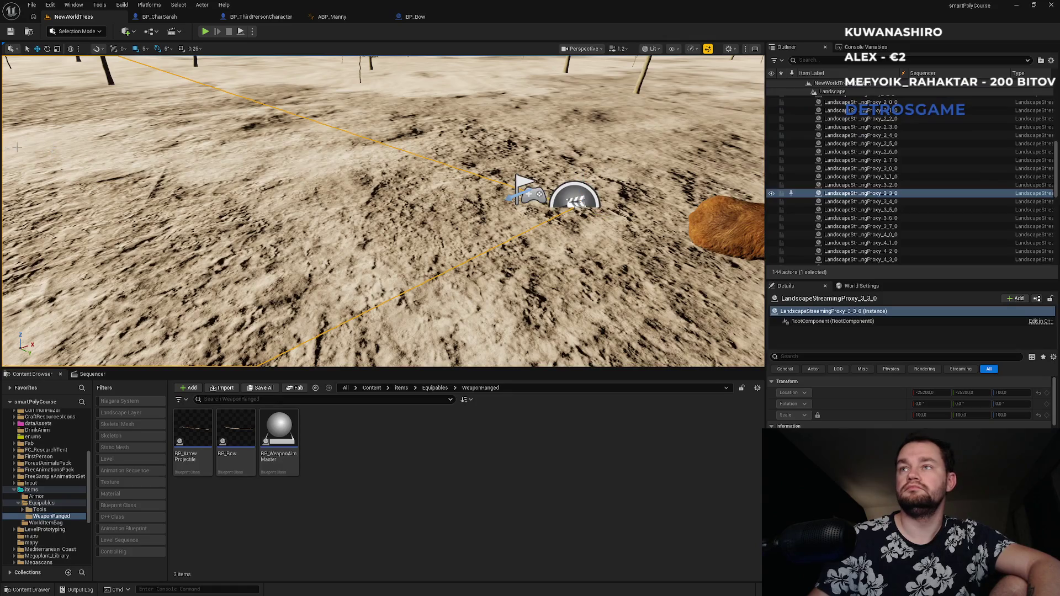